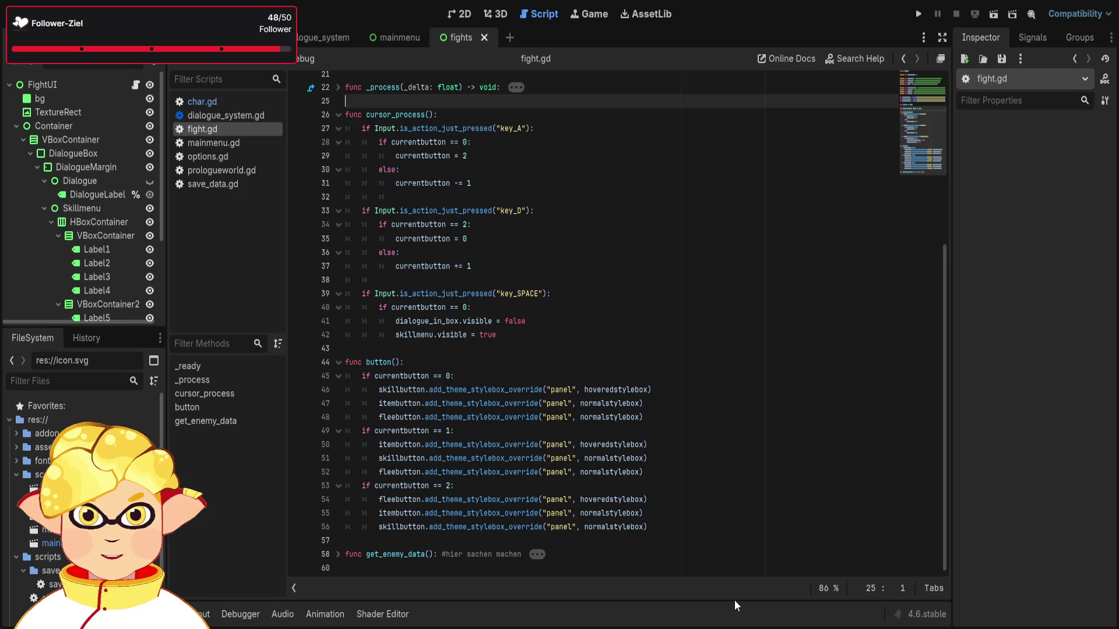
Switch to the 2D view of the fights scene's battle UI with its eight items and Skills/Items/Flee options.
{"action": "left_click", "coordinate": [495, 13]}
{"action": "left_click", "coordinate": [460, 13]}
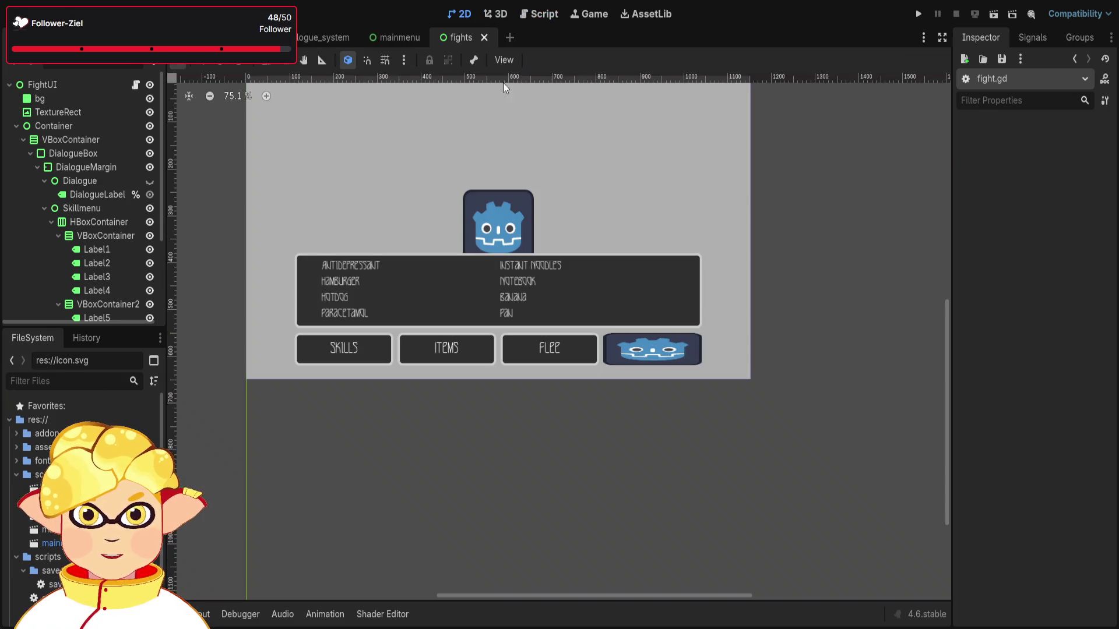
{"action": "scroll", "coordinate": [582, 219], "scroll_direction": "down", "scroll_amount": 1}
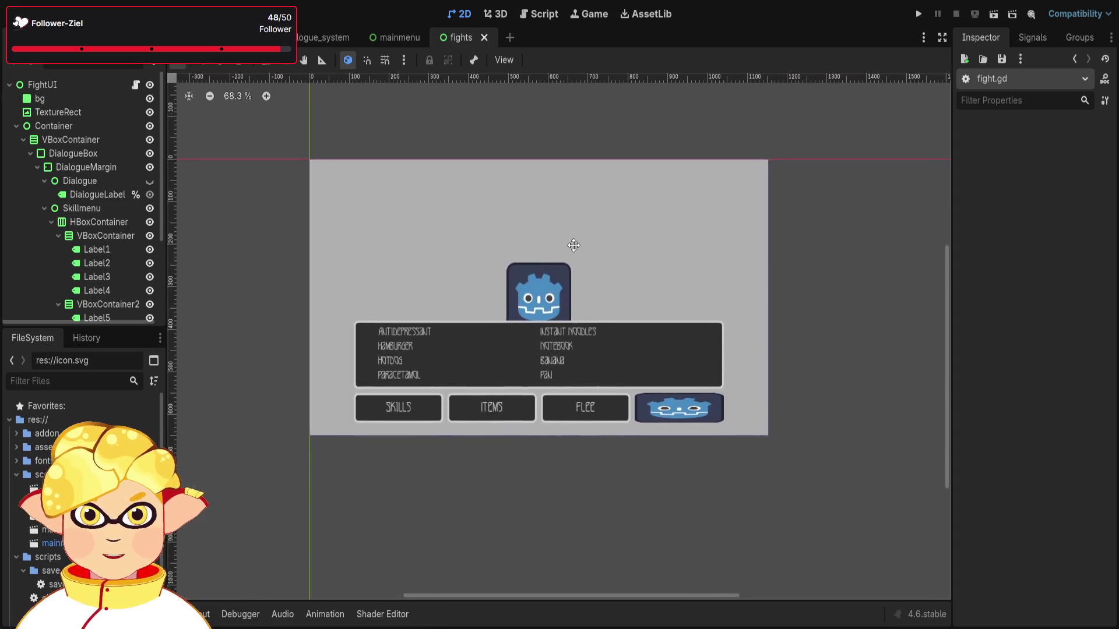
{"action": "scroll", "coordinate": [589, 274], "scroll_direction": "up", "scroll_amount": 1}
{"action": "scroll", "coordinate": [765, 334], "scroll_direction": "right", "scroll_amount": 2}
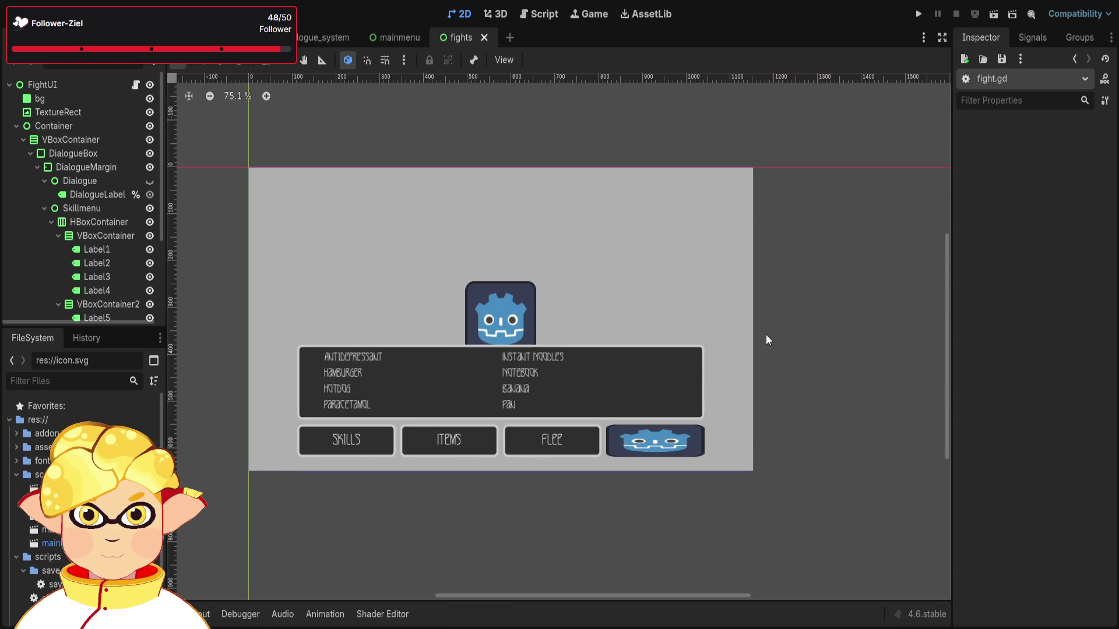
{"action": "scroll", "coordinate": [548, 296], "scroll_direction": "up", "scroll_amount": 1}
{"action": "scroll", "coordinate": [543, 293], "scroll_direction": "down", "scroll_amount": 1}
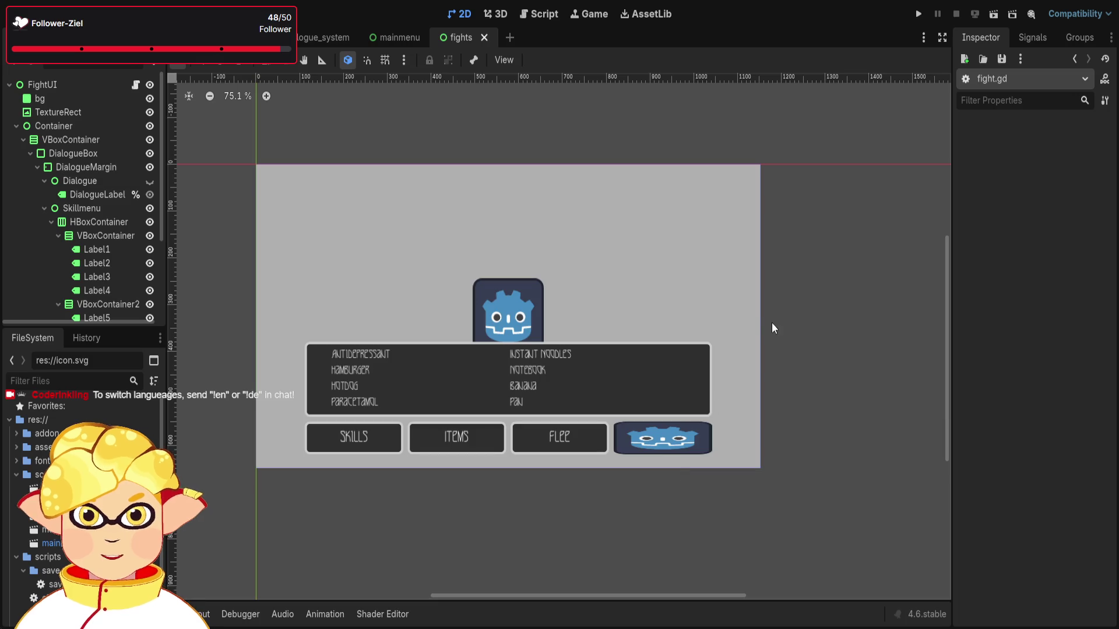
{"action": "scroll", "coordinate": [434, 344], "scroll_direction": "up", "scroll_amount": 2}
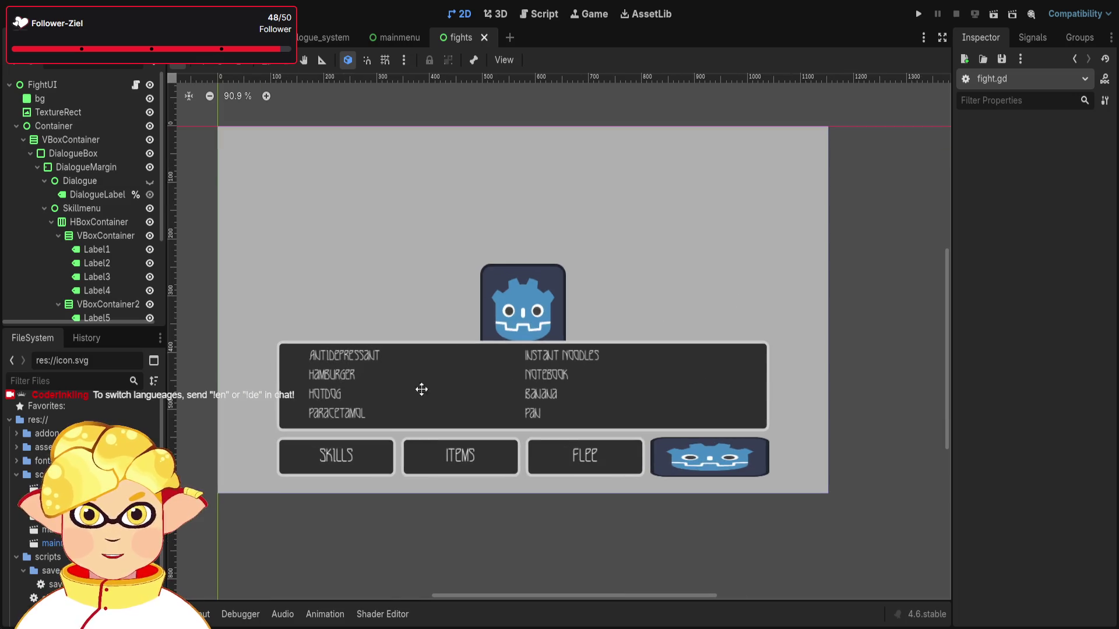
{"action": "scroll", "coordinate": [329, 359], "scroll_direction": "up", "scroll_amount": 10}
{"action": "left_click", "coordinate": [331, 351]}
{"action": "scroll", "coordinate": [270, 361], "scroll_direction": "up", "scroll_amount": 6}
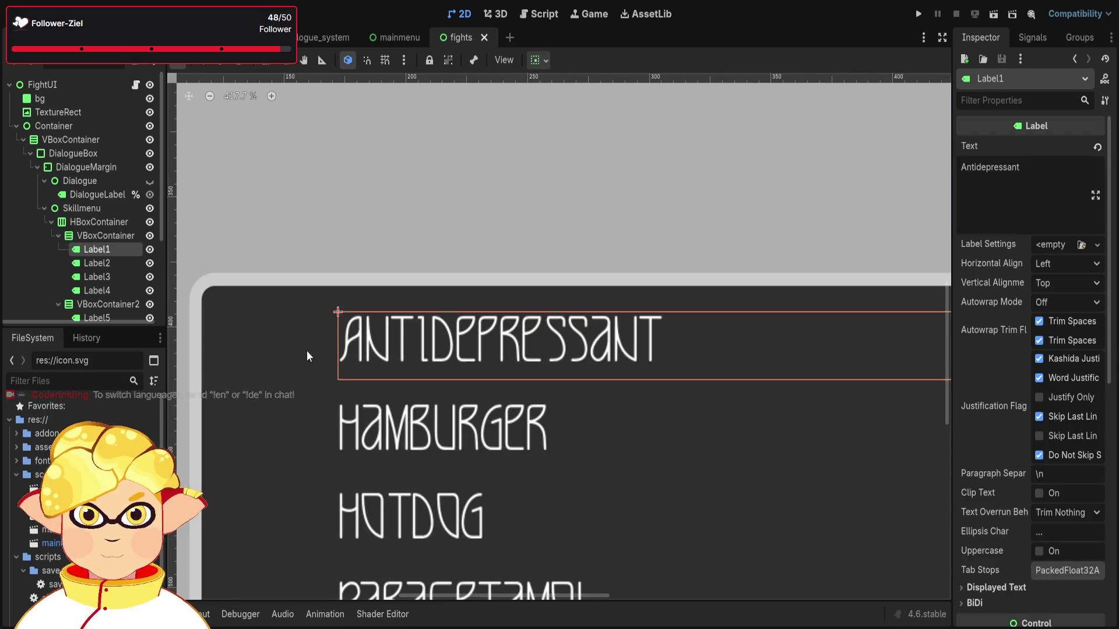
{"action": "left_click", "coordinate": [315, 345]}
{"action": "left_click", "coordinate": [333, 261]}
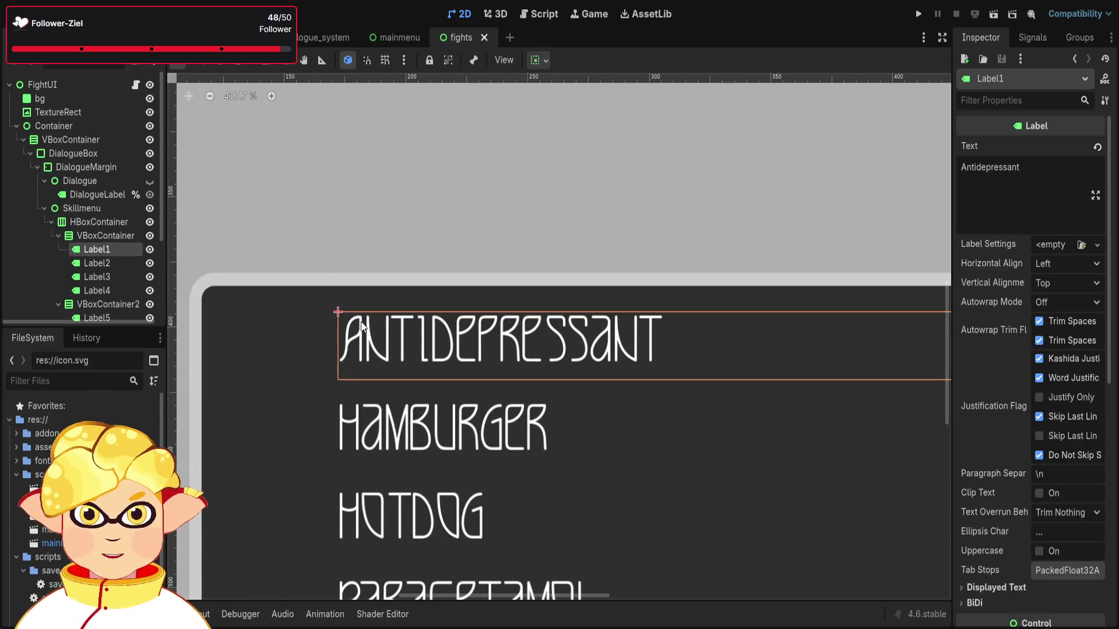
{"action": "scroll", "coordinate": [398, 346], "scroll_direction": "down", "scroll_amount": 9}
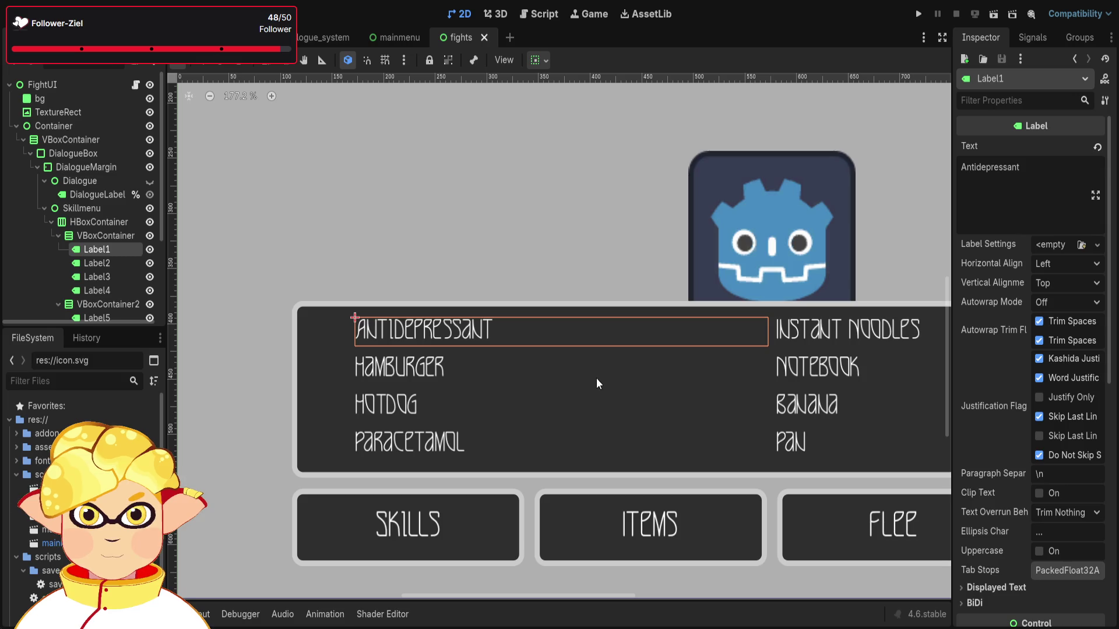
{"action": "left_click", "coordinate": [93, 261]}
{"action": "left_click", "coordinate": [93, 243]}
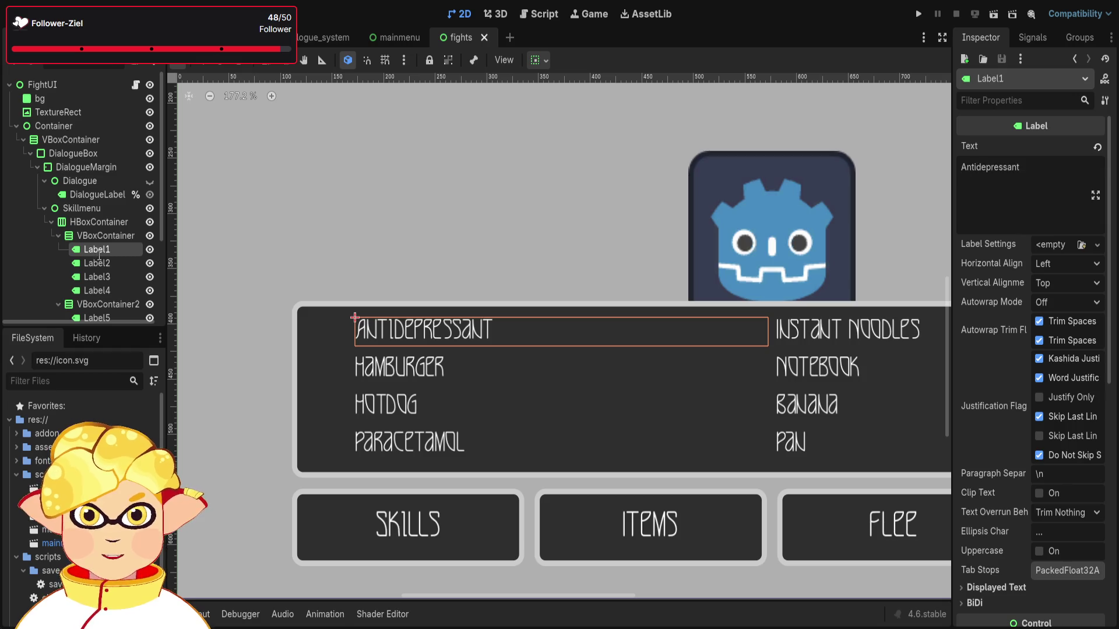
{"action": "left_click", "coordinate": [98, 261]}
{"action": "left_click", "coordinate": [99, 291]}
{"action": "left_click", "coordinate": [105, 277]}
{"action": "left_click", "coordinate": [106, 262]}
{"action": "left_click", "coordinate": [102, 249]}
{"action": "left_click", "coordinate": [103, 278]}
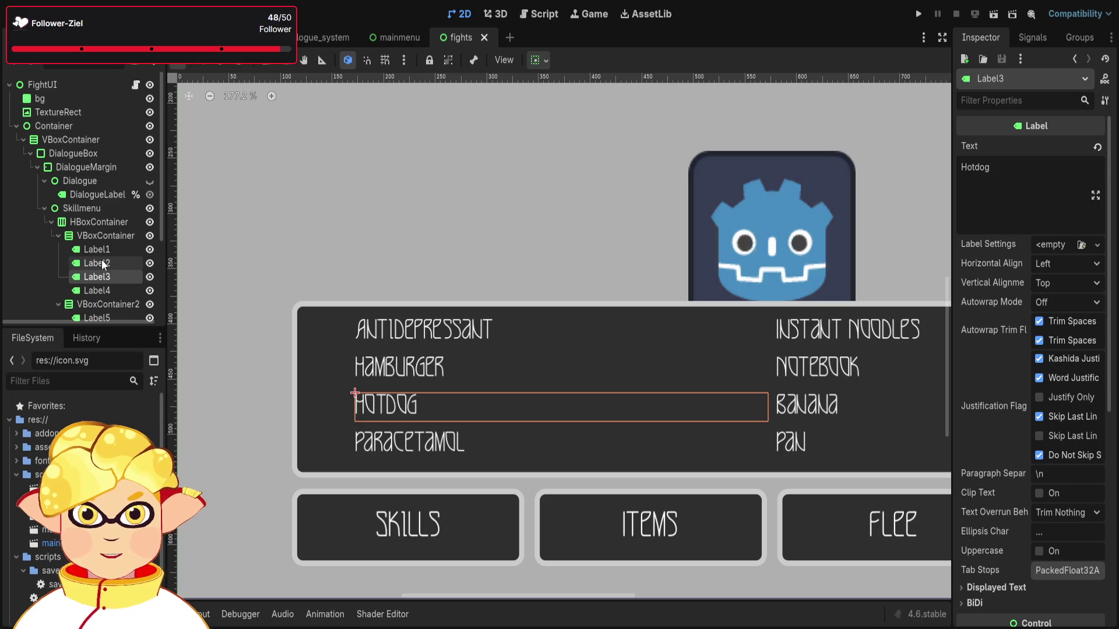
{"action": "left_click", "coordinate": [101, 261]}
{"action": "left_click", "coordinate": [103, 249]}
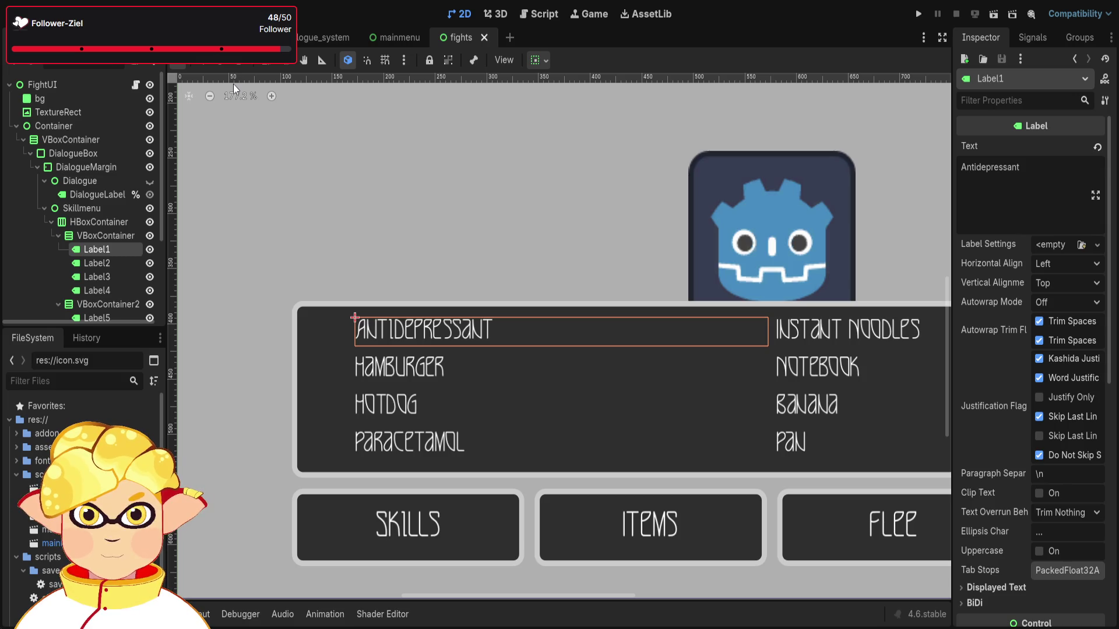
Rename the two item-list VBoxContainers to LeftCol and RightCol.
{"action": "scroll", "coordinate": [545, 227], "scroll_direction": "down", "scroll_amount": 1}
{"action": "mouse_move", "coordinate": [547, 231]}
{"action": "left_mouse_down"}
{"action": "mouse_move", "coordinate": [456, 243]}
{"action": "mouse_move", "coordinate": [440, 257]}
{"action": "left_mouse_up"}
{"action": "left_click", "coordinate": [83, 236]}
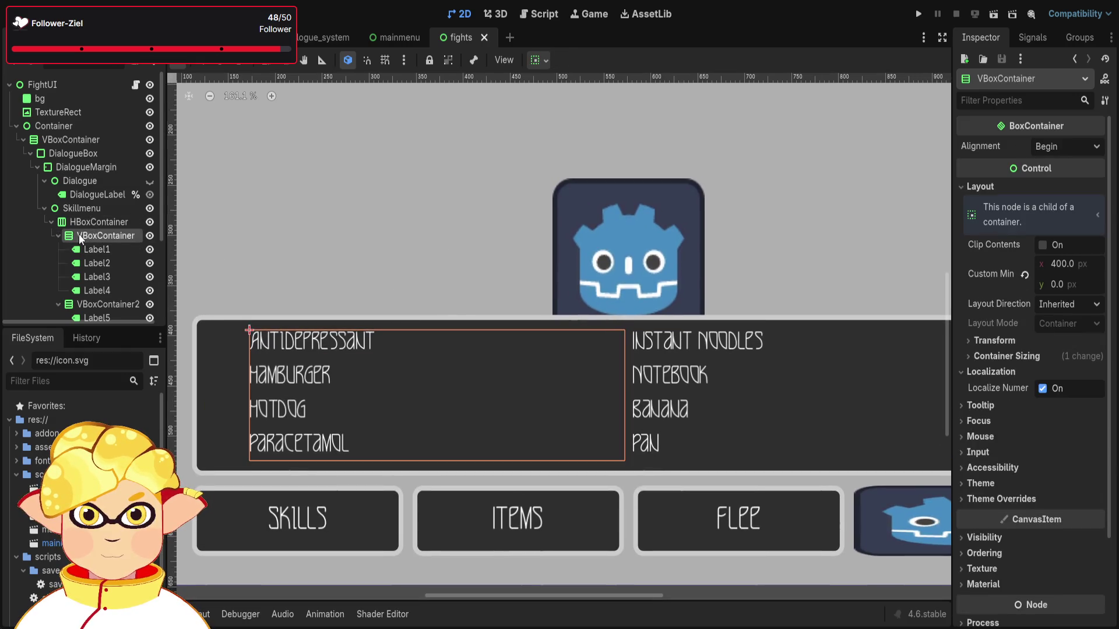
{"action": "left_click", "coordinate": [58, 239]}
{"action": "left_click", "coordinate": [55, 247]}
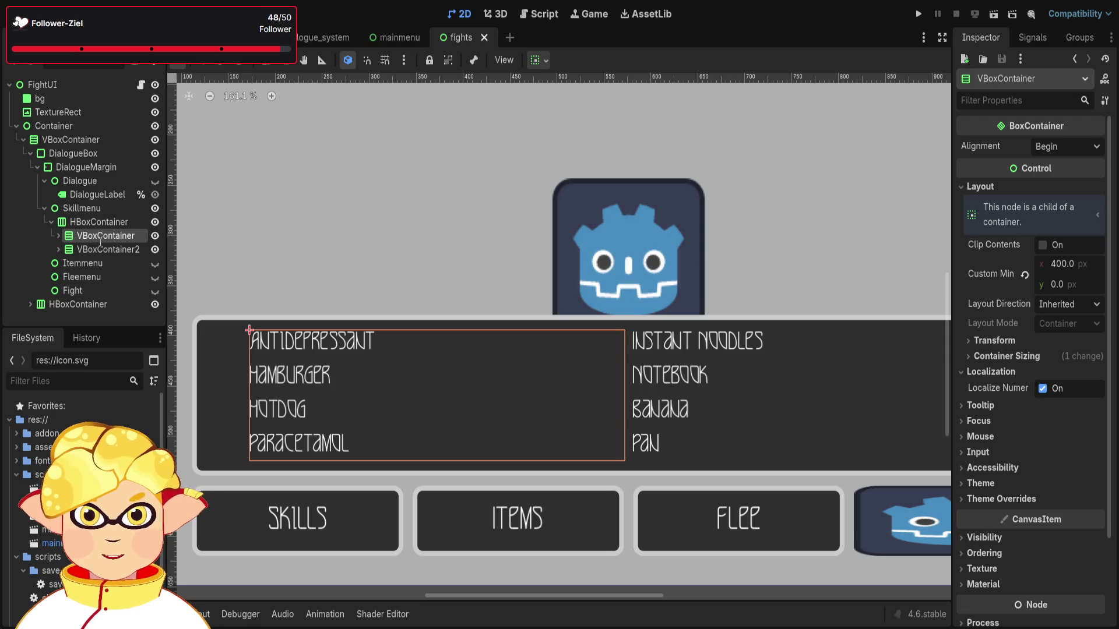
{"action": "type", "text": "LeftCol"}
{"action": "key", "text": "Return"}
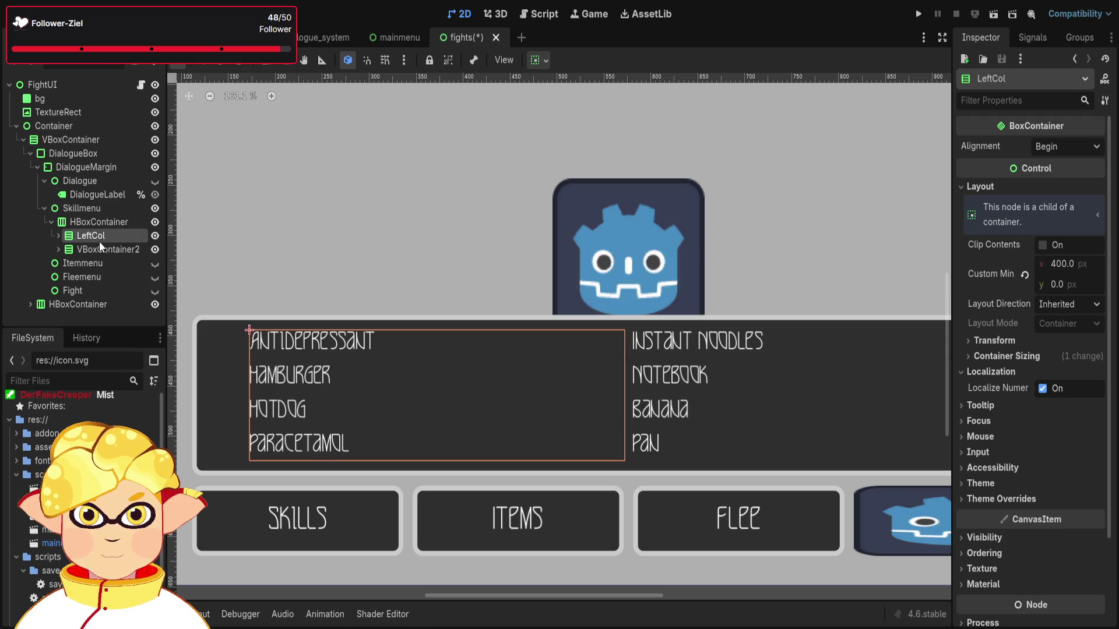
{"action": "left_click", "coordinate": [118, 249]}
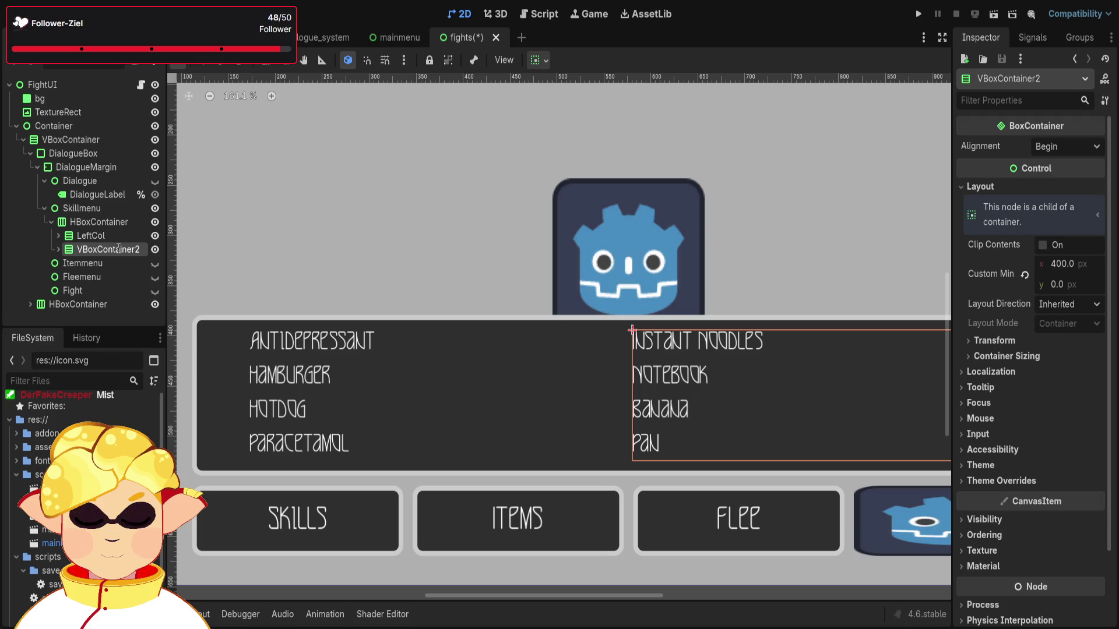
{"action": "type", "text": "RightCol"}
{"action": "key", "text": "Return"}
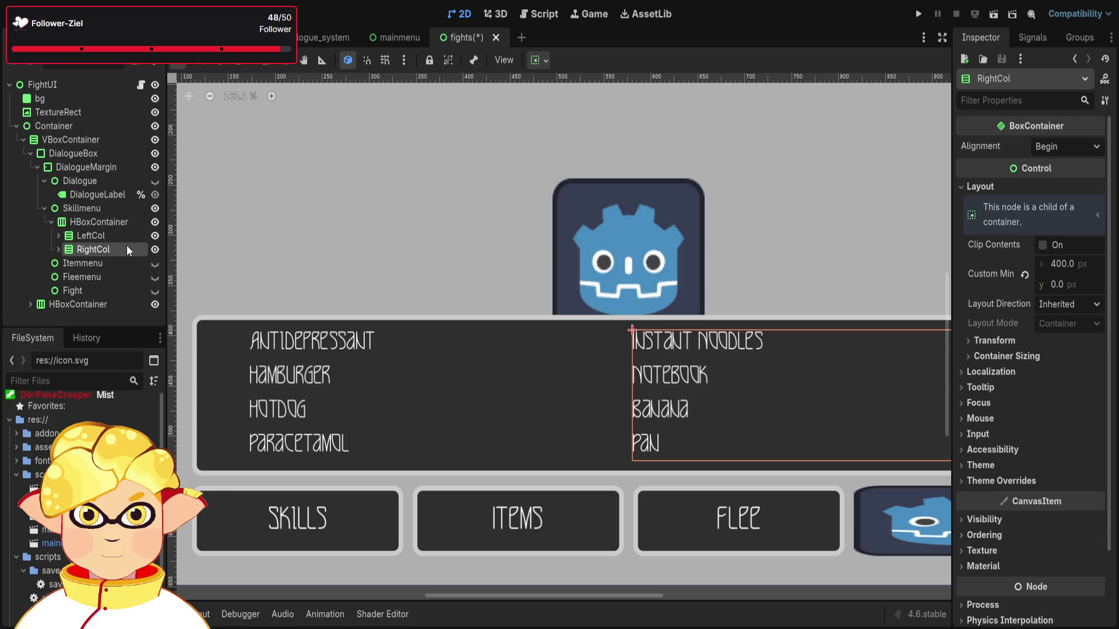
Duplicate LeftCol with its labels and rename the original column to Icons.
{"action": "left_click", "coordinate": [115, 235]}
{"action": "left_click", "coordinate": [110, 225]}
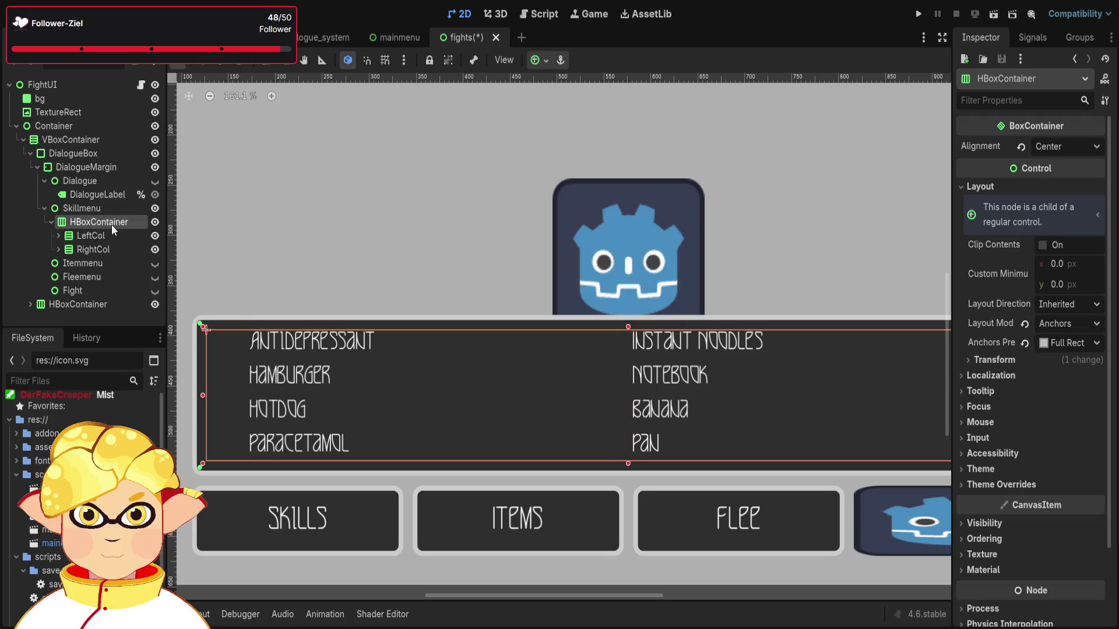
{"action": "key", "text": "ctrl+v"}
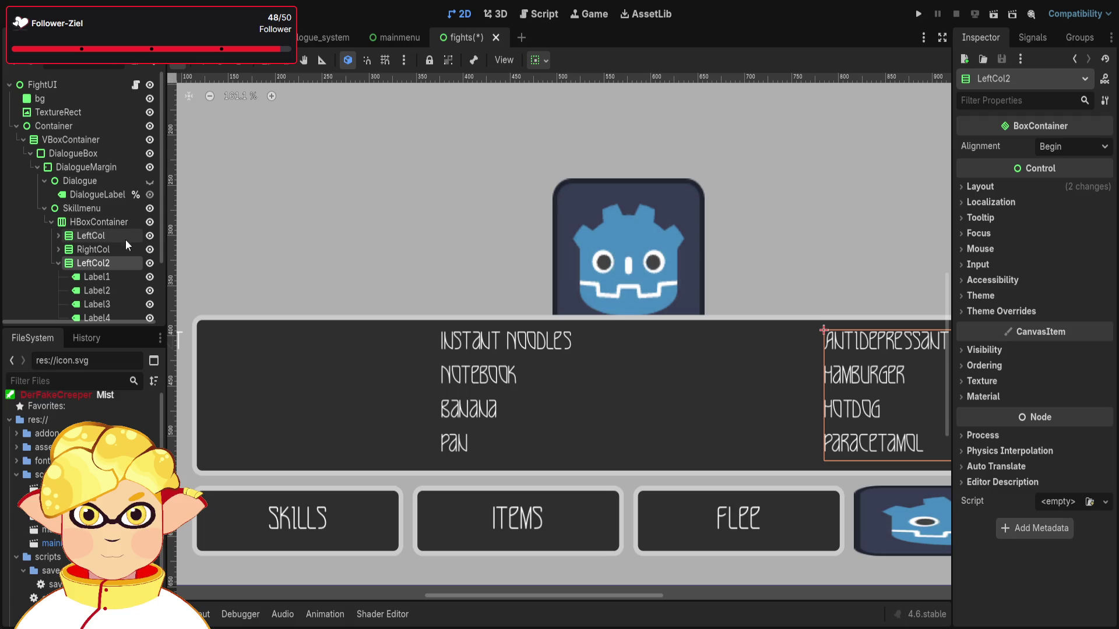
{"action": "left_click", "coordinate": [86, 236]}
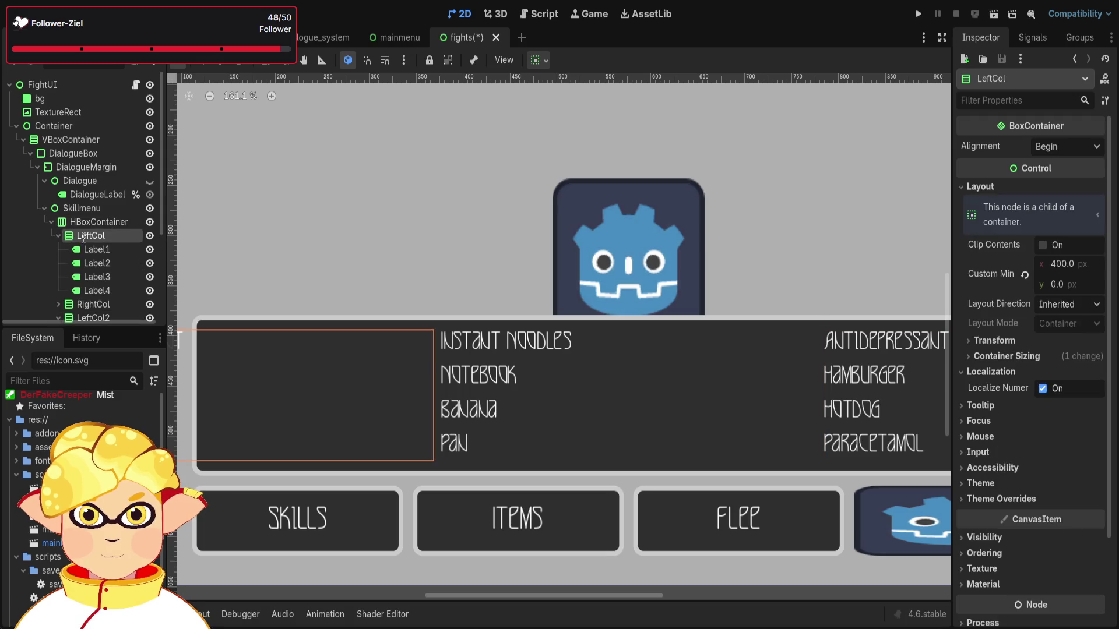
{"action": "type", "text": "Icons"}
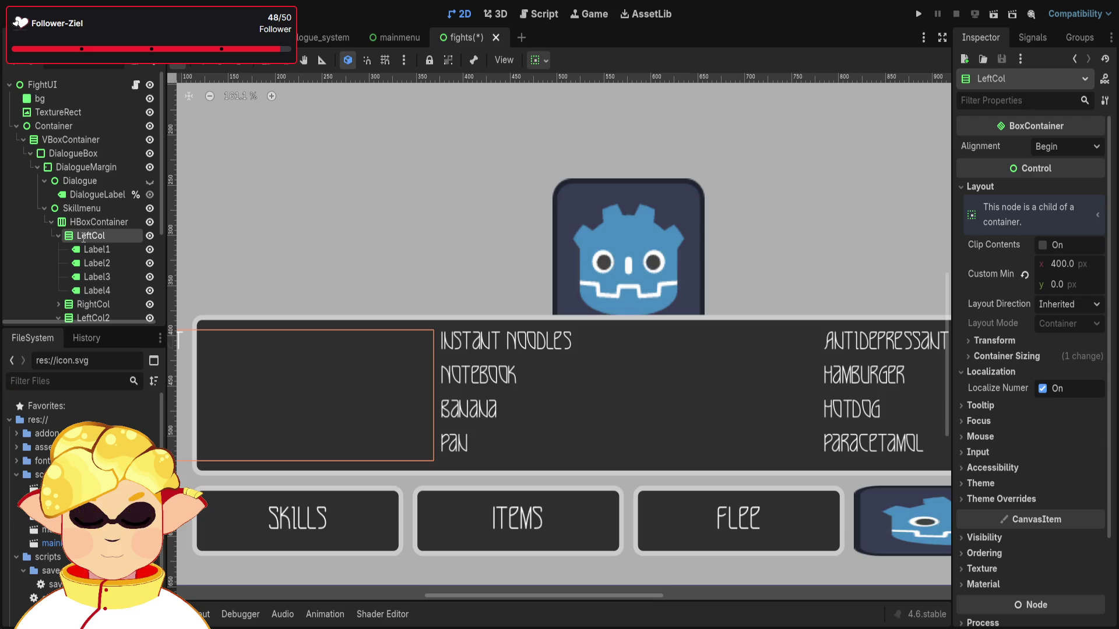
{"action": "key", "text": "Return"}
Remove the Antidepressant, Hamburger, Hotdog and Paracetamol labels from Icons, leaving it empty.
{"action": "left_click", "coordinate": [90, 249]}
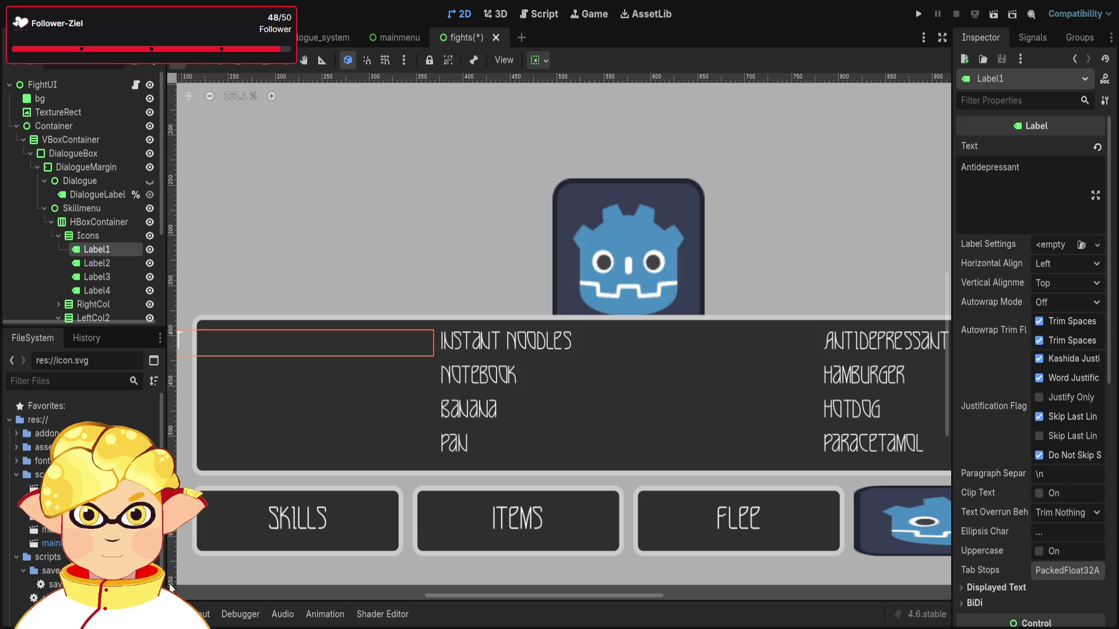
{"action": "key", "text": "ctrl+z"}
{"action": "left_click", "coordinate": [111, 250]}
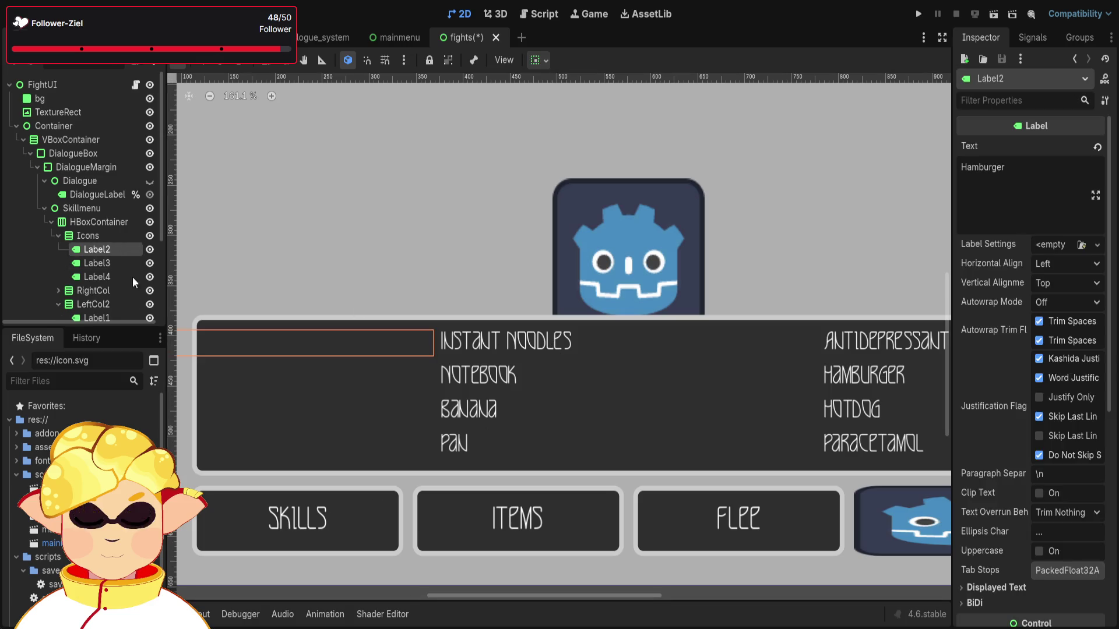
{"action": "key", "text": "ctrl+z"}
{"action": "left_click", "coordinate": [96, 249]}
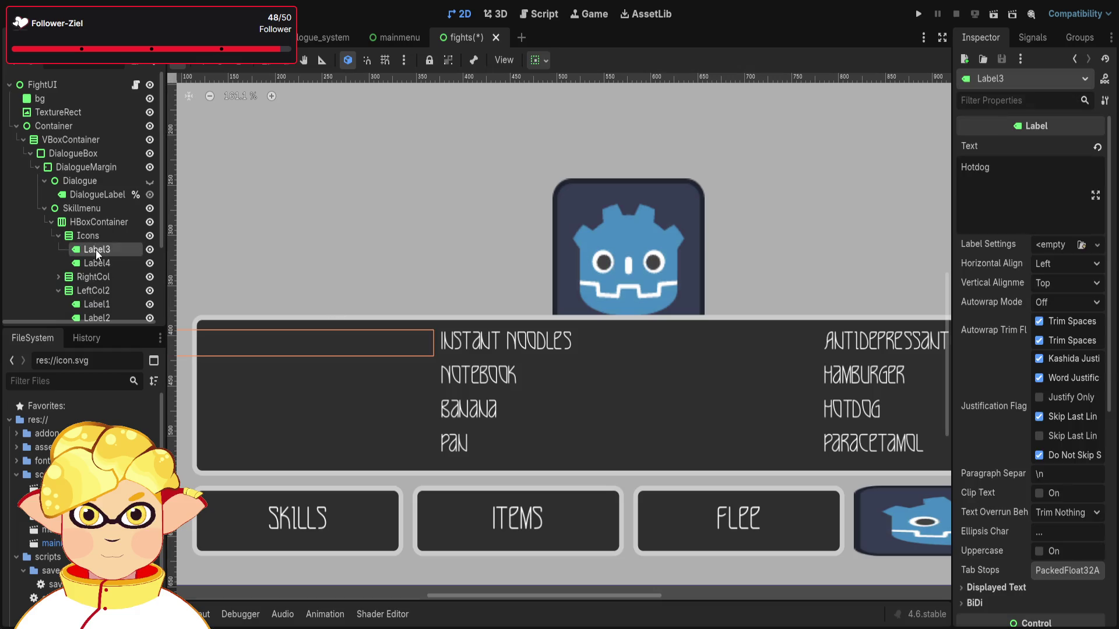
{"action": "key", "text": "ctrl+z"}
{"action": "left_click", "coordinate": [110, 249]}
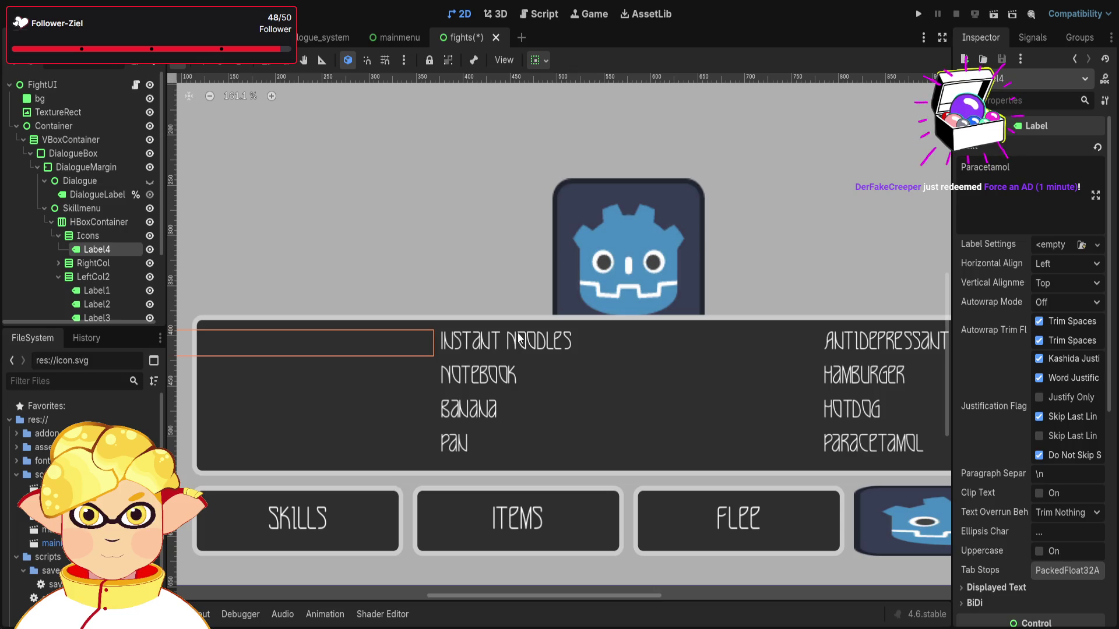
{"action": "key", "text": "ctrl+z"}
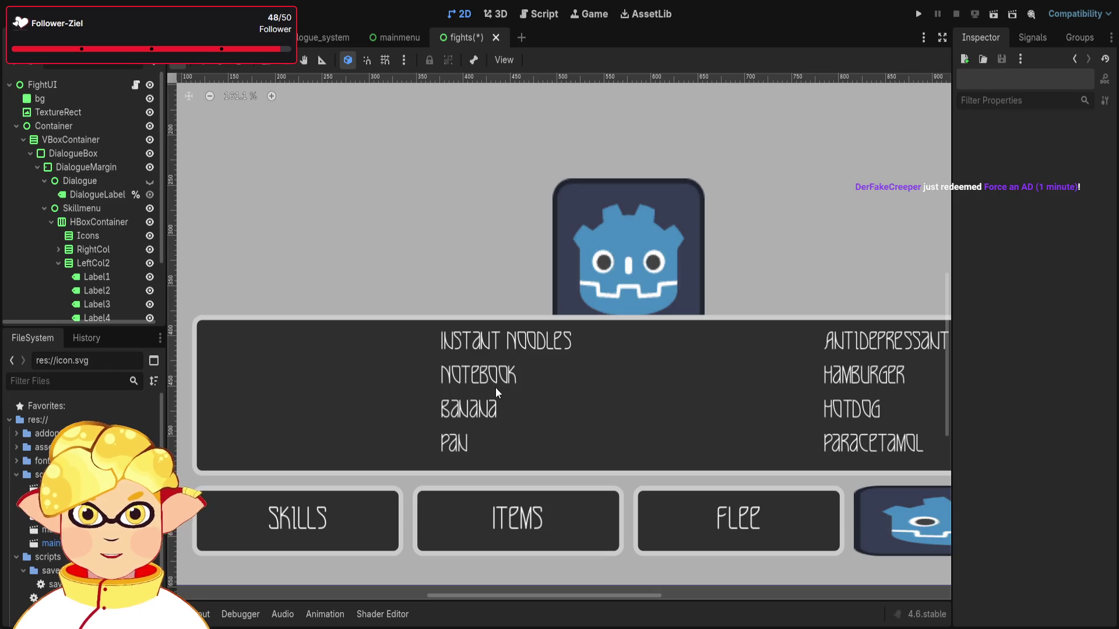
{"action": "left_click", "coordinate": [74, 233]}
{"action": "scroll", "coordinate": [334, 316], "scroll_direction": "down", "scroll_amount": 1}
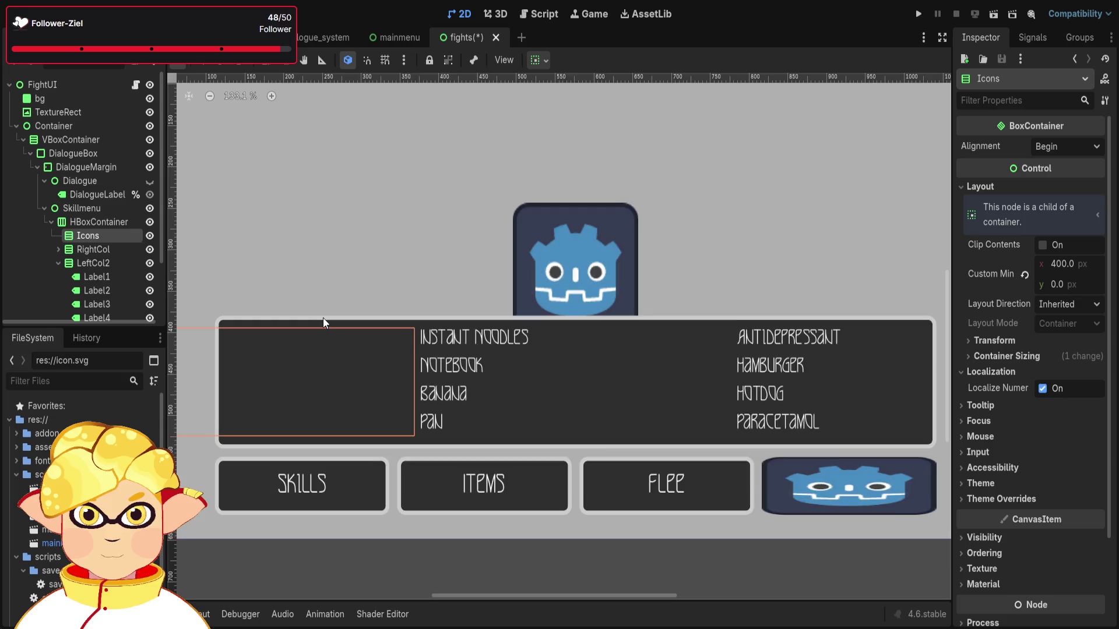
Set the Icons column's minimum width to 20 px and add a TextureRect child inside it.
{"action": "left_click", "coordinate": [1024, 274]}
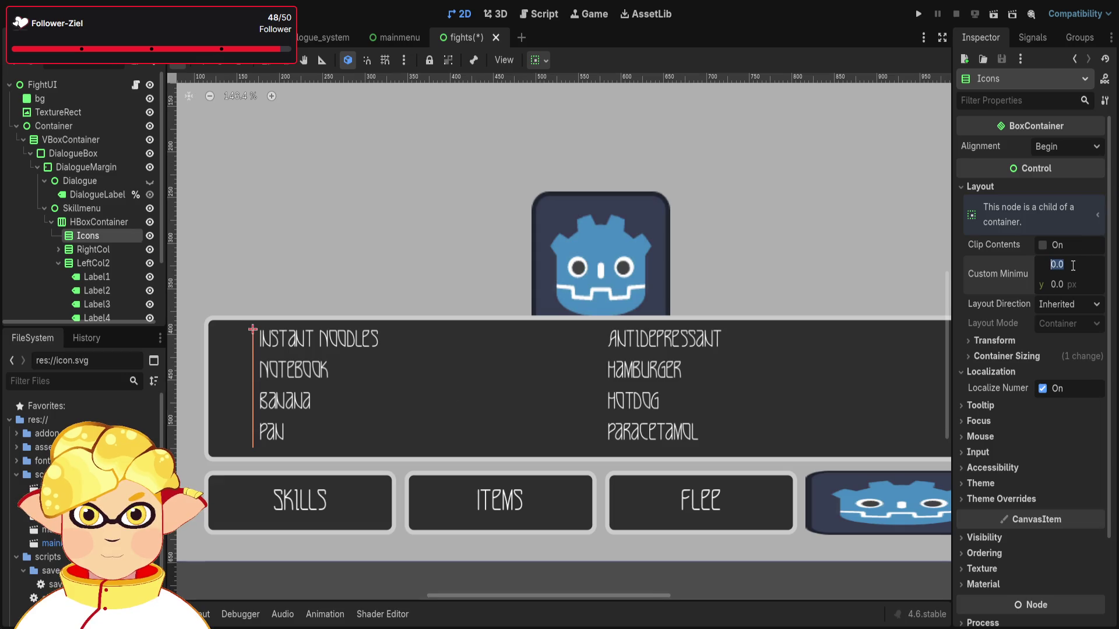
{"action": "type", "text": "20"}
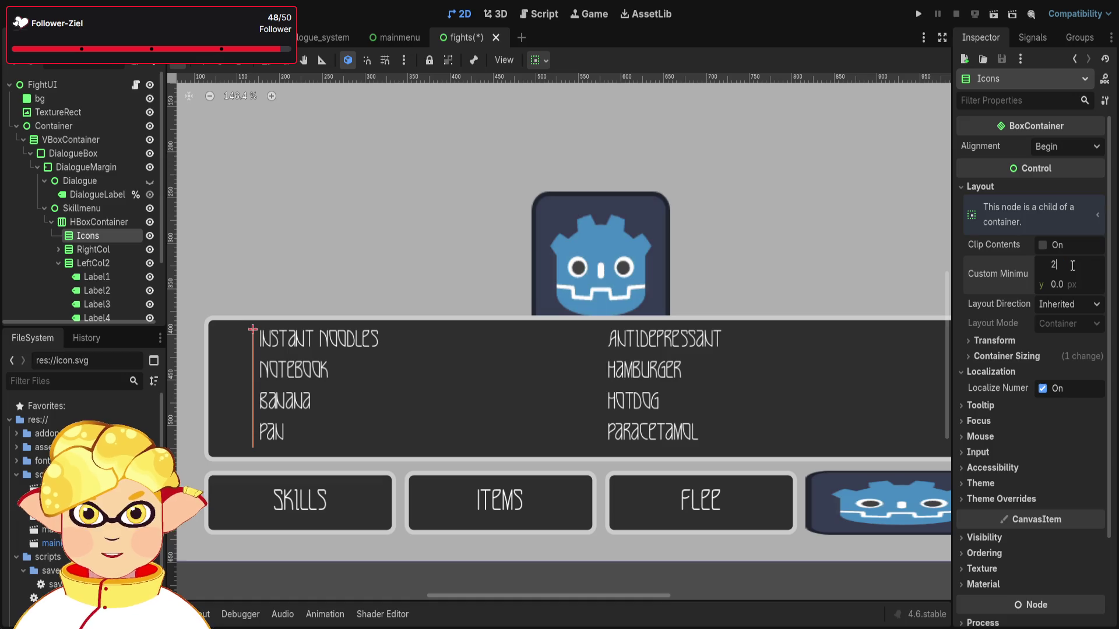
{"action": "key", "text": "Return"}
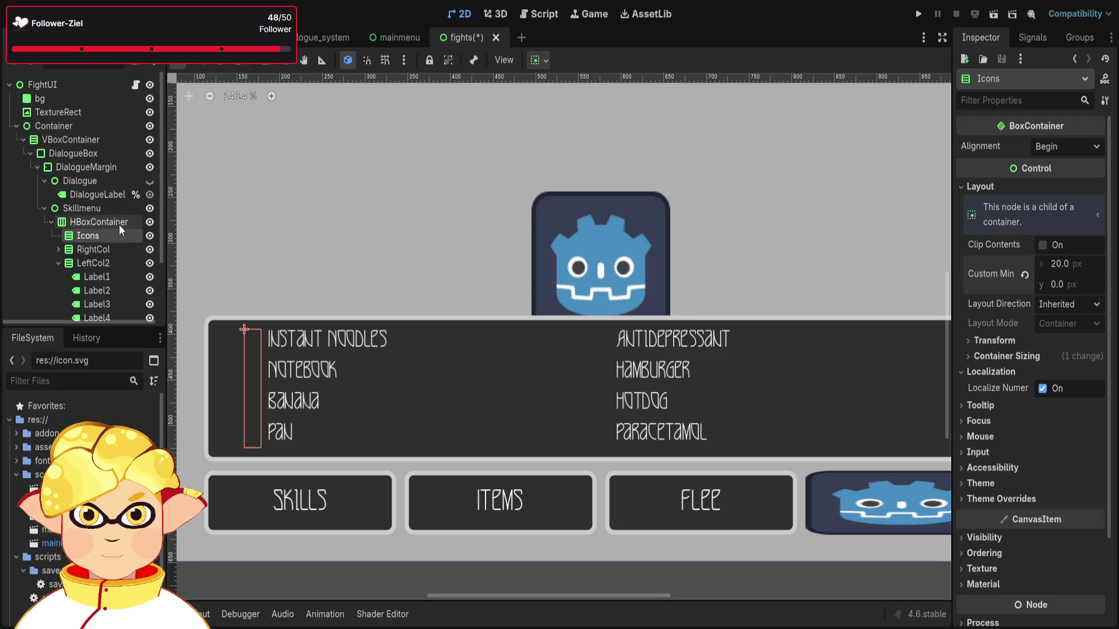
{"action": "scroll", "coordinate": [248, 352], "scroll_direction": "up", "scroll_amount": 3}
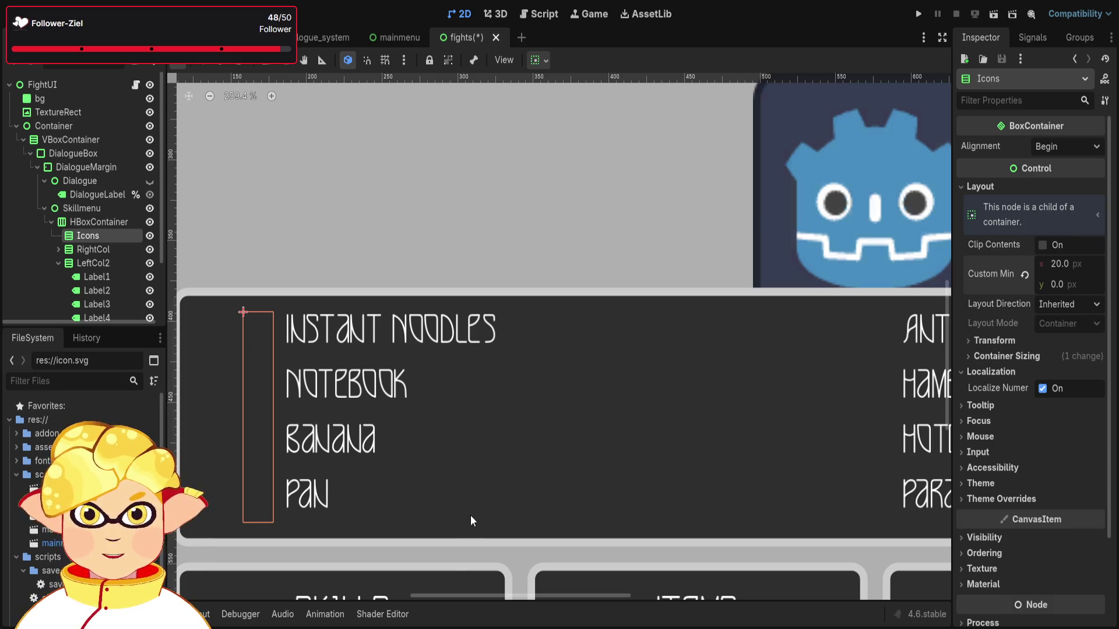
{"action": "key", "text": "ctrl+v"}
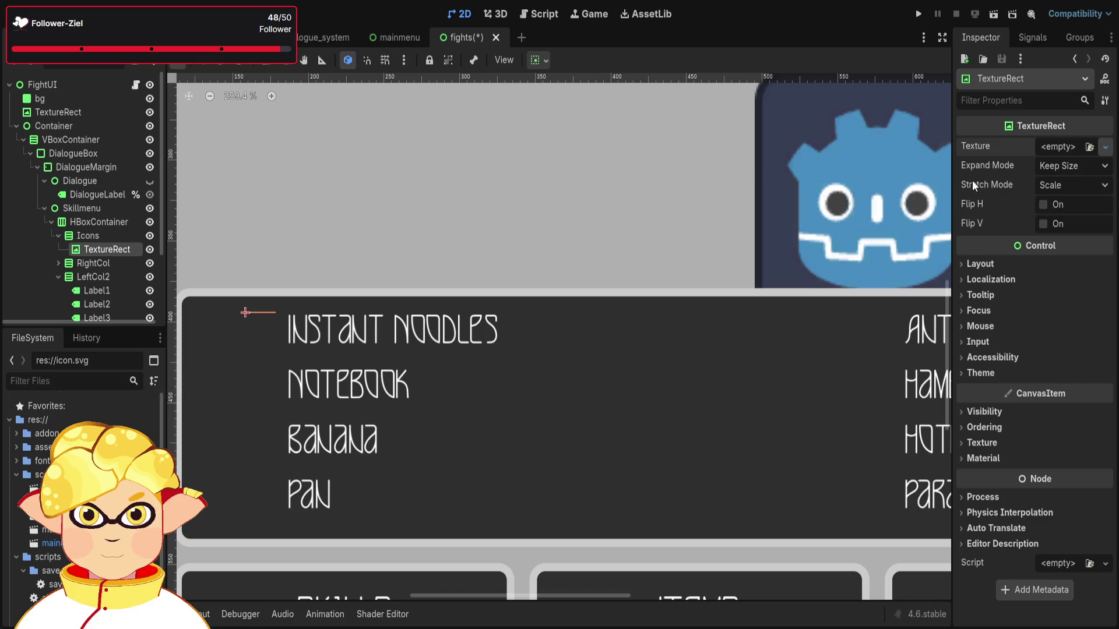
Assign icon.svg as the TextureRect's texture with Expand Mode set to Fit Height.
{"action": "scroll", "coordinate": [87, 466], "scroll_direction": "down", "scroll_amount": 3}
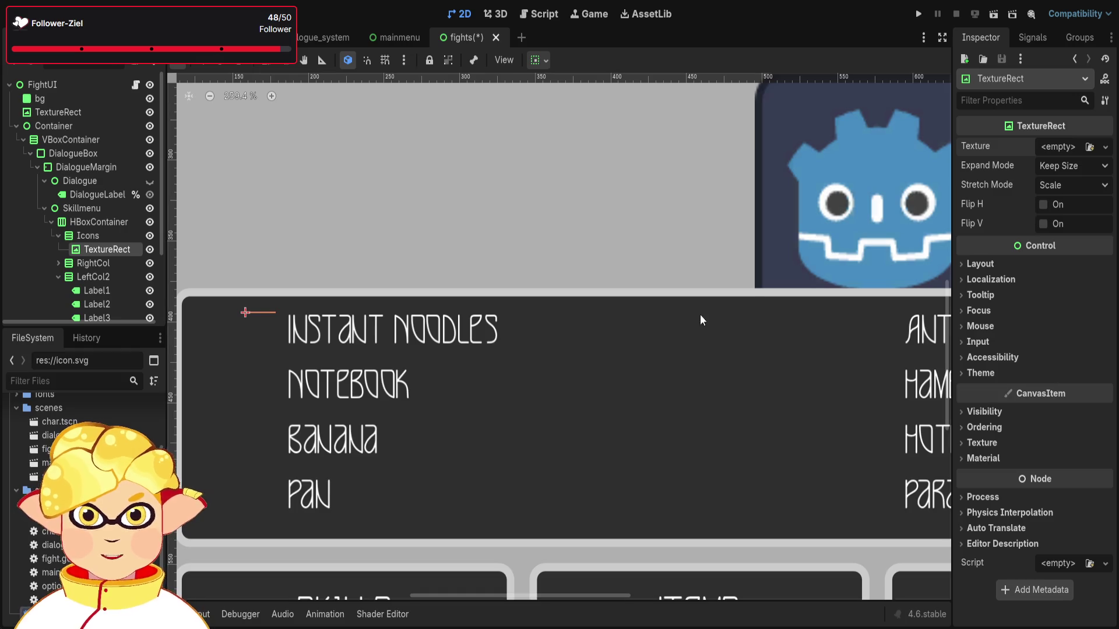
{"action": "mouse_move", "coordinate": [70, 606]}
{"action": "left_mouse_down"}
{"action": "mouse_move", "coordinate": [583, 292]}
{"action": "mouse_move", "coordinate": [938, 236]}
{"action": "mouse_move", "coordinate": [1057, 147]}
{"action": "left_mouse_up"}
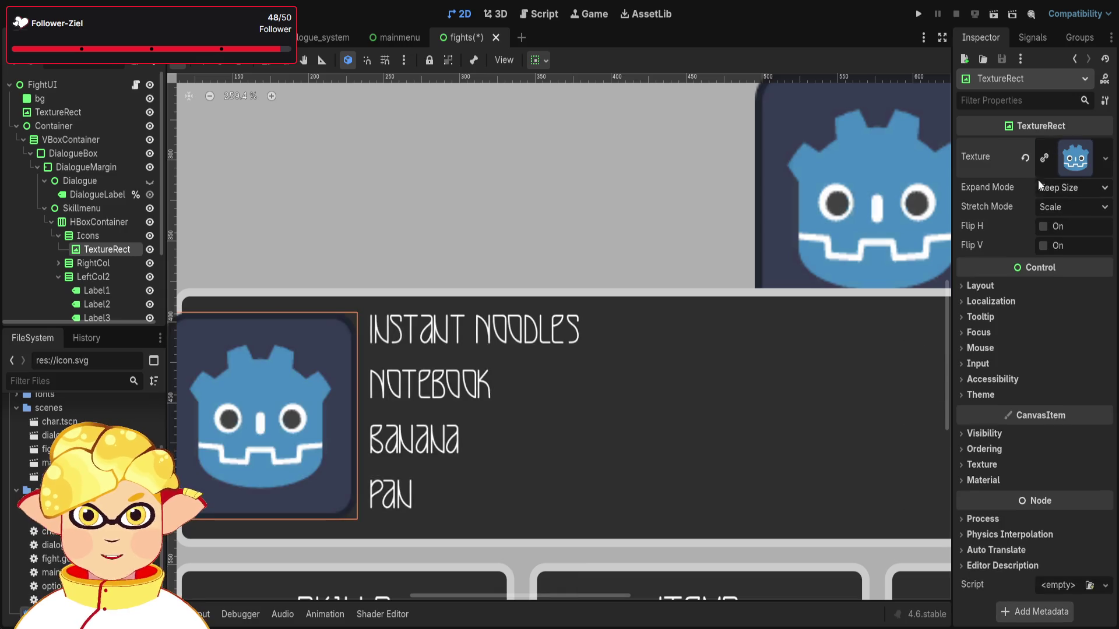
{"action": "scroll", "coordinate": [596, 335], "scroll_direction": "down", "scroll_amount": 2}
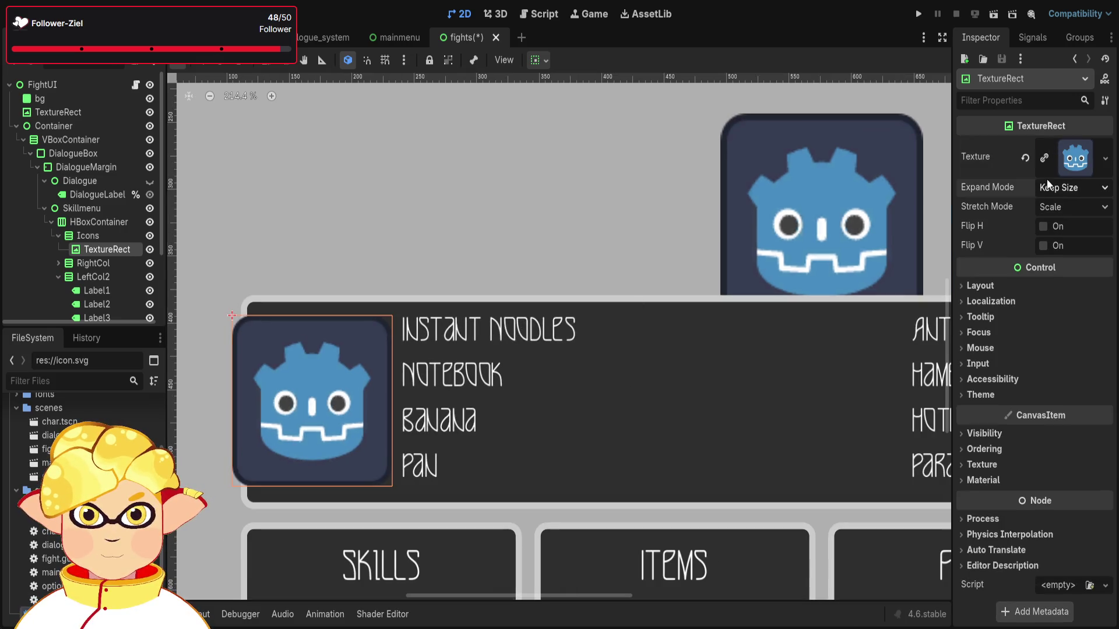
{"action": "left_click", "coordinate": [1034, 236]}
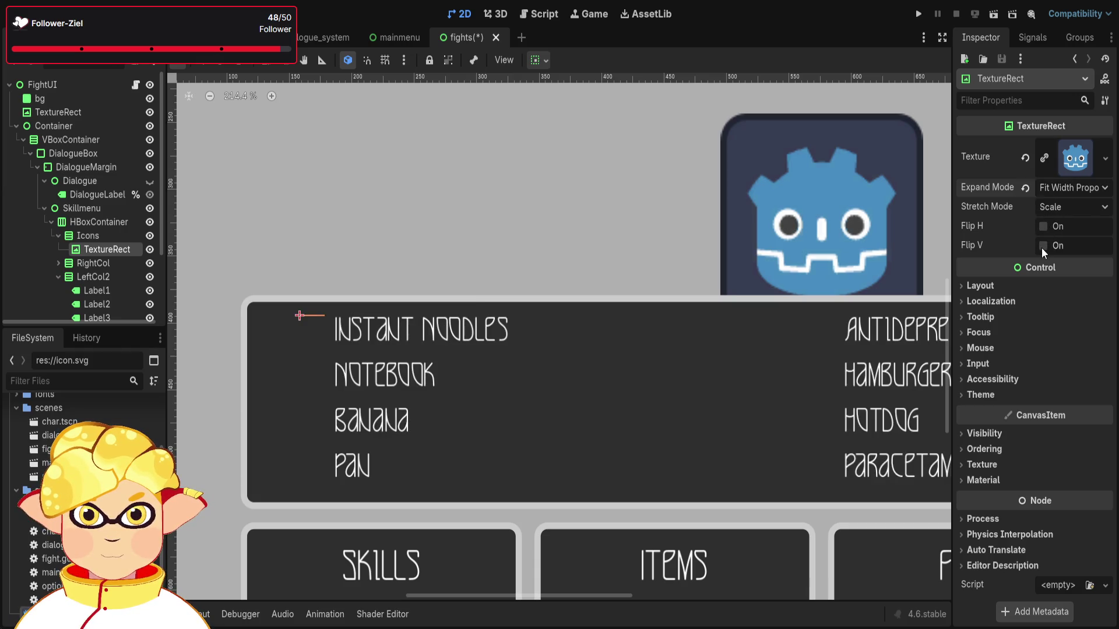
{"action": "left_click", "coordinate": [1047, 260]}
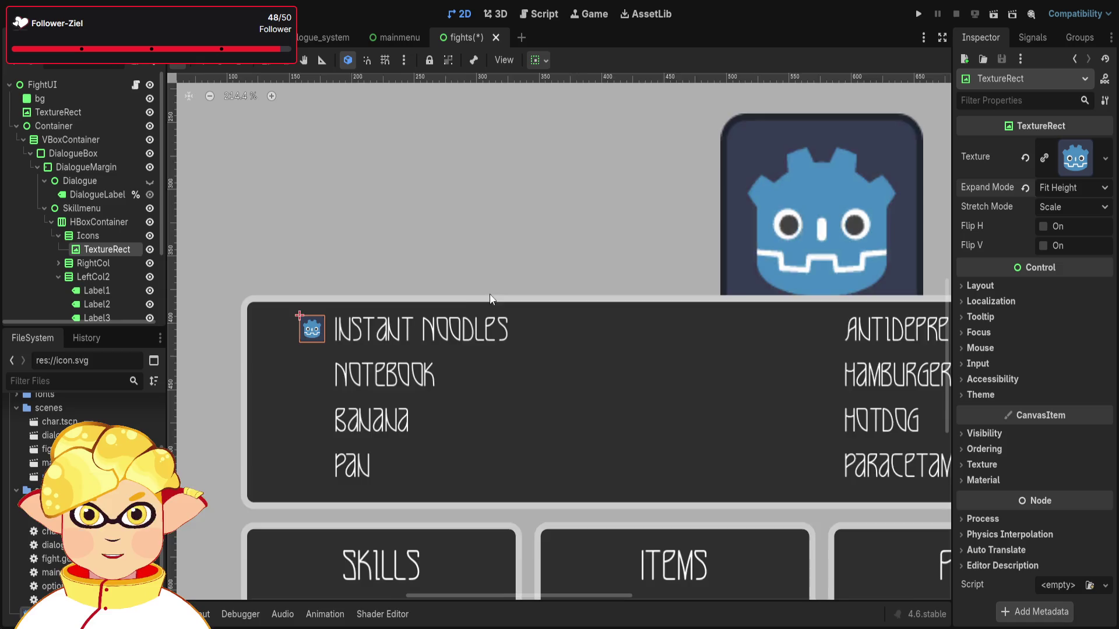
{"action": "scroll", "coordinate": [464, 268], "scroll_direction": "up", "scroll_amount": 1}
{"action": "scroll", "coordinate": [326, 286], "scroll_direction": "right", "scroll_amount": 2}
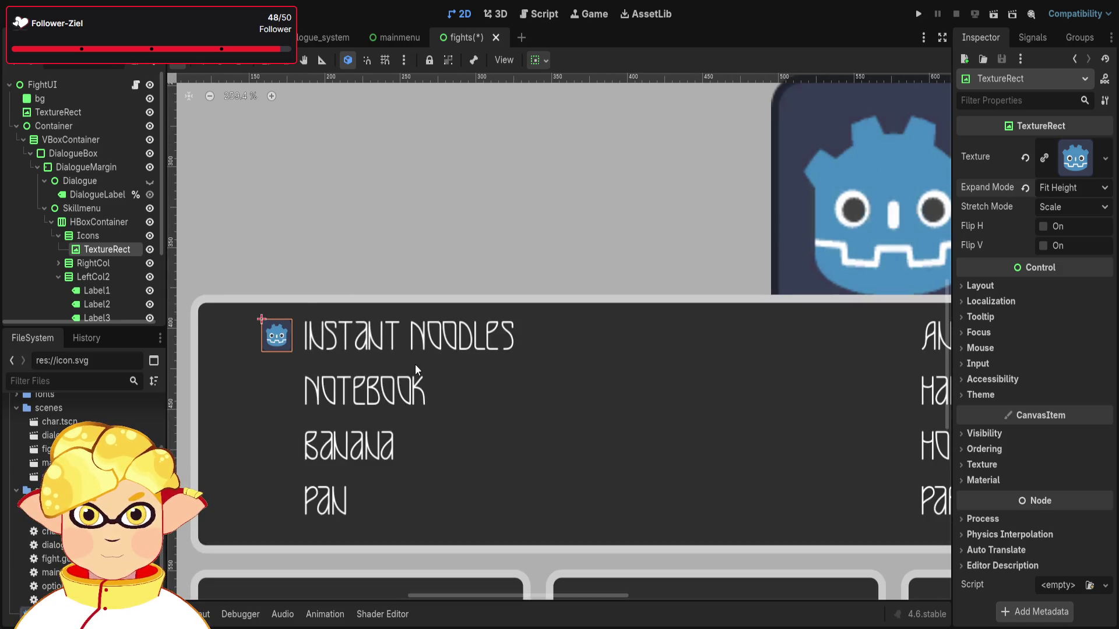
{"action": "scroll", "coordinate": [265, 348], "scroll_direction": "up", "scroll_amount": 3}
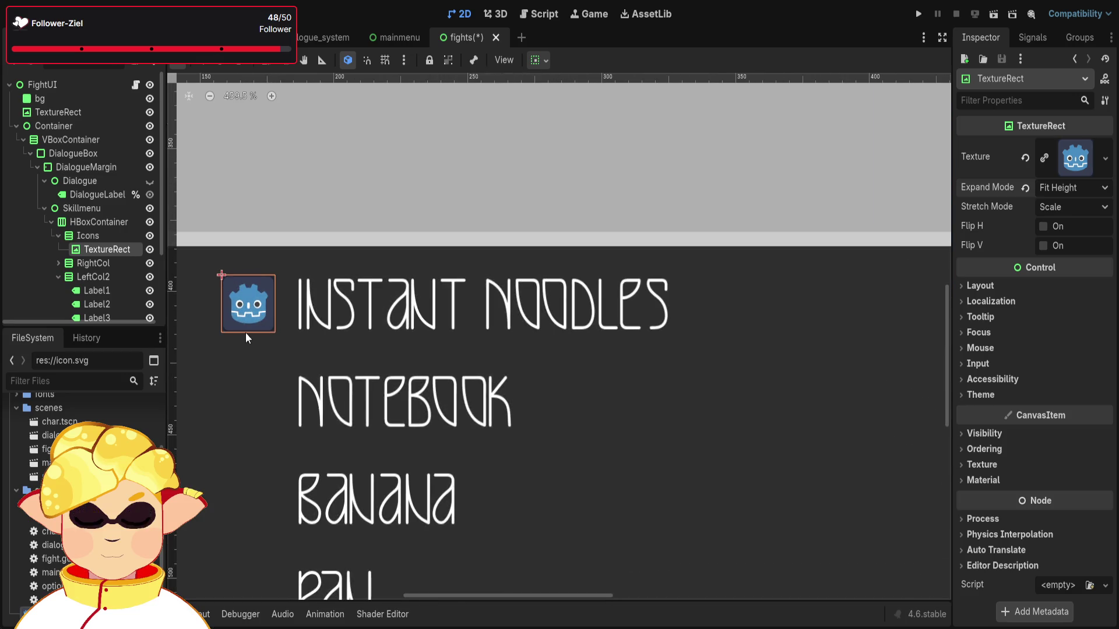
{"action": "scroll", "coordinate": [273, 385], "scroll_direction": "up", "scroll_amount": 5}
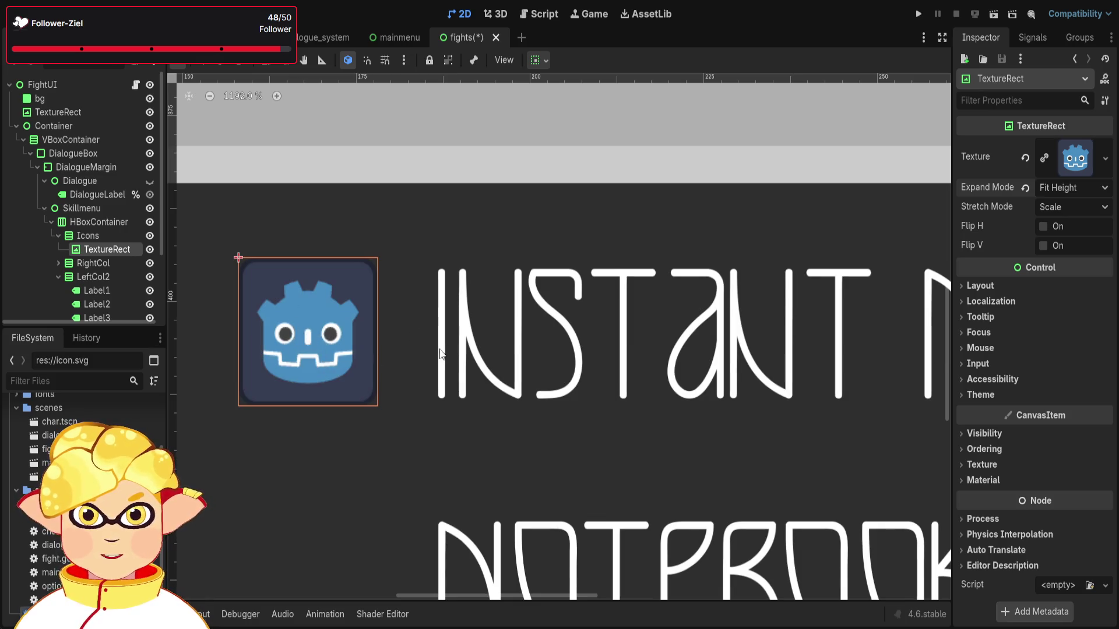
Append a dash to the Antidepressant label's text.
{"action": "left_click", "coordinate": [112, 292]}
{"action": "scroll", "coordinate": [890, 351], "scroll_direction": "down", "scroll_amount": 3}
{"action": "left_click", "coordinate": [1019, 174]}
{"action": "type", "text": "-"}
{"action": "scroll", "coordinate": [836, 239], "scroll_direction": "down", "scroll_amount": 3}
{"action": "left_click", "coordinate": [837, 247]}
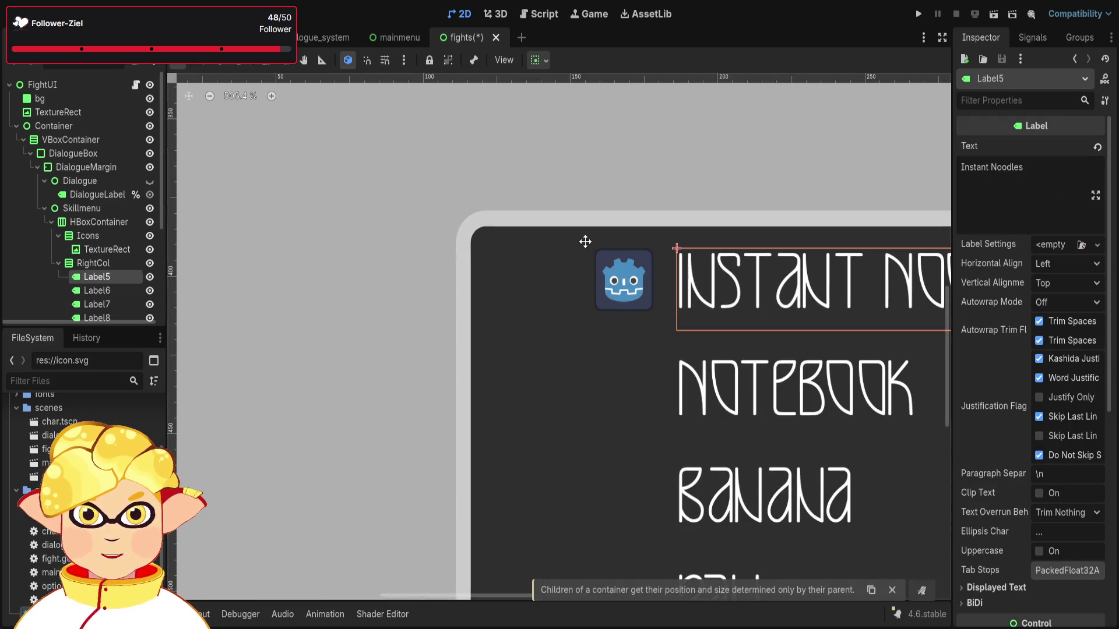
Replace the trailing dash on Label1's text with an asterisk, making it 'Antidepressant *'.
{"action": "scroll", "coordinate": [780, 174], "scroll_direction": "down", "scroll_amount": 1}
{"action": "scroll", "coordinate": [390, 157], "scroll_direction": "right", "scroll_amount": 3}
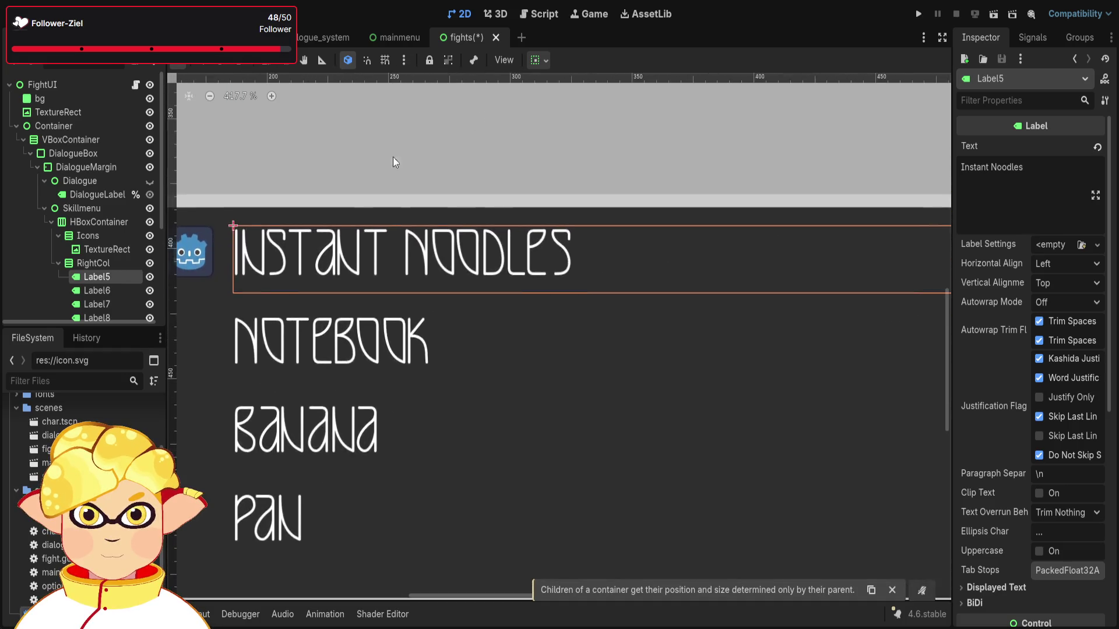
{"action": "scroll", "coordinate": [389, 157], "scroll_direction": "down", "scroll_amount": 2}
{"action": "scroll", "coordinate": [474, 315], "scroll_direction": "up", "scroll_amount": 1}
{"action": "left_click", "coordinate": [640, 289]}
{"action": "scroll", "coordinate": [739, 279], "scroll_direction": "up", "scroll_amount": 2}
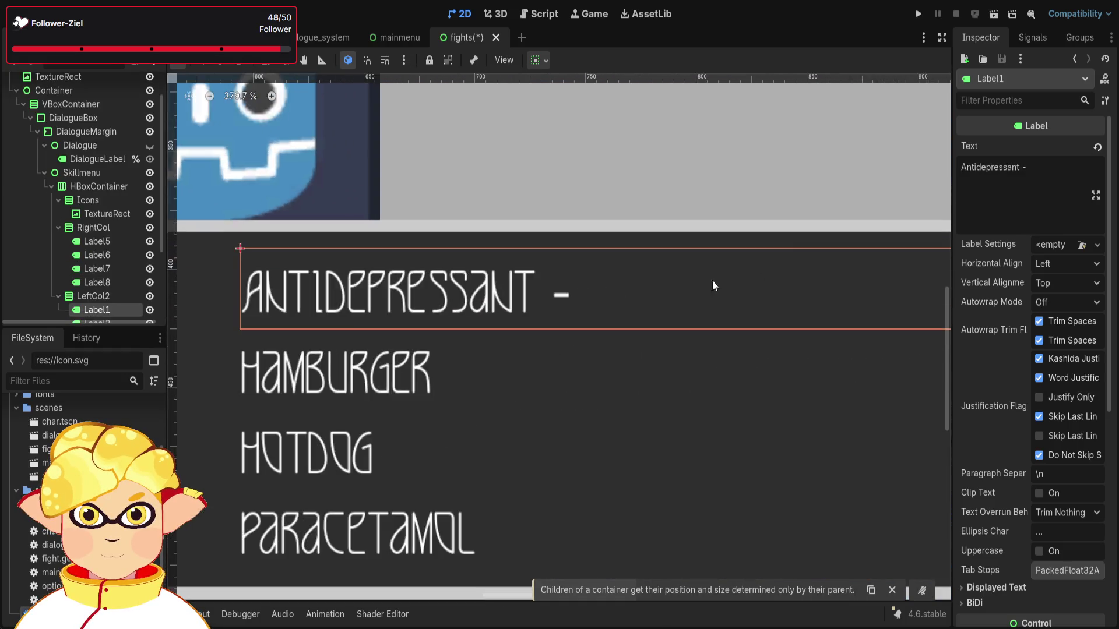
{"action": "scroll", "coordinate": [670, 309], "scroll_direction": "up", "scroll_amount": 2}
{"action": "scroll", "coordinate": [582, 335], "scroll_direction": "up", "scroll_amount": 3}
{"action": "scroll", "coordinate": [541, 320], "scroll_direction": "up", "scroll_amount": 5}
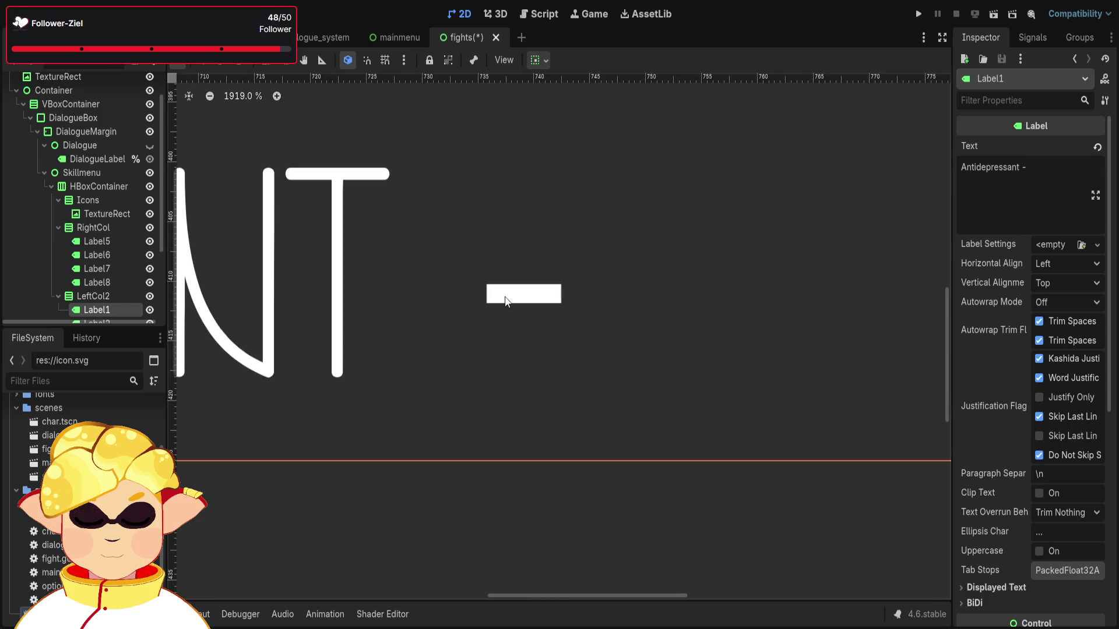
{"action": "left_click", "coordinate": [1047, 168]}
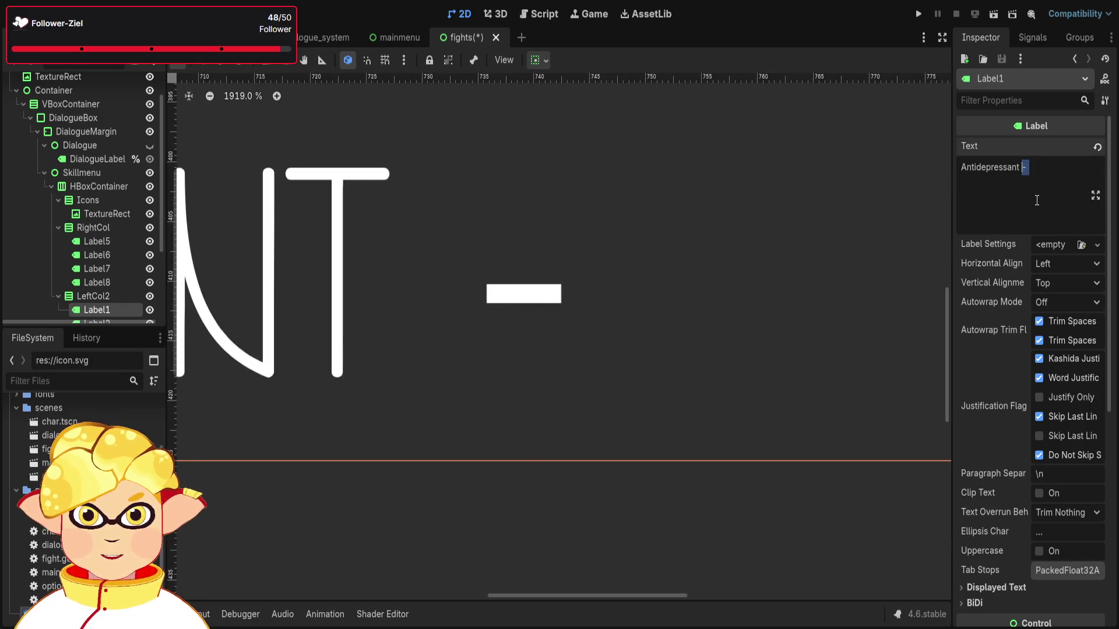
{"action": "key", "text": "BackSpace"}
{"action": "key", "text": "BackSpace"}
{"action": "type", "text": "*"}
{"action": "key", "text": "BackSpace"}
{"action": "type", "text": "*"}
{"action": "key", "text": "BackSpace"}
Retype the asterisk at the end of the Antidepressant label text.
{"action": "type", "text": "*"}
{"action": "scroll", "coordinate": [603, 142], "scroll_direction": "up", "scroll_amount": 3}
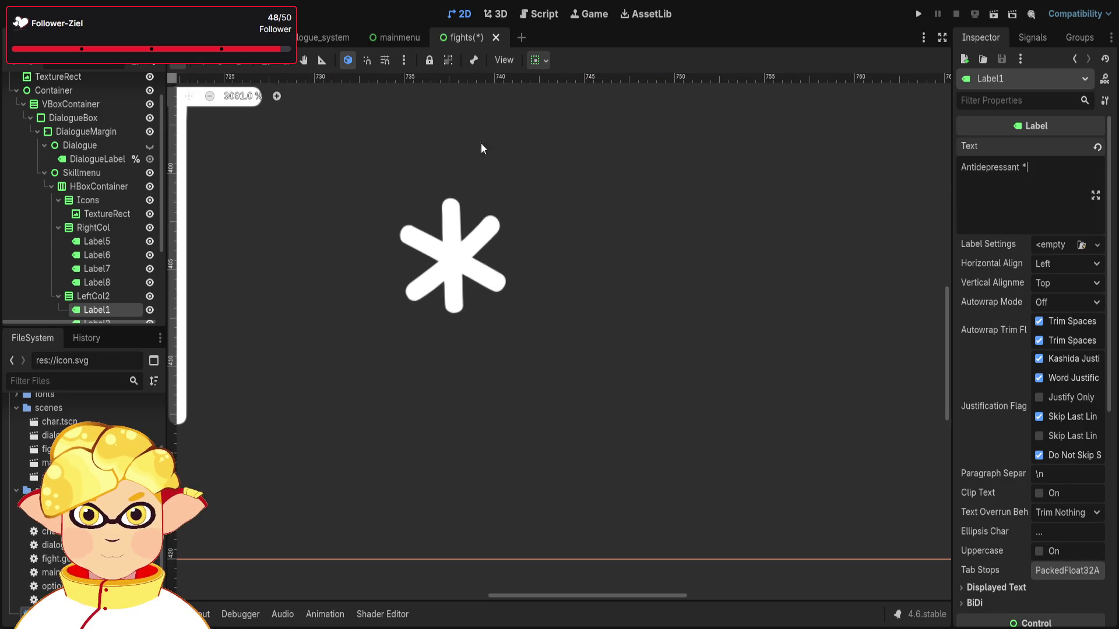
{"action": "scroll", "coordinate": [462, 155], "scroll_direction": "down", "scroll_amount": 2}
{"action": "scroll", "coordinate": [460, 150], "scroll_direction": "down", "scroll_amount": 14}
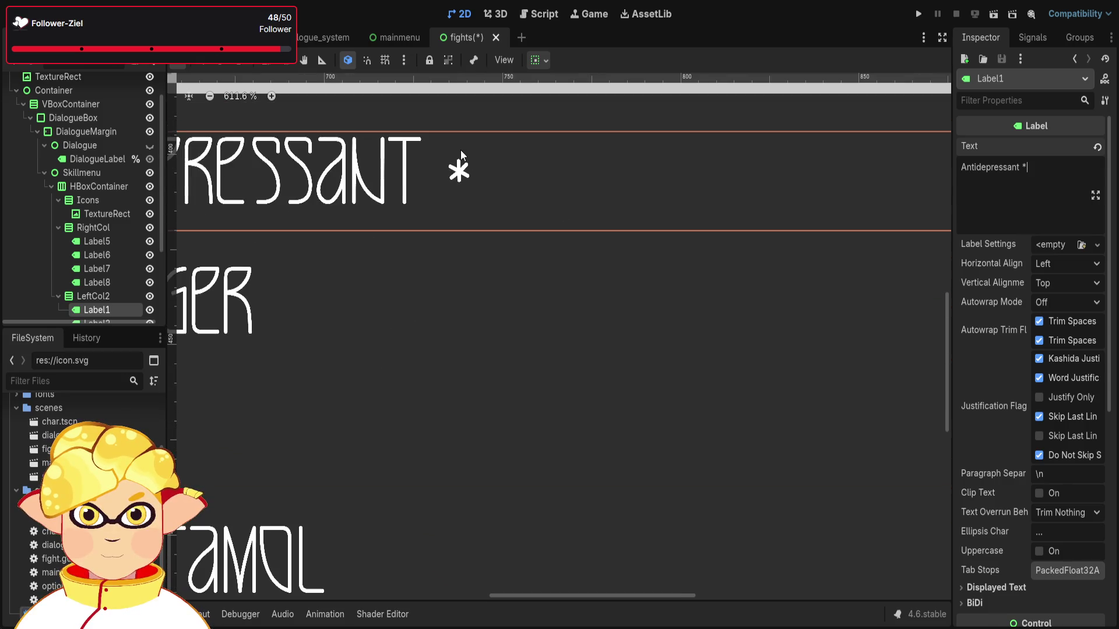
{"action": "left_click_drag", "start_coordinate": [461, 132], "coordinate": [501, 265]}
{"action": "scroll", "coordinate": [502, 280], "scroll_direction": "up", "scroll_amount": 4}
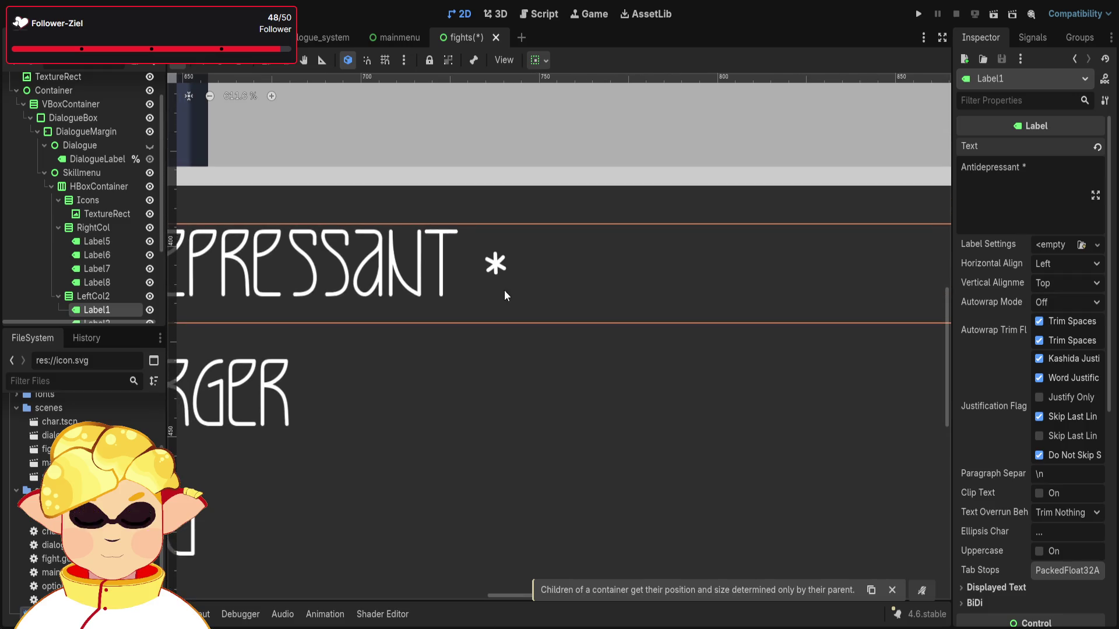
{"action": "scroll", "coordinate": [482, 294], "scroll_direction": "up", "scroll_amount": 5}
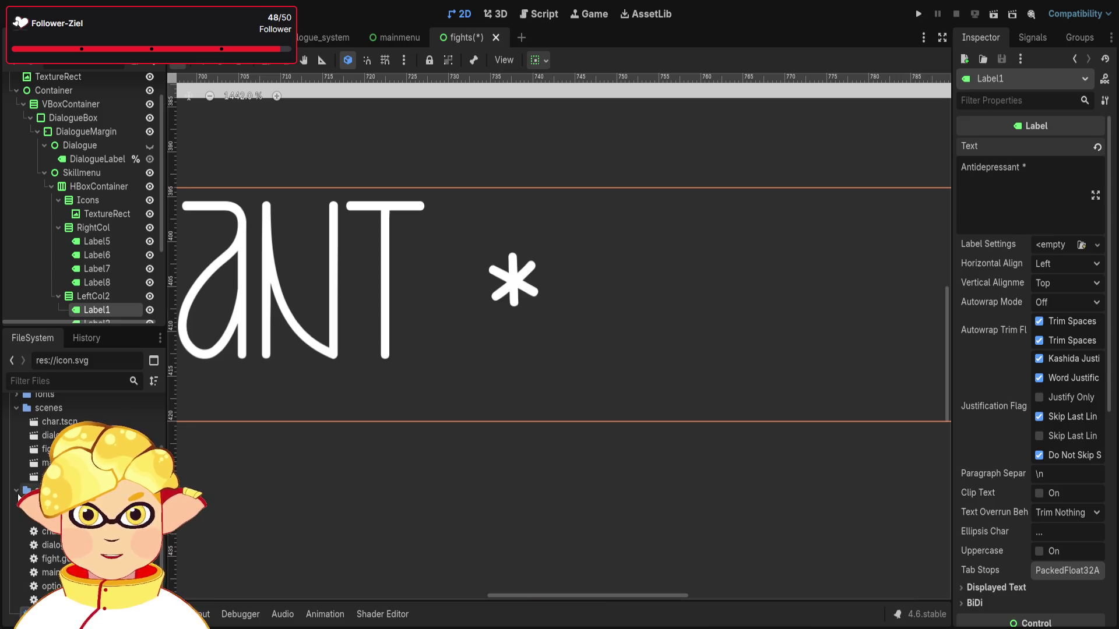
Collapse scenes and browse the font files in fonts > LUNNA in the FileSystem dock.
{"action": "left_click", "coordinate": [15, 475]}
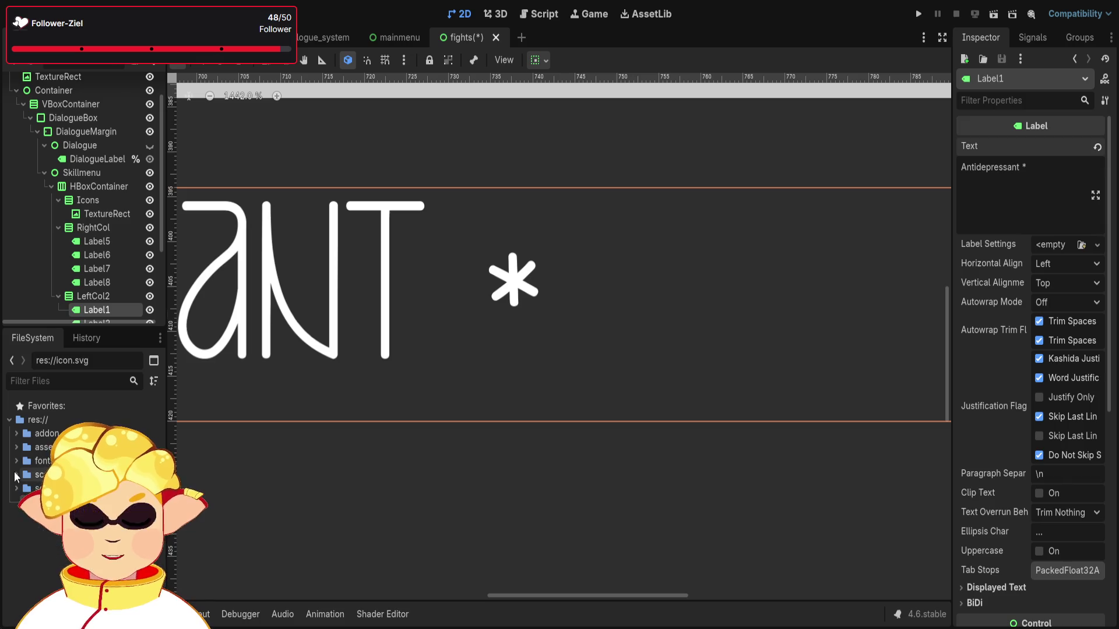
{"action": "left_click", "coordinate": [17, 460]}
{"action": "left_click", "coordinate": [23, 474]}
{"action": "left_click", "coordinate": [46, 488]}
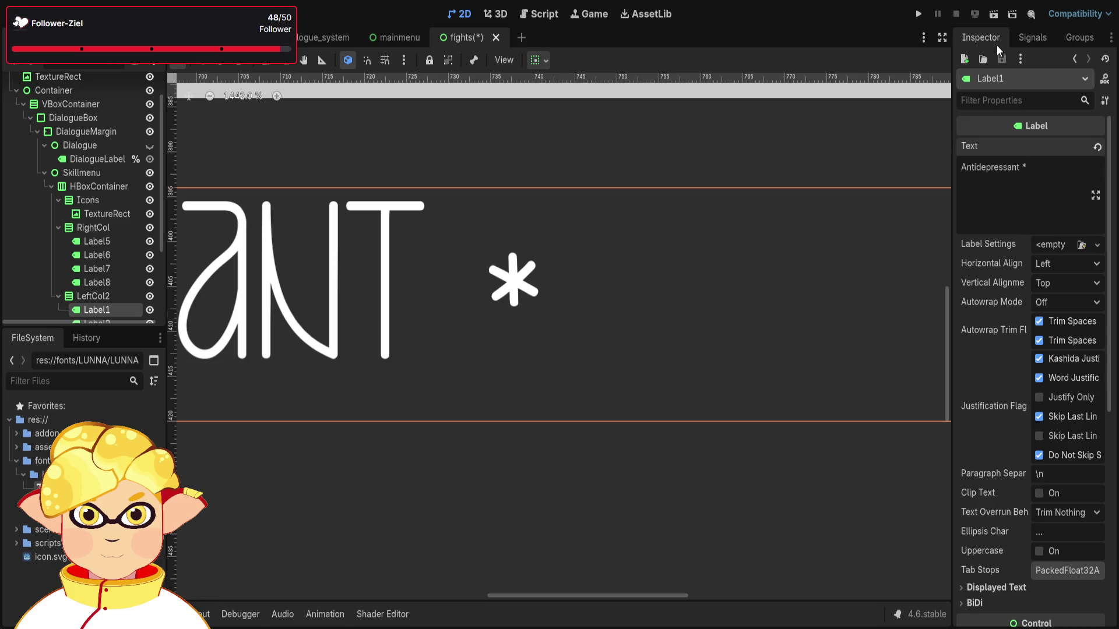
{"action": "key", "text": "Down"}
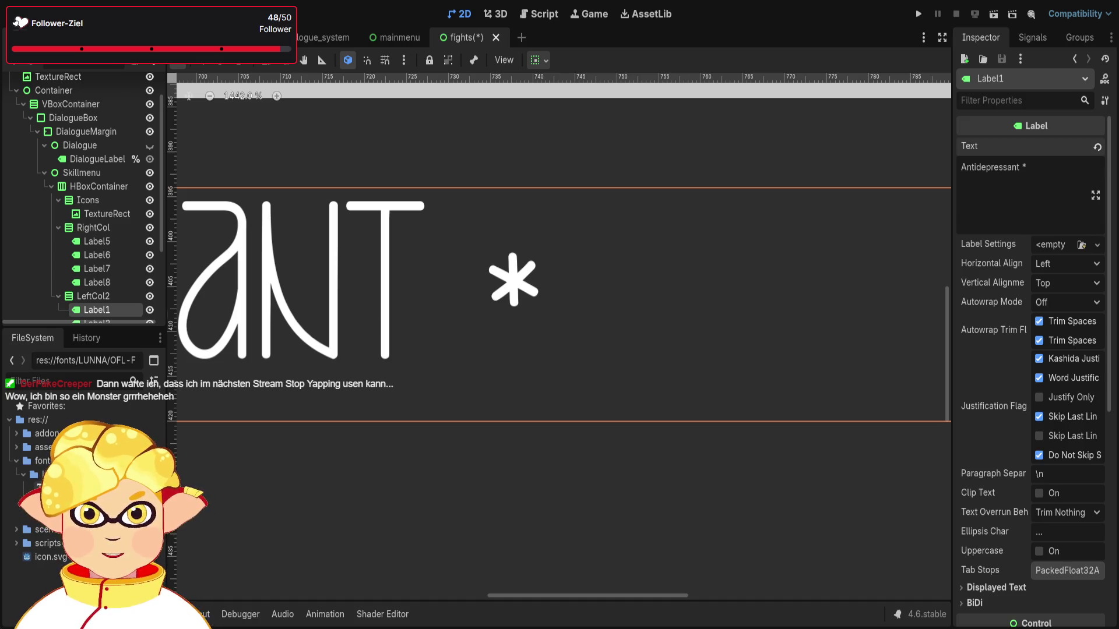
{"action": "left_click", "coordinate": [59, 488]}
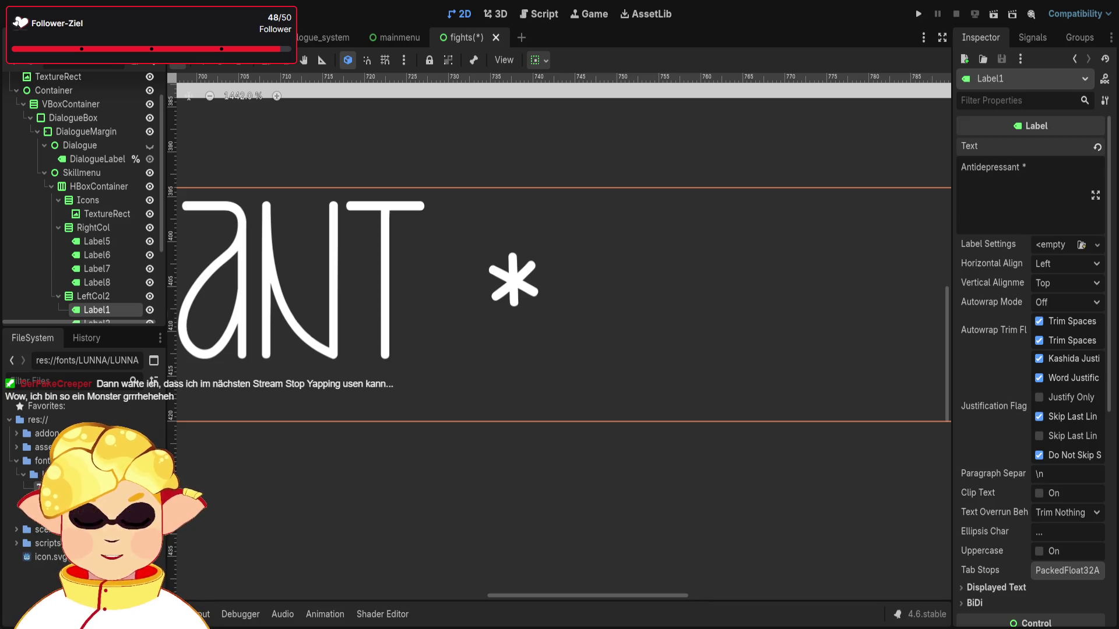
{"action": "left_click", "coordinate": [1046, 170]}
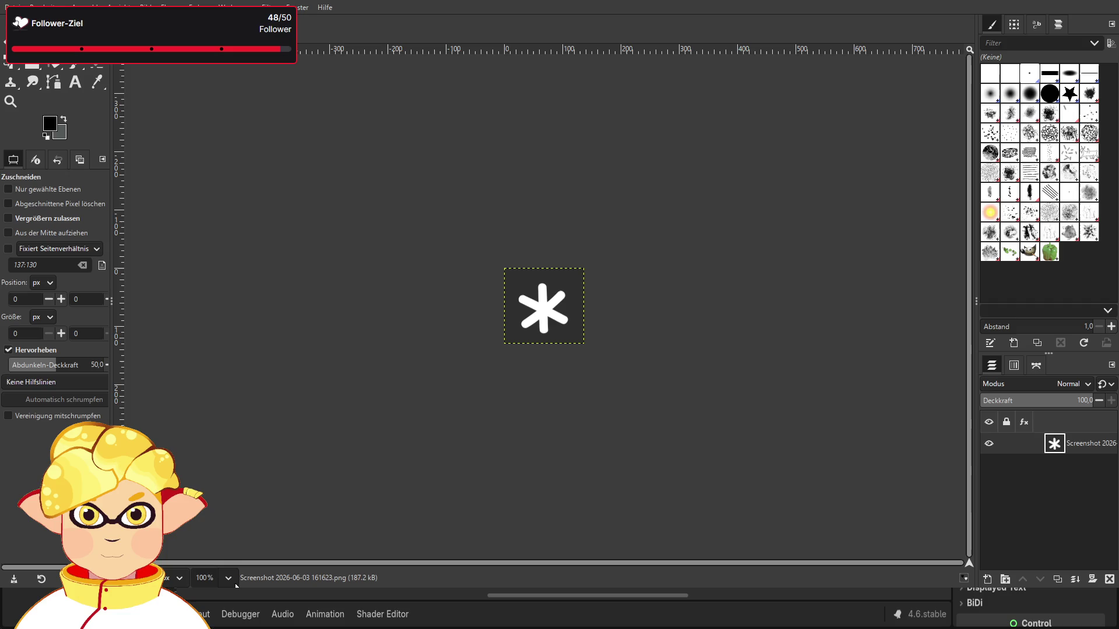
Zoom the asterisk screenshot to 800% and switch to the Eraser tool.
{"action": "key", "text": "4"}
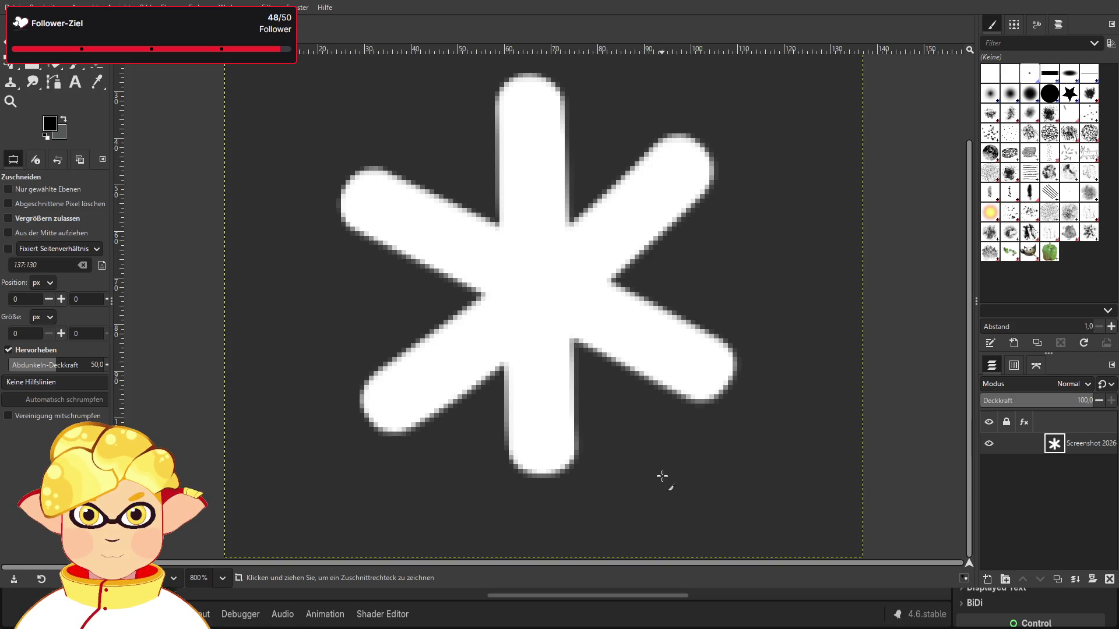
{"action": "key", "text": "shift+e"}
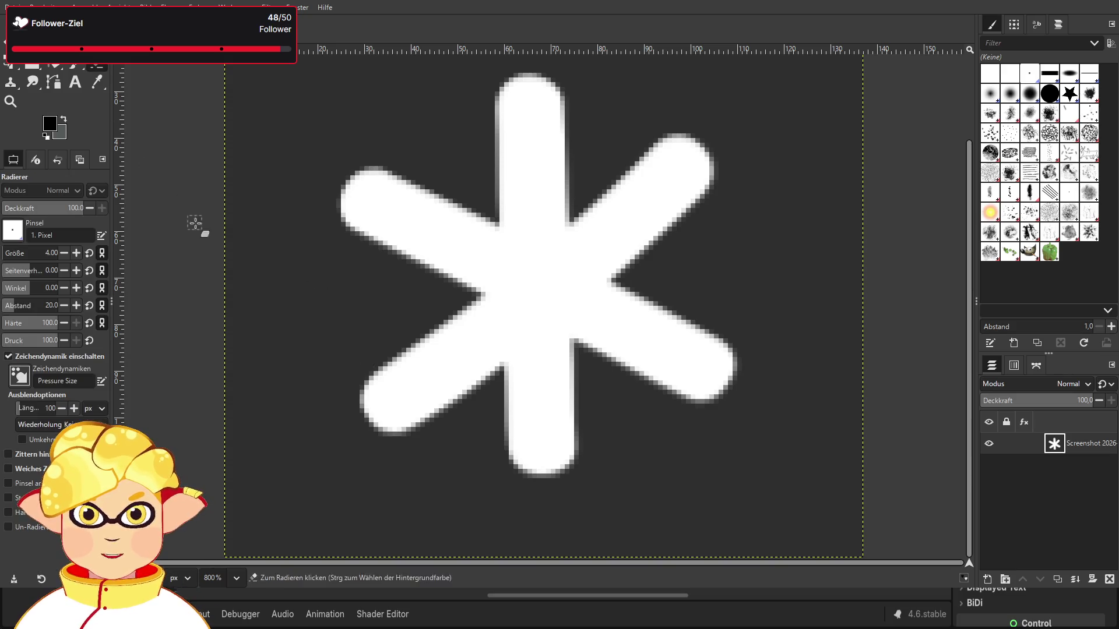
Erase the dark background strips across the top of the asterisk.
{"action": "mouse_move", "coordinate": [318, 303]}
{"action": "left_mouse_down"}
{"action": "mouse_move", "coordinate": [342, 330]}
{"action": "mouse_move", "coordinate": [362, 317]}
{"action": "mouse_move", "coordinate": [351, 429]}
{"action": "mouse_move", "coordinate": [467, 497]}
{"action": "mouse_move", "coordinate": [683, 495]}
{"action": "mouse_move", "coordinate": [811, 354]}
{"action": "mouse_move", "coordinate": [764, 122]}
{"action": "mouse_move", "coordinate": [626, 81]}
{"action": "left_mouse_up"}
{"action": "scroll", "coordinate": [623, 185], "scroll_direction": "up", "scroll_amount": 2}
{"action": "scroll", "coordinate": [623, 186], "scroll_direction": "up", "scroll_amount": 2}
{"action": "left_click_drag", "start_coordinate": [634, 192], "coordinate": [511, 144]}
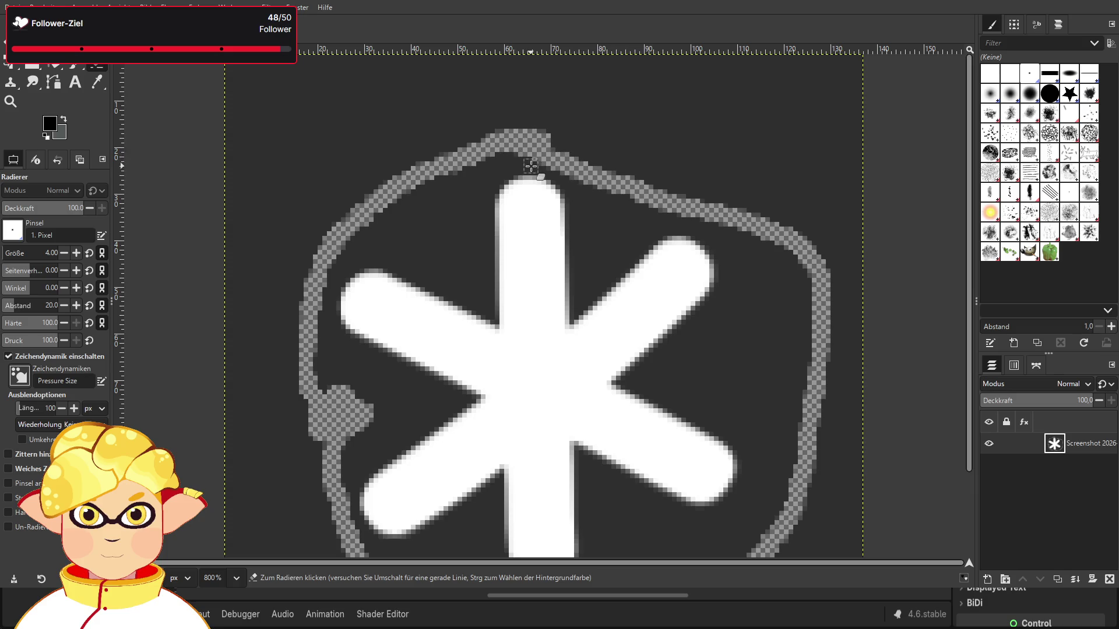
{"action": "left_click_drag", "start_coordinate": [517, 167], "coordinate": [471, 167]}
{"action": "mouse_move", "coordinate": [541, 158]}
{"action": "left_mouse_down"}
{"action": "mouse_move", "coordinate": [708, 151]}
{"action": "mouse_move", "coordinate": [496, 140]}
{"action": "left_mouse_up"}
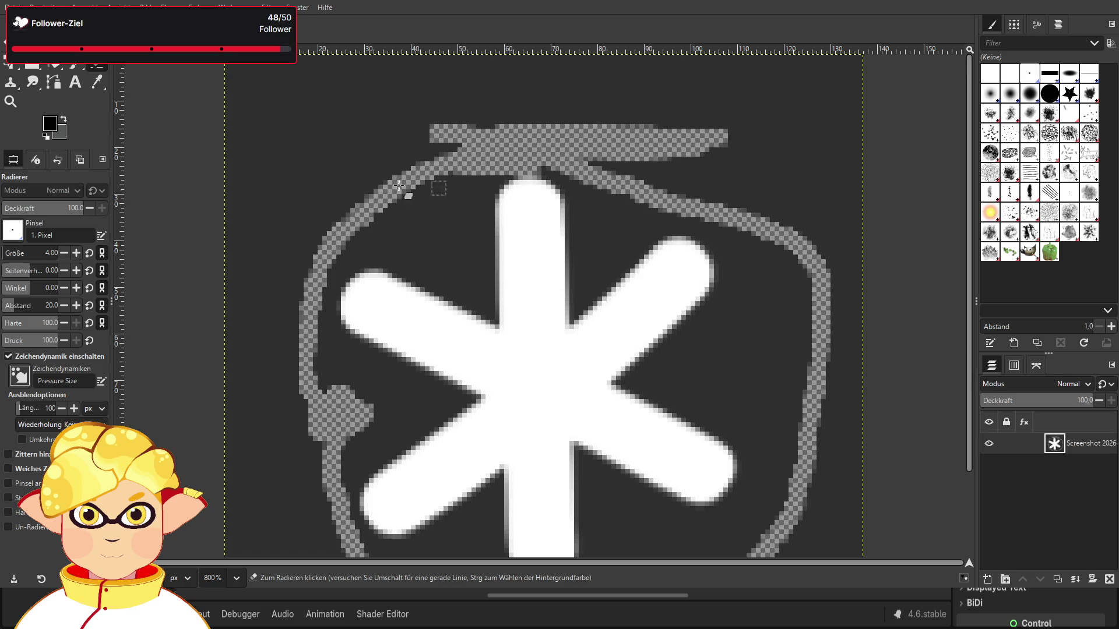
{"action": "mouse_move", "coordinate": [274, 154]}
{"action": "left_mouse_down"}
{"action": "mouse_move", "coordinate": [309, 100]}
{"action": "mouse_move", "coordinate": [688, 94]}
{"action": "mouse_move", "coordinate": [821, 111]}
{"action": "mouse_move", "coordinate": [655, 119]}
{"action": "mouse_move", "coordinate": [670, 138]}
{"action": "mouse_move", "coordinate": [789, 160]}
{"action": "mouse_move", "coordinate": [827, 183]}
{"action": "mouse_move", "coordinate": [845, 236]}
{"action": "left_mouse_up"}
Erase the dark notches on the left, bottom-right area, right edge and upper-right bump.
{"action": "left_click", "coordinate": [399, 112]}
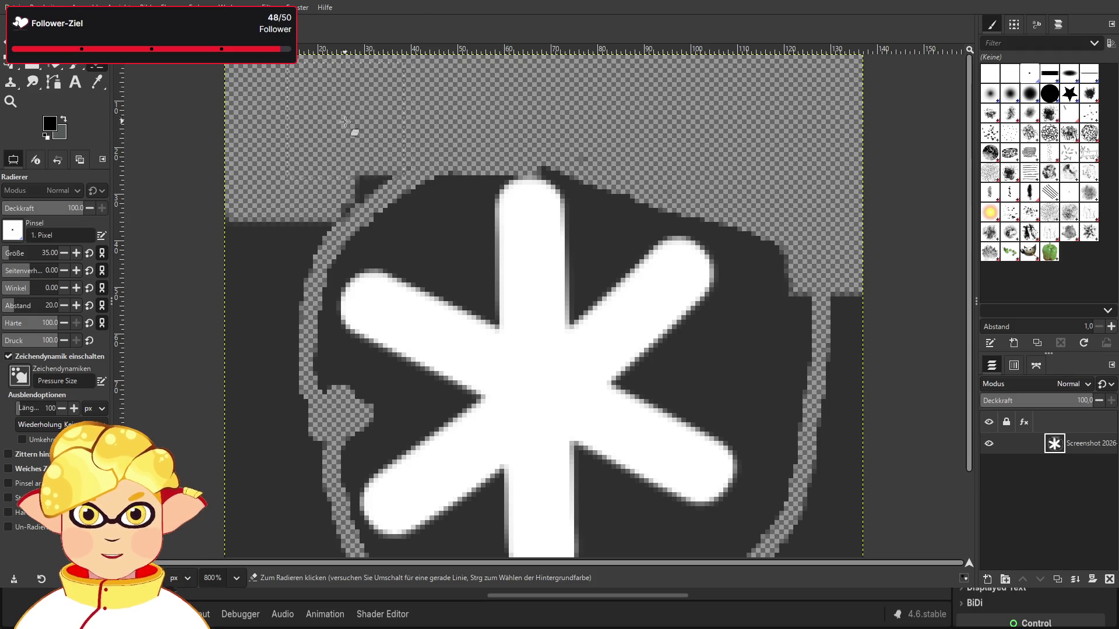
{"action": "left_click_drag", "start_coordinate": [302, 154], "coordinate": [280, 167]}
{"action": "left_click_drag", "start_coordinate": [361, 180], "coordinate": [422, 200]}
{"action": "mouse_move", "coordinate": [241, 156]}
{"action": "left_mouse_down"}
{"action": "mouse_move", "coordinate": [280, 213]}
{"action": "mouse_move", "coordinate": [261, 279]}
{"action": "mouse_move", "coordinate": [274, 490]}
{"action": "mouse_move", "coordinate": [233, 443]}
{"action": "mouse_move", "coordinate": [270, 511]}
{"action": "mouse_move", "coordinate": [278, 439]}
{"action": "mouse_move", "coordinate": [267, 524]}
{"action": "mouse_move", "coordinate": [288, 495]}
{"action": "mouse_move", "coordinate": [408, 518]}
{"action": "mouse_move", "coordinate": [772, 529]}
{"action": "mouse_move", "coordinate": [844, 443]}
{"action": "mouse_move", "coordinate": [854, 204]}
{"action": "mouse_move", "coordinate": [841, 251]}
{"action": "mouse_move", "coordinate": [837, 417]}
{"action": "left_mouse_up"}
{"action": "scroll", "coordinate": [262, 229], "scroll_direction": "down", "scroll_amount": 3}
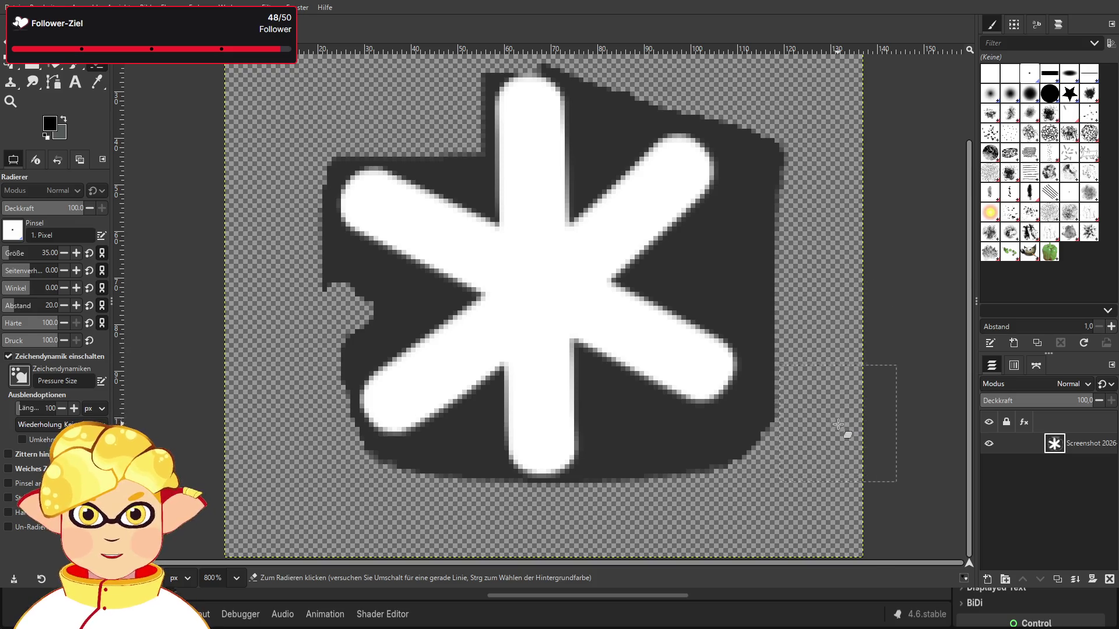
{"action": "mouse_move", "coordinate": [736, 515]}
{"action": "left_mouse_down"}
{"action": "mouse_move", "coordinate": [684, 507]}
{"action": "mouse_move", "coordinate": [771, 497]}
{"action": "mouse_move", "coordinate": [816, 457]}
{"action": "left_mouse_up"}
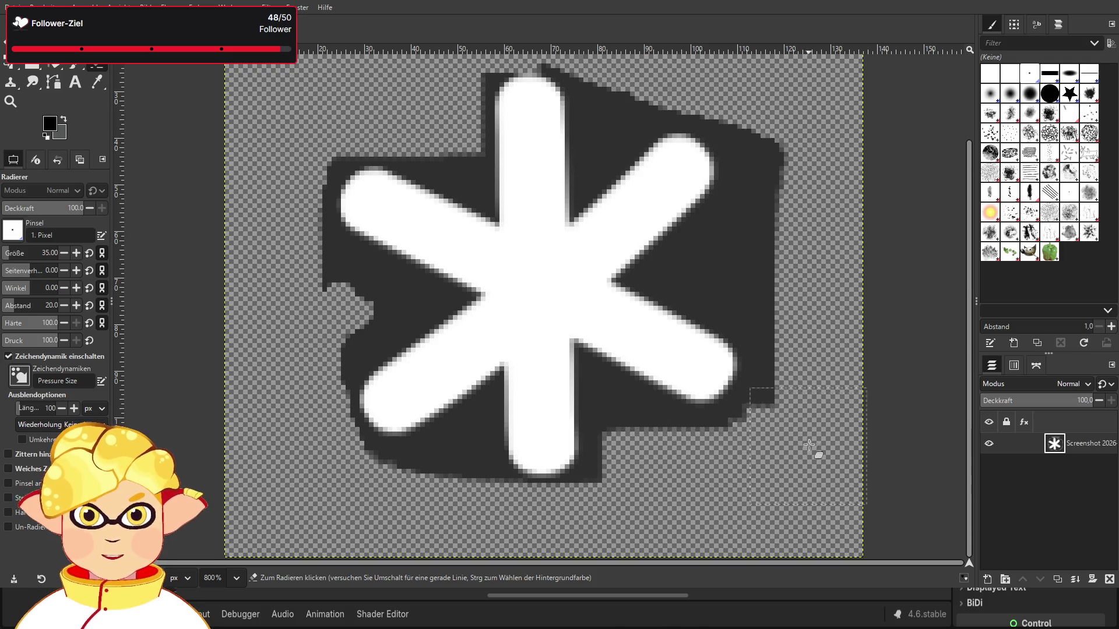
{"action": "mouse_move", "coordinate": [822, 367]}
{"action": "left_mouse_down"}
{"action": "mouse_move", "coordinate": [819, 267]}
{"action": "mouse_move", "coordinate": [789, 263]}
{"action": "left_mouse_up"}
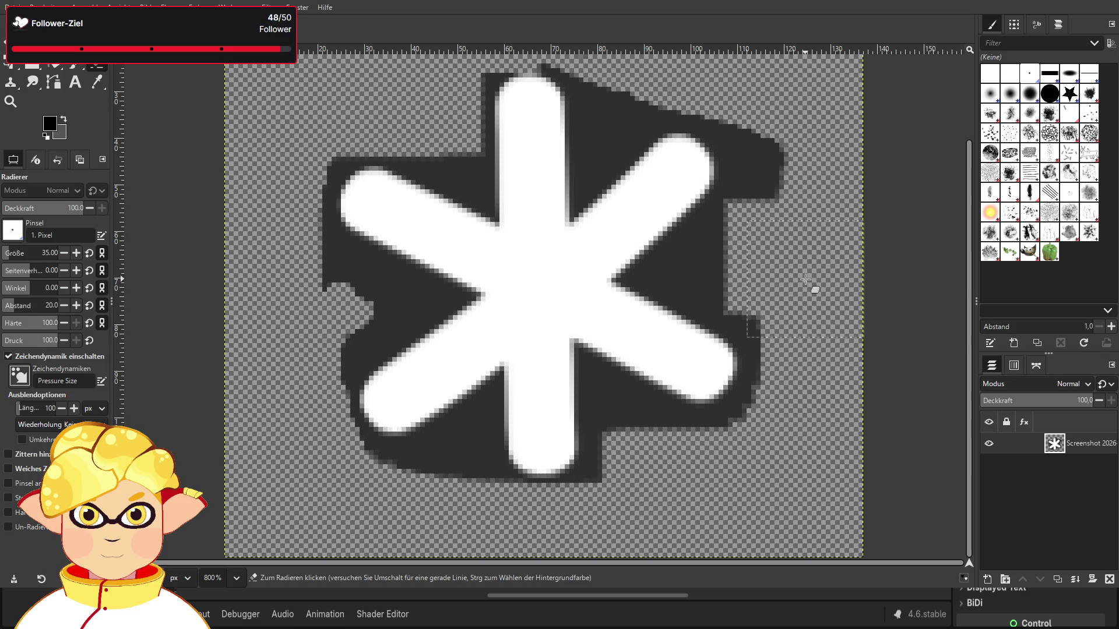
{"action": "left_click", "coordinate": [781, 170]}
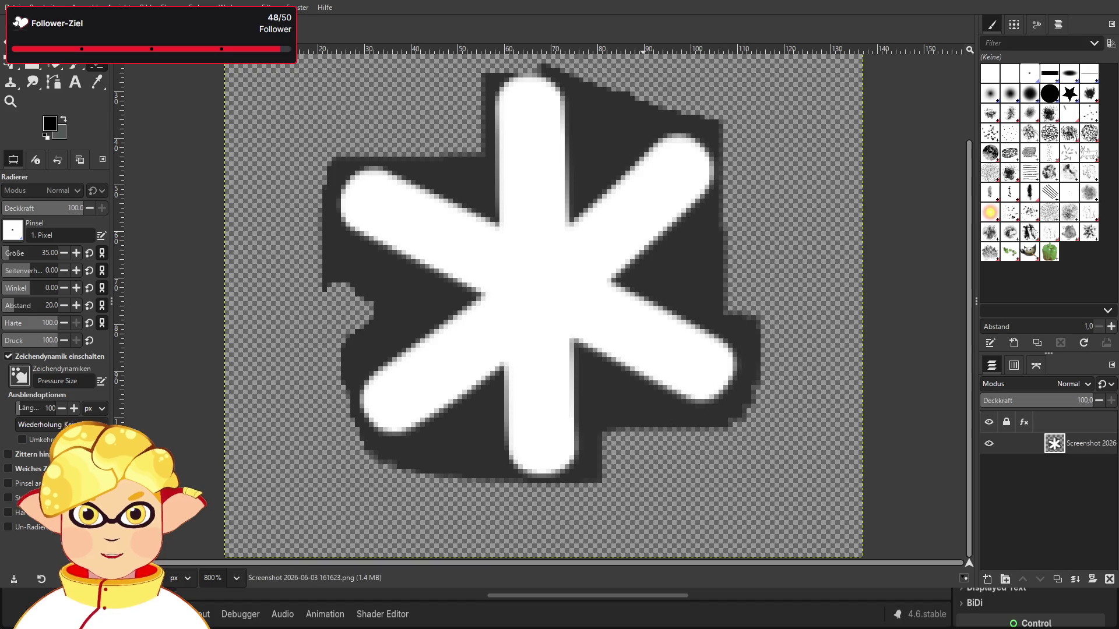
Erase the dark strip on the left edge and set the eraser size to 1, then 4.
{"action": "mouse_move", "coordinate": [275, 340]}
{"action": "left_mouse_down"}
{"action": "mouse_move", "coordinate": [288, 317]}
{"action": "mouse_move", "coordinate": [279, 300]}
{"action": "left_mouse_up"}
{"action": "double_click", "coordinate": [33, 259]}
{"action": "type", "text": "1"}
{"action": "key", "text": "Return"}
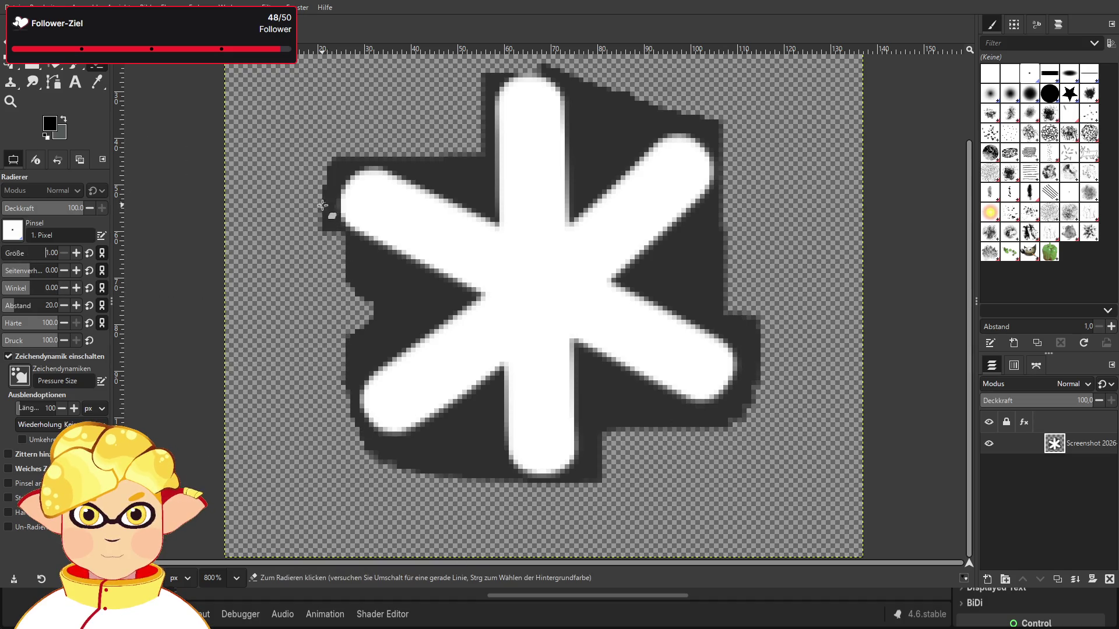
{"action": "scroll", "coordinate": [323, 228], "scroll_direction": "up", "scroll_amount": 5}
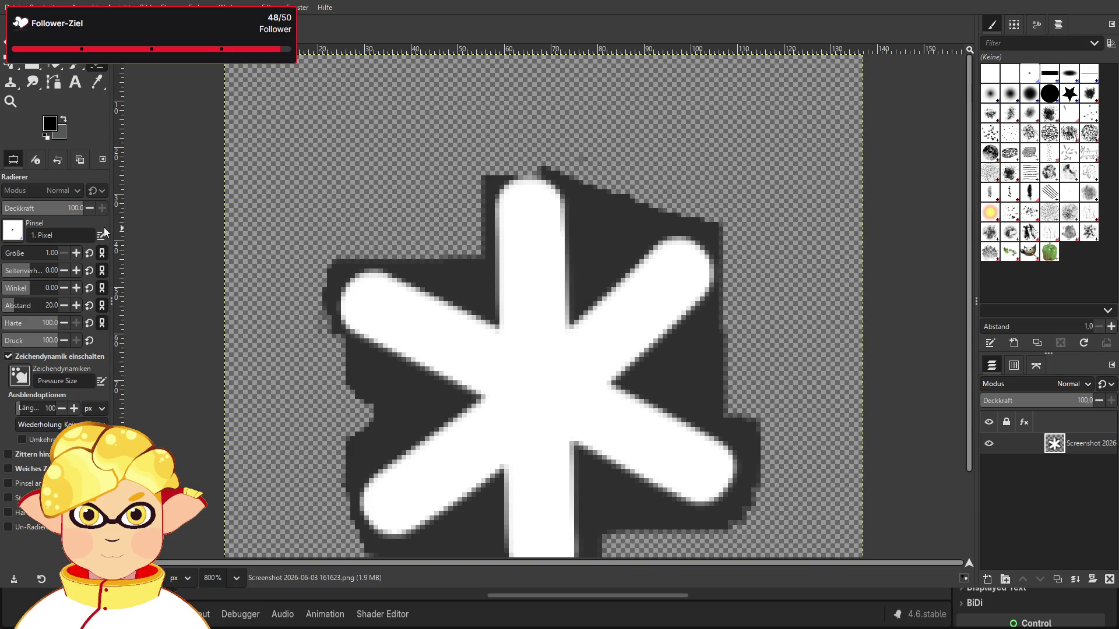
{"action": "left_click", "coordinate": [76, 253]}
{"action": "left_click", "coordinate": [75, 252]}
{"action": "left_click", "coordinate": [76, 253]}
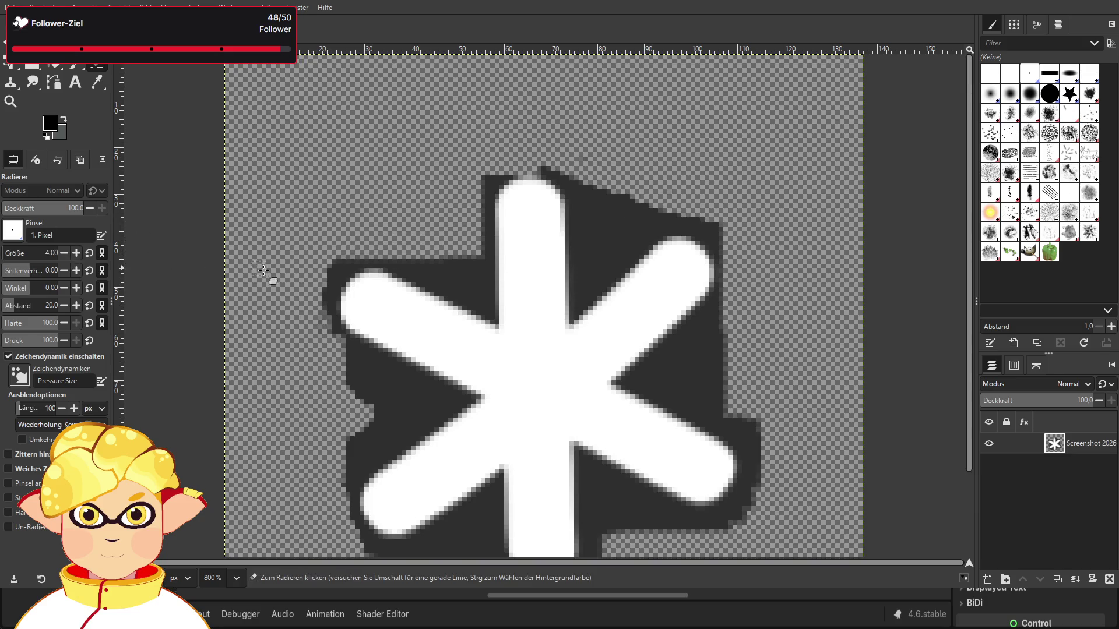
Erase the dark pixels around the asterisk's upper-left and upper-right arms.
{"action": "left_click_drag", "start_coordinate": [328, 293], "coordinate": [332, 268]}
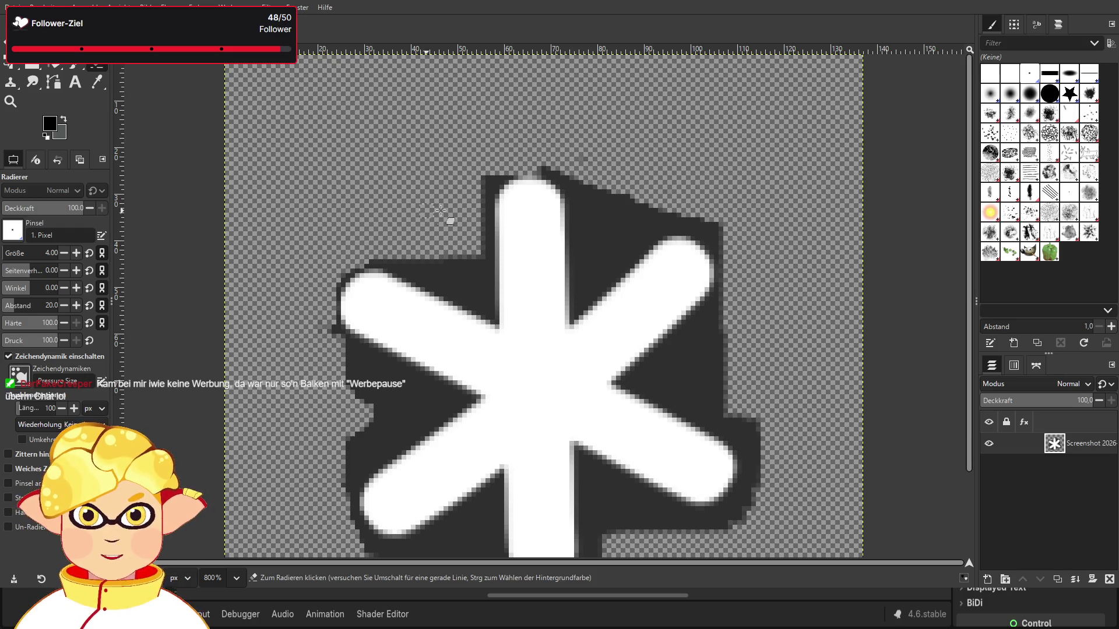
{"action": "mouse_move", "coordinate": [632, 195]}
{"action": "left_mouse_down"}
{"action": "mouse_move", "coordinate": [593, 242]}
{"action": "mouse_move", "coordinate": [585, 276]}
{"action": "mouse_move", "coordinate": [658, 217]}
{"action": "mouse_move", "coordinate": [600, 256]}
{"action": "left_mouse_up"}
{"action": "mouse_move", "coordinate": [603, 216]}
{"action": "left_mouse_down"}
{"action": "mouse_move", "coordinate": [590, 192]}
{"action": "mouse_move", "coordinate": [541, 163]}
{"action": "left_mouse_up"}
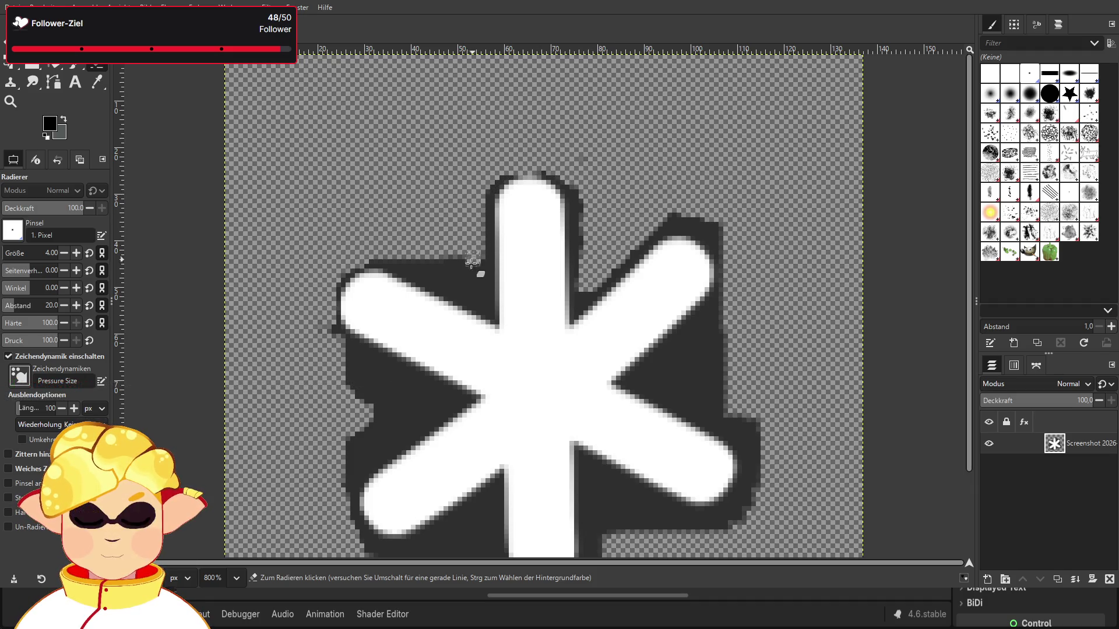
{"action": "left_click_drag", "start_coordinate": [473, 293], "coordinate": [387, 255]}
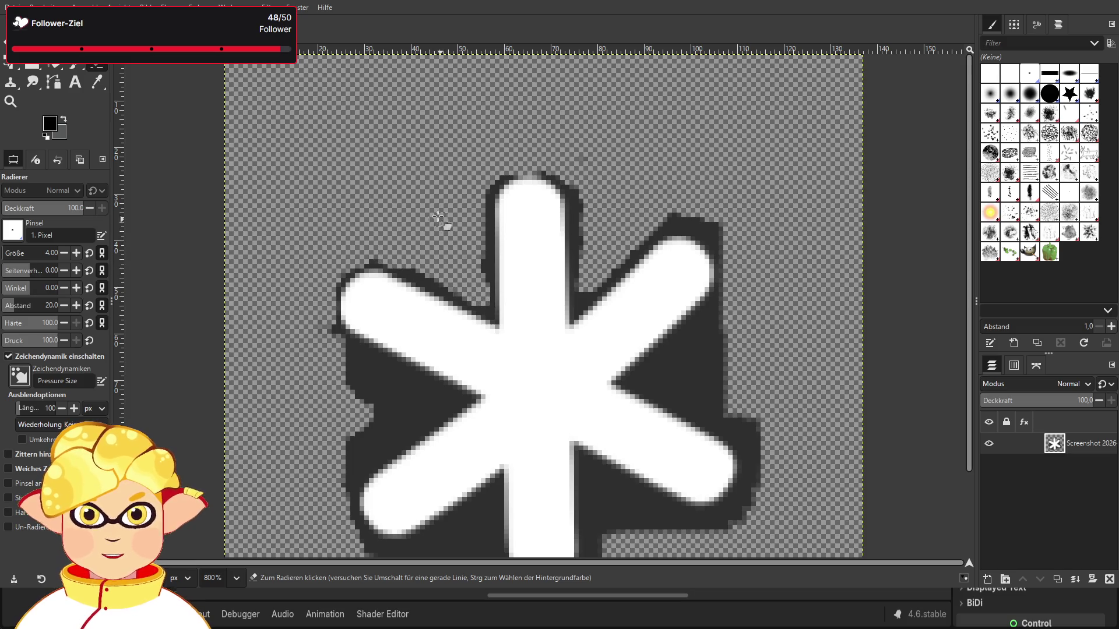
{"action": "scroll", "coordinate": [303, 222], "scroll_direction": "down", "scroll_amount": 2}
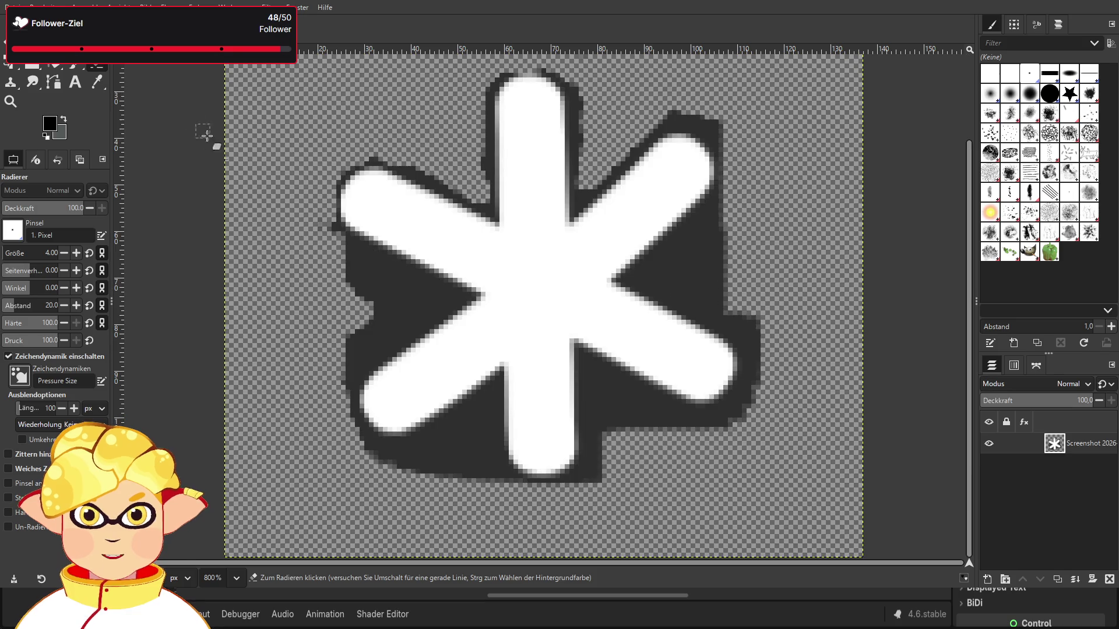
{"action": "scroll", "coordinate": [312, 400], "scroll_direction": "up", "scroll_amount": 1}
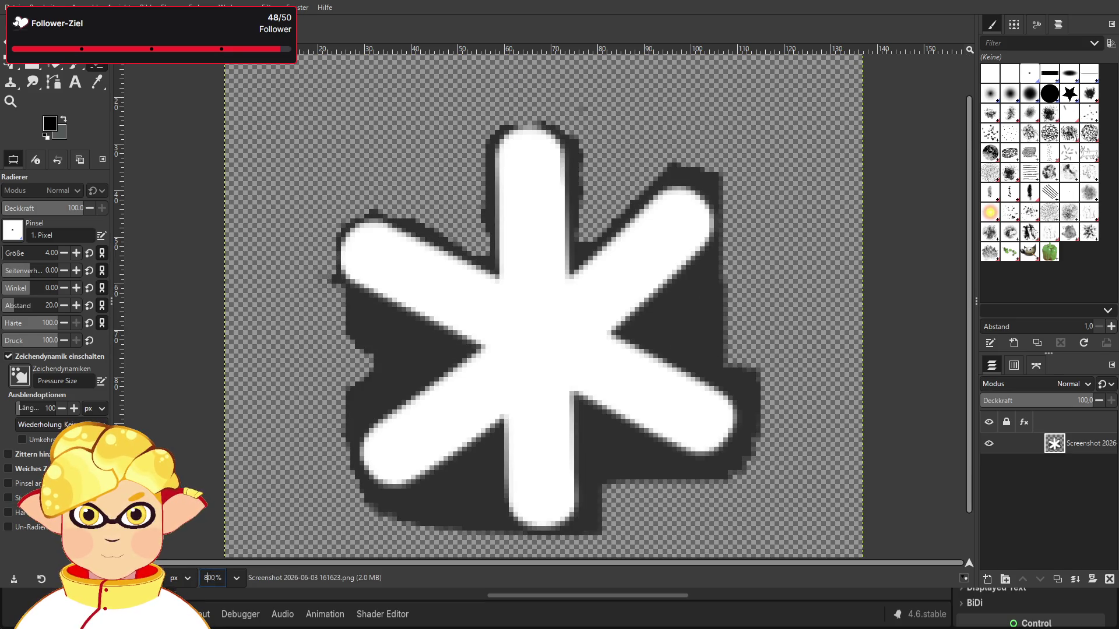
Zoom to 1600% and switch to the Free Select tool.
{"action": "type", "text": "6"}
{"action": "key", "text": "Return"}
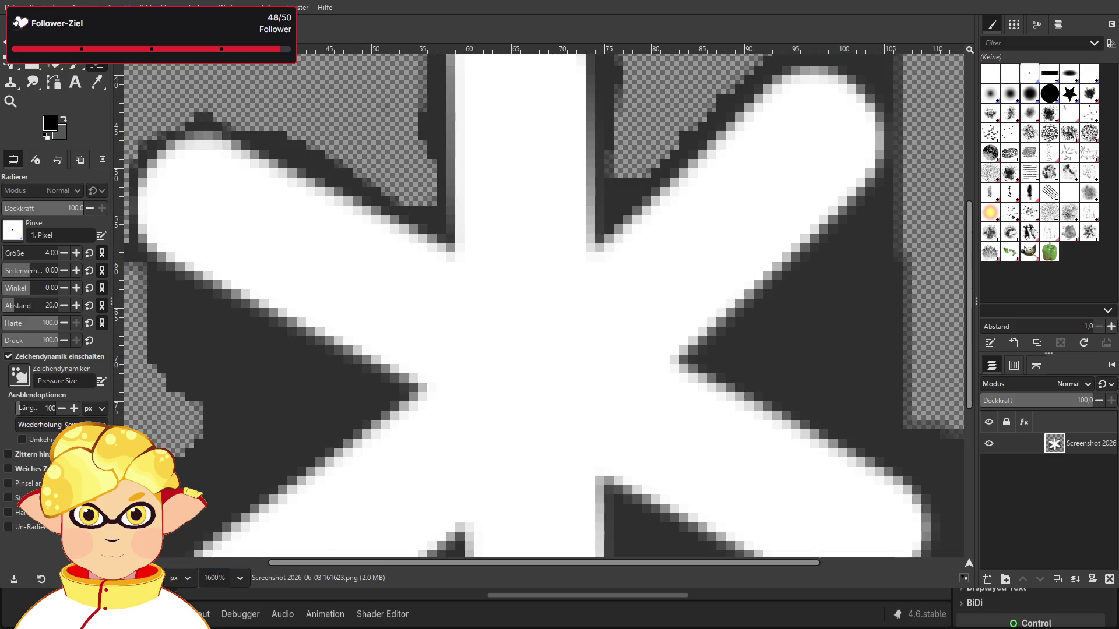
{"action": "scroll", "coordinate": [662, 444], "scroll_direction": "up", "scroll_amount": 1}
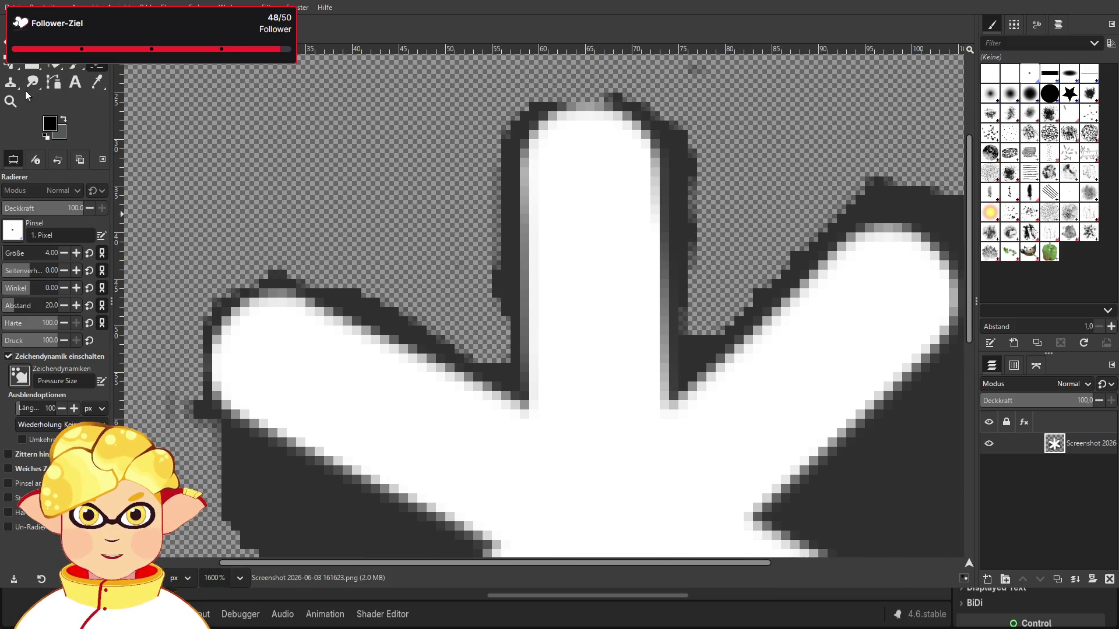
{"action": "key", "text": "f"}
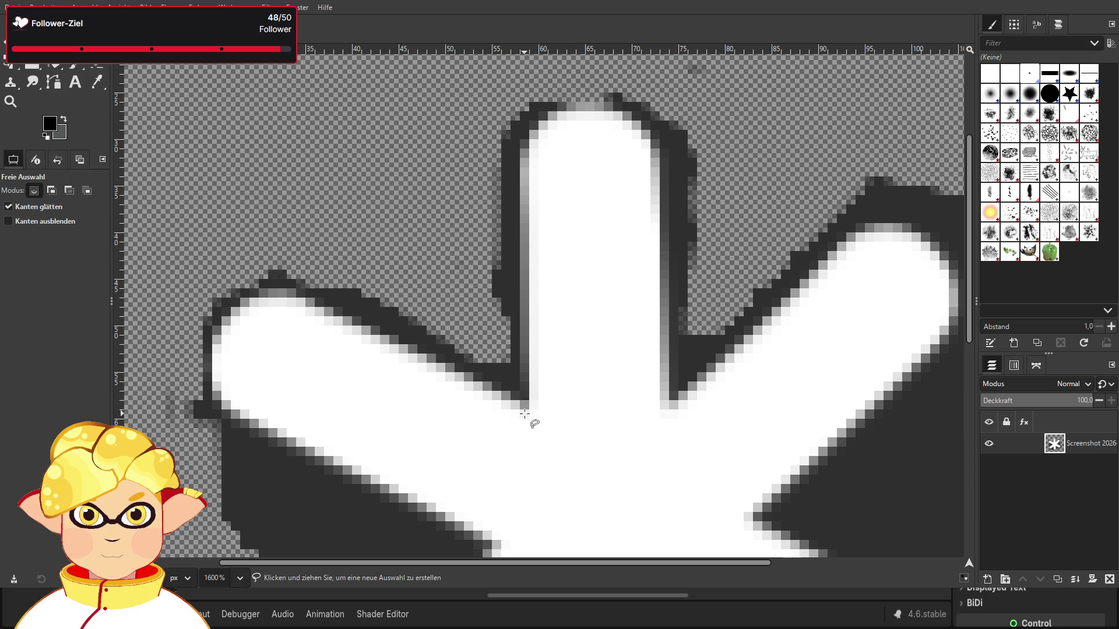
{"action": "scroll", "coordinate": [524, 413], "scroll_direction": "up", "scroll_amount": 1}
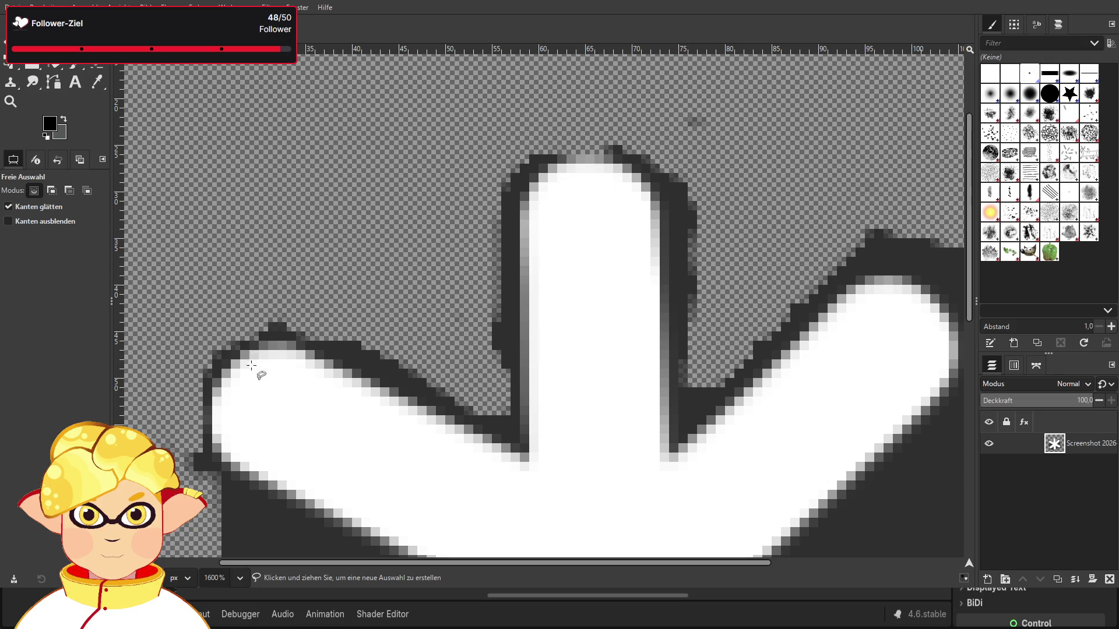
{"action": "left_click", "coordinate": [258, 340]}
{"action": "left_click", "coordinate": [296, 348]}
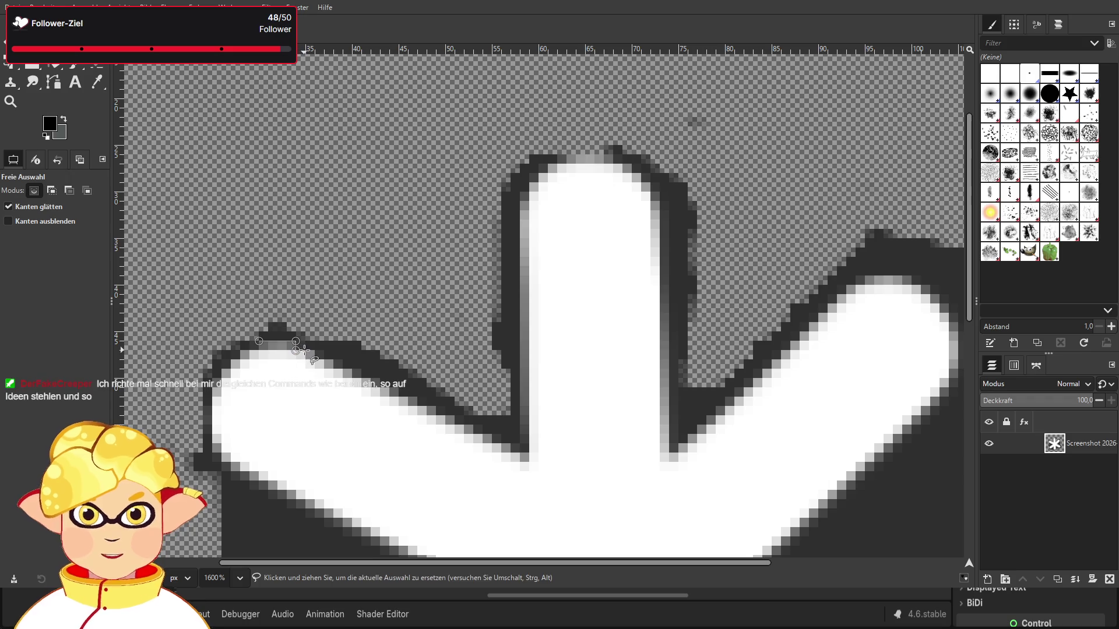
{"action": "key", "text": "Escape"}
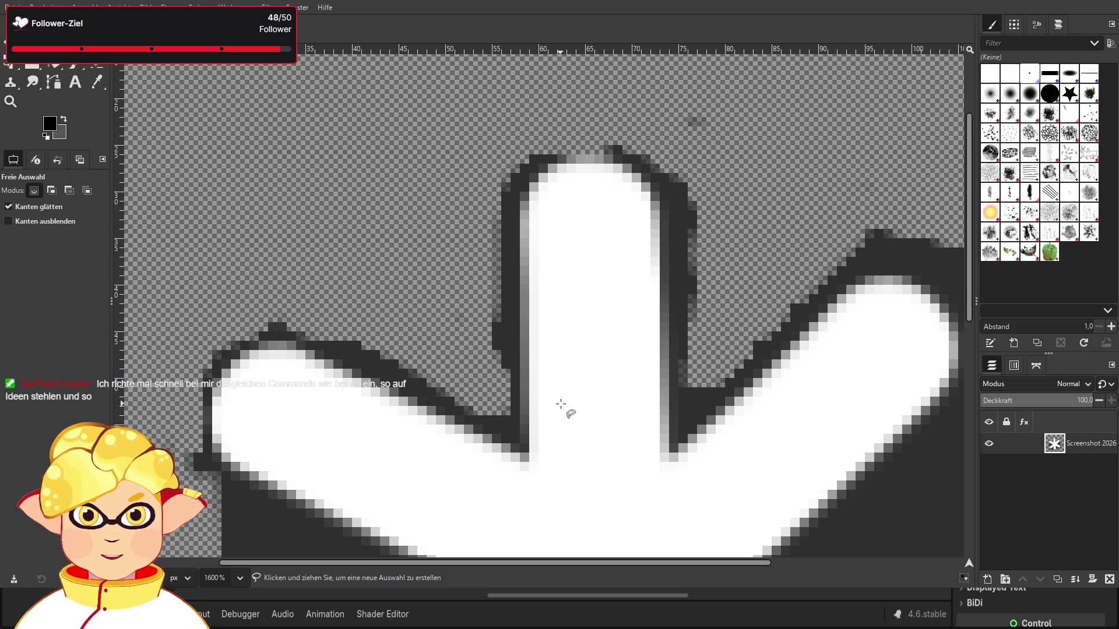
{"action": "scroll", "coordinate": [560, 401], "scroll_direction": "down", "scroll_amount": 5}
{"action": "scroll", "coordinate": [561, 400], "scroll_direction": "down", "scroll_amount": 4}
{"action": "scroll", "coordinate": [560, 401], "scroll_direction": "up", "scroll_amount": 2}
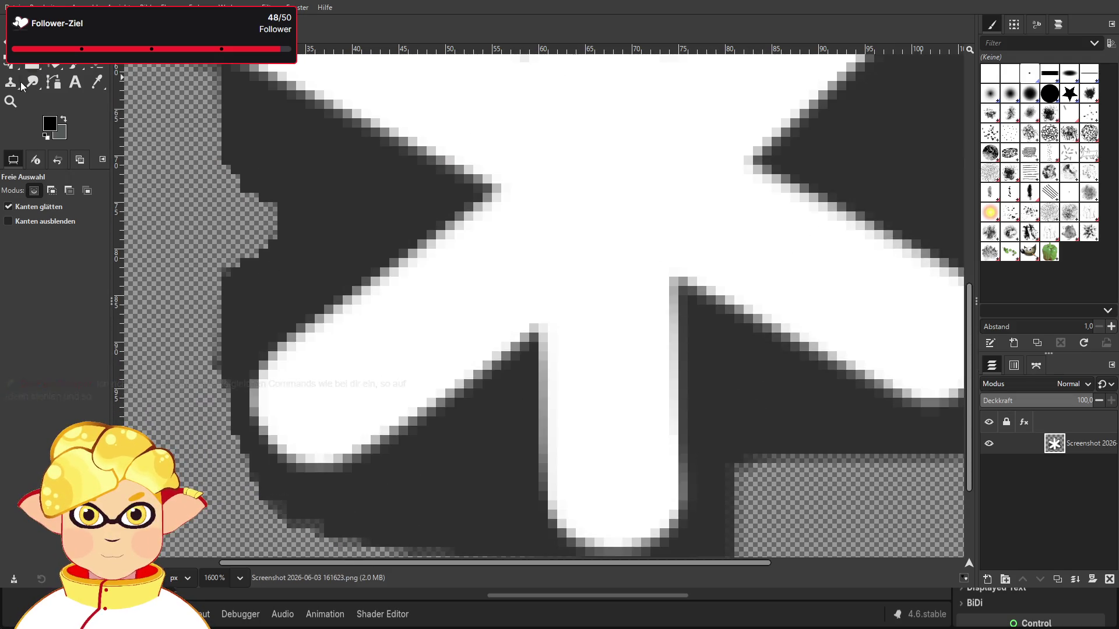
{"action": "left_click", "coordinate": [80, 67]}
{"action": "scroll", "coordinate": [297, 325], "scroll_direction": "up", "scroll_amount": 2}
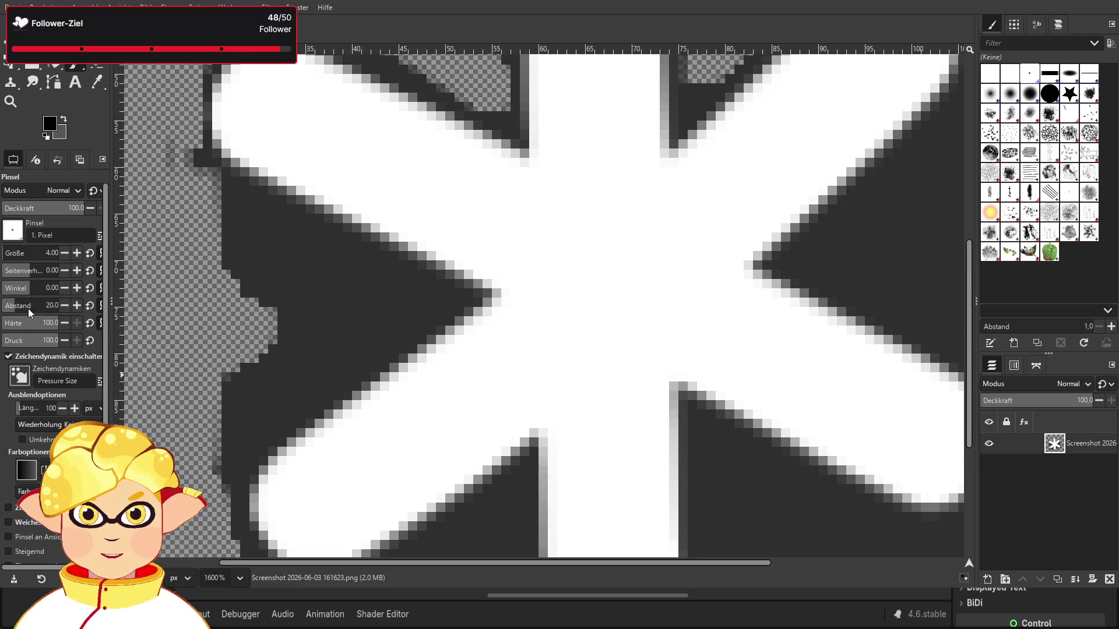
Paint single dark pixels with a size-1 brush into the asterisk's left outline gaps.
{"action": "left_click", "coordinate": [64, 254]}
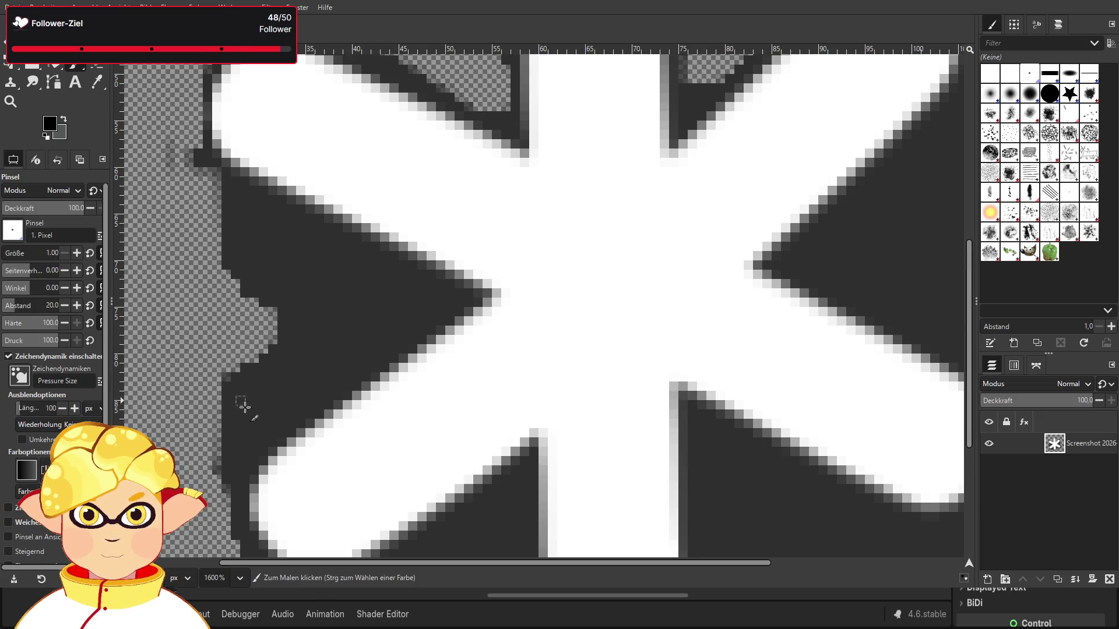
{"action": "left_click", "coordinate": [201, 357]}
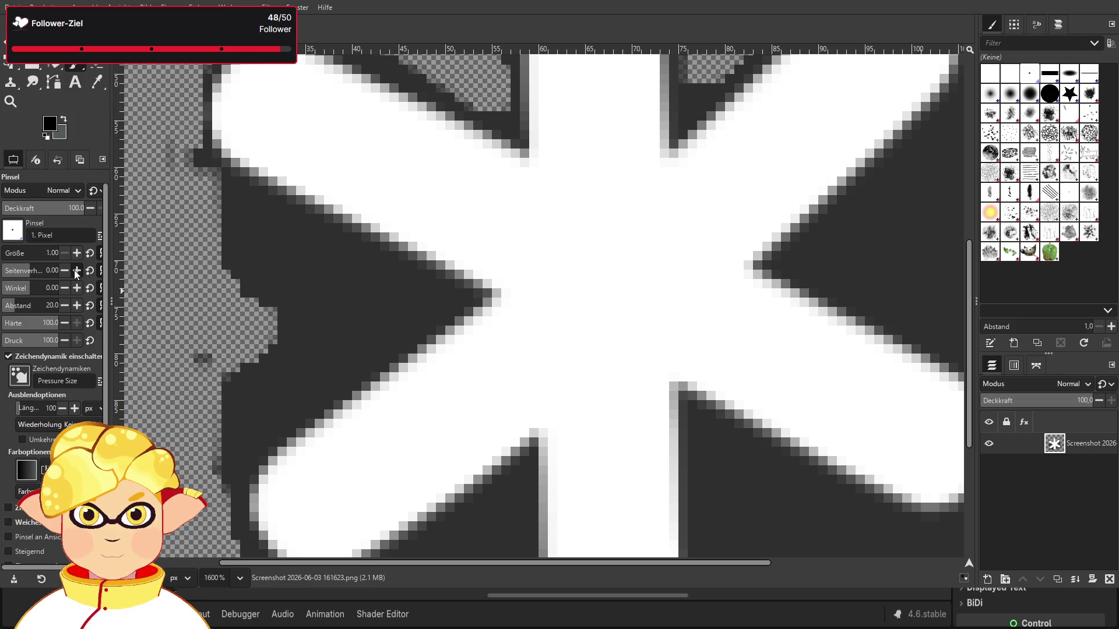
{"action": "scroll", "coordinate": [64, 380], "scroll_direction": "down", "scroll_amount": 1}
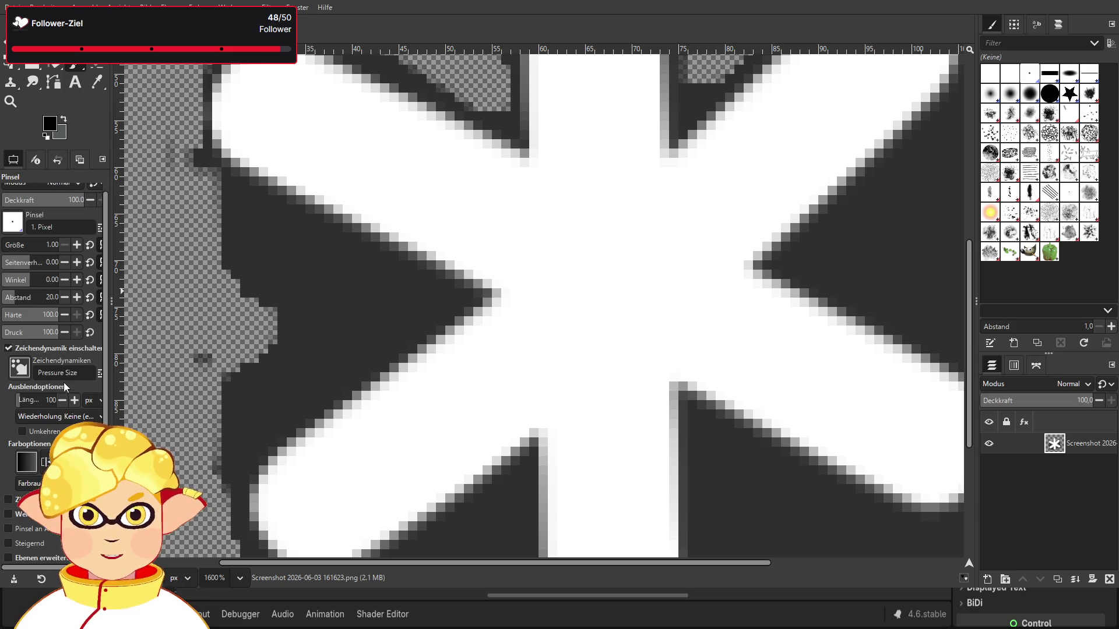
{"action": "left_click_drag", "start_coordinate": [110, 394], "coordinate": [134, 392]}
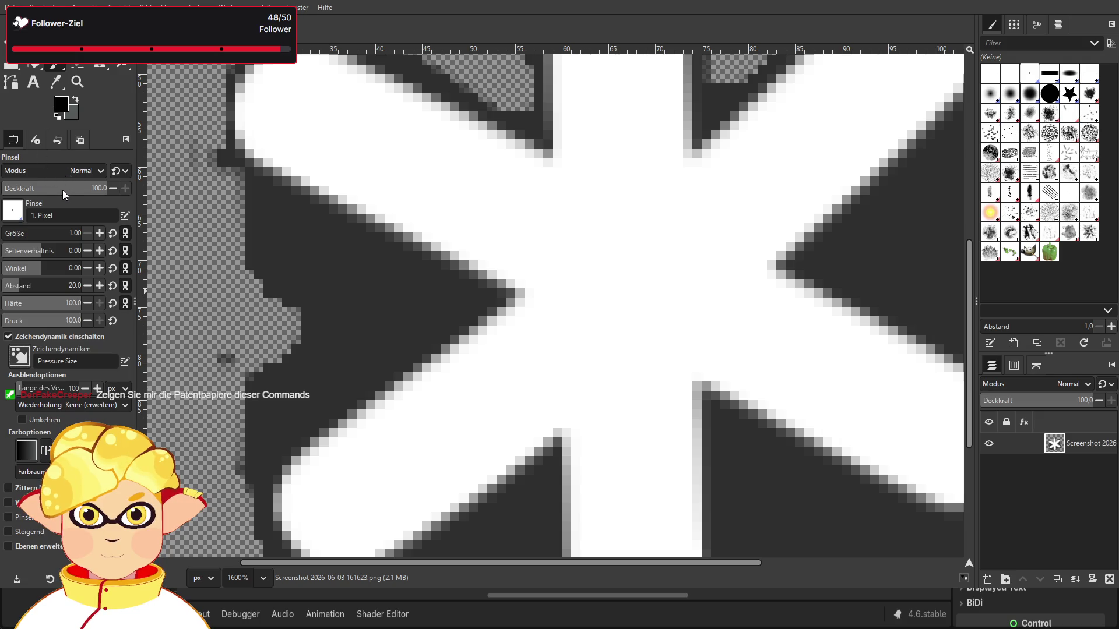
{"action": "left_click", "coordinate": [222, 353]}
With the Eraser, remove the just-painted dark pixels and erase a thin channel through the dark fill.
{"action": "key", "text": "shift+e"}
{"action": "left_click", "coordinate": [222, 353]}
{"action": "left_click_drag", "start_coordinate": [264, 340], "coordinate": [481, 299]}
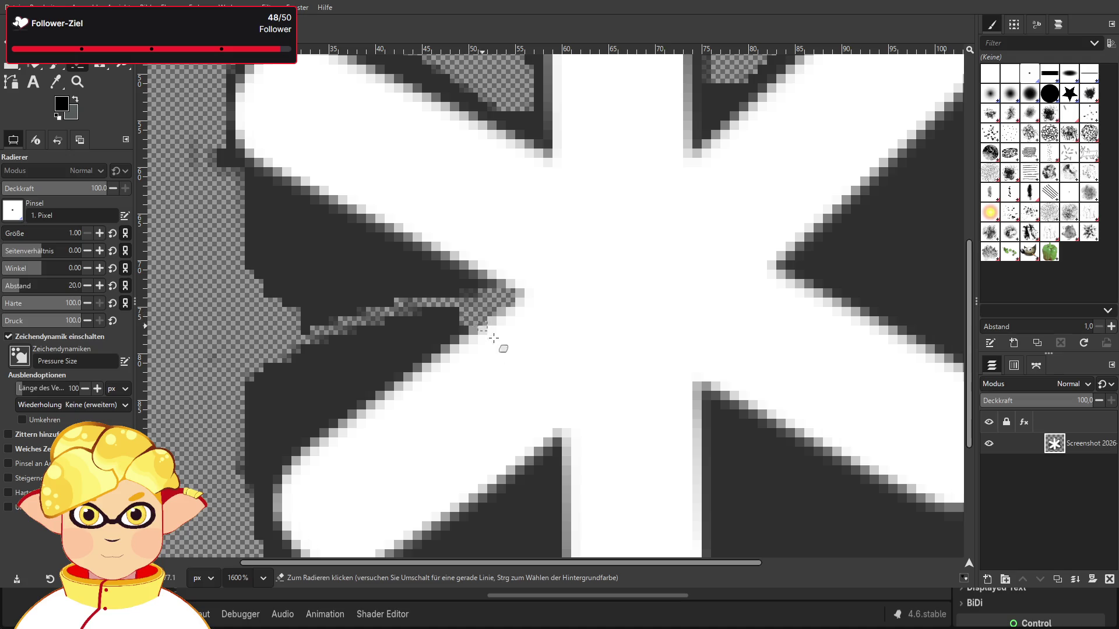
At 2000% zoom, erase a strip of dark pixels beside the asterisk's left arm, then return to Godot.
{"action": "type", "text": "2000"}
{"action": "key", "text": "Return"}
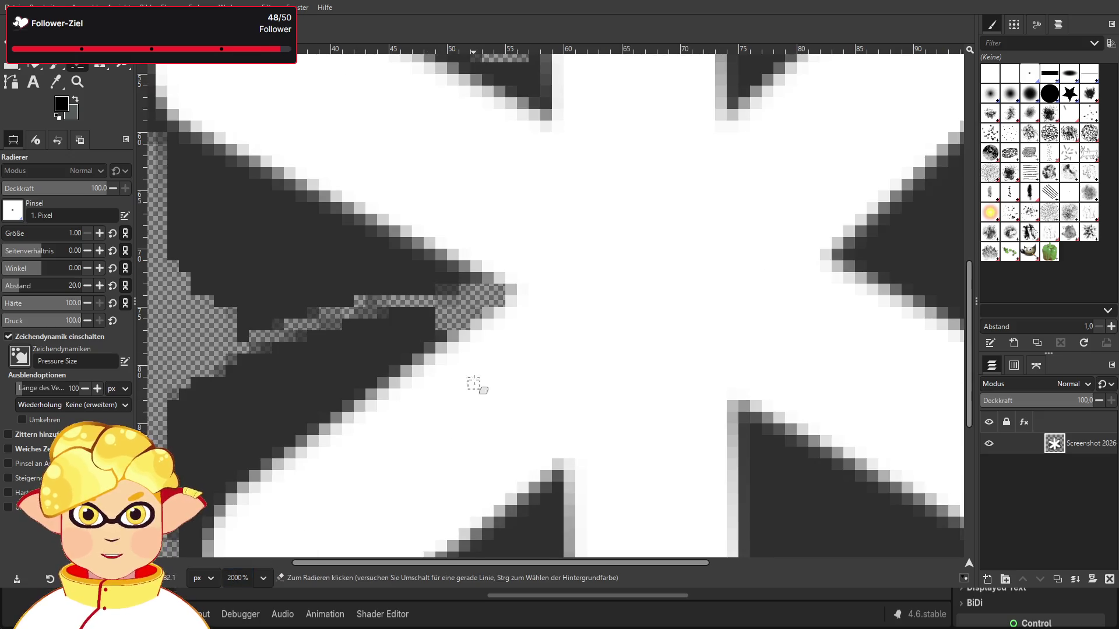
{"action": "left_click", "coordinate": [438, 331]}
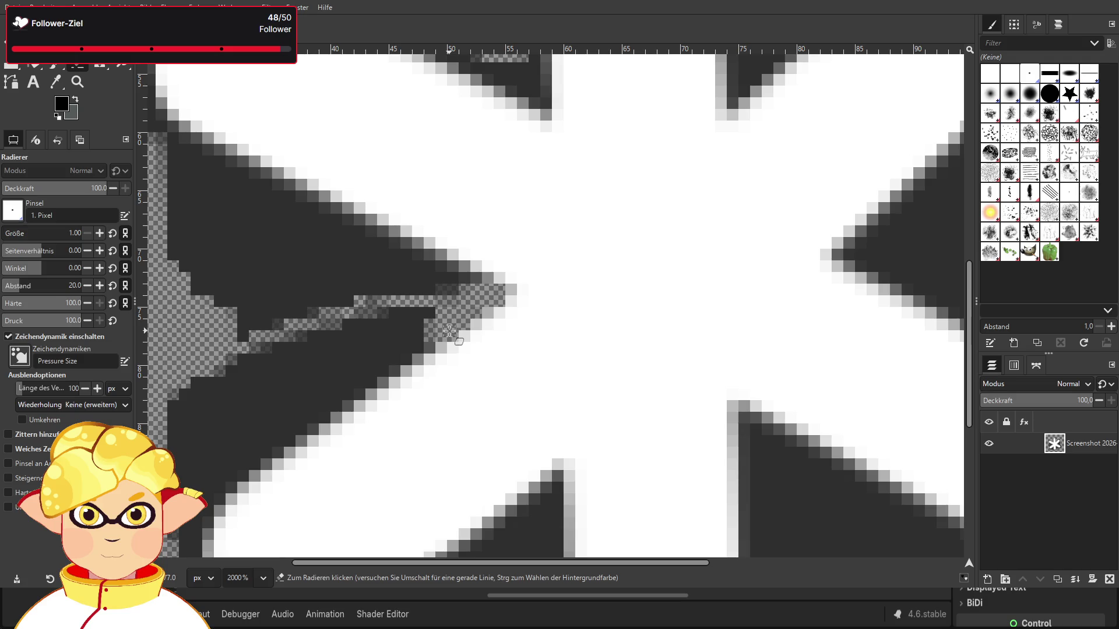
{"action": "mouse_move", "coordinate": [431, 343]}
{"action": "left_mouse_down"}
{"action": "mouse_move", "coordinate": [394, 329]}
{"action": "mouse_move", "coordinate": [332, 331]}
{"action": "mouse_move", "coordinate": [402, 326]}
{"action": "mouse_move", "coordinate": [387, 344]}
{"action": "mouse_move", "coordinate": [413, 343]}
{"action": "mouse_move", "coordinate": [425, 324]}
{"action": "mouse_move", "coordinate": [402, 317]}
{"action": "left_mouse_up"}
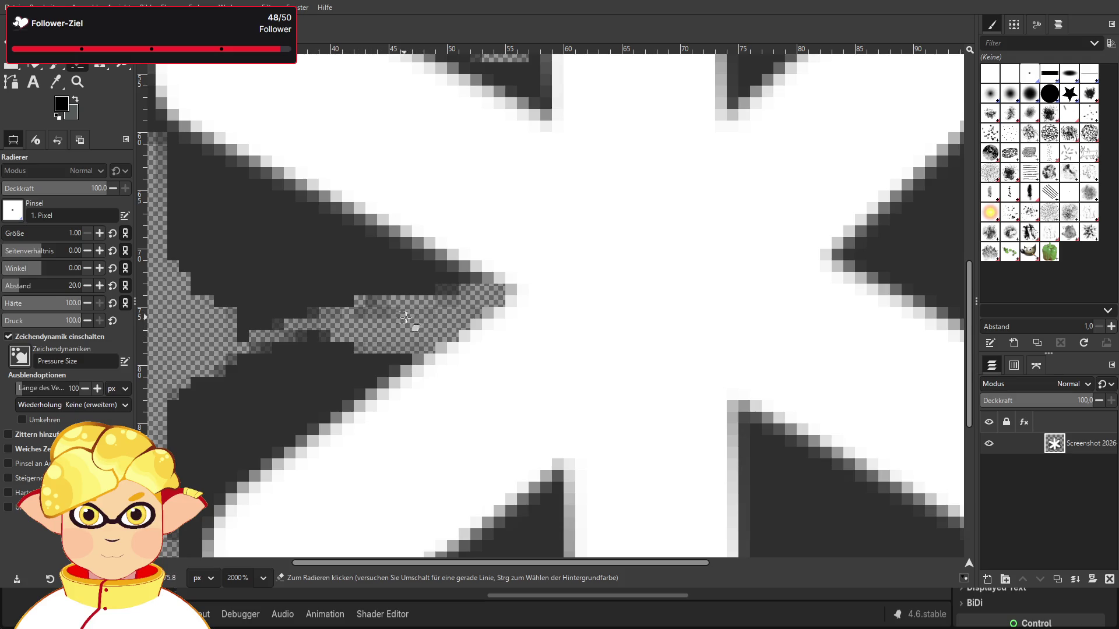
{"action": "scroll", "coordinate": [342, 377], "scroll_direction": "up", "scroll_amount": 3}
{"action": "scroll", "coordinate": [342, 376], "scroll_direction": "up", "scroll_amount": 2}
{"action": "scroll", "coordinate": [577, 394], "scroll_direction": "down", "scroll_amount": 3}
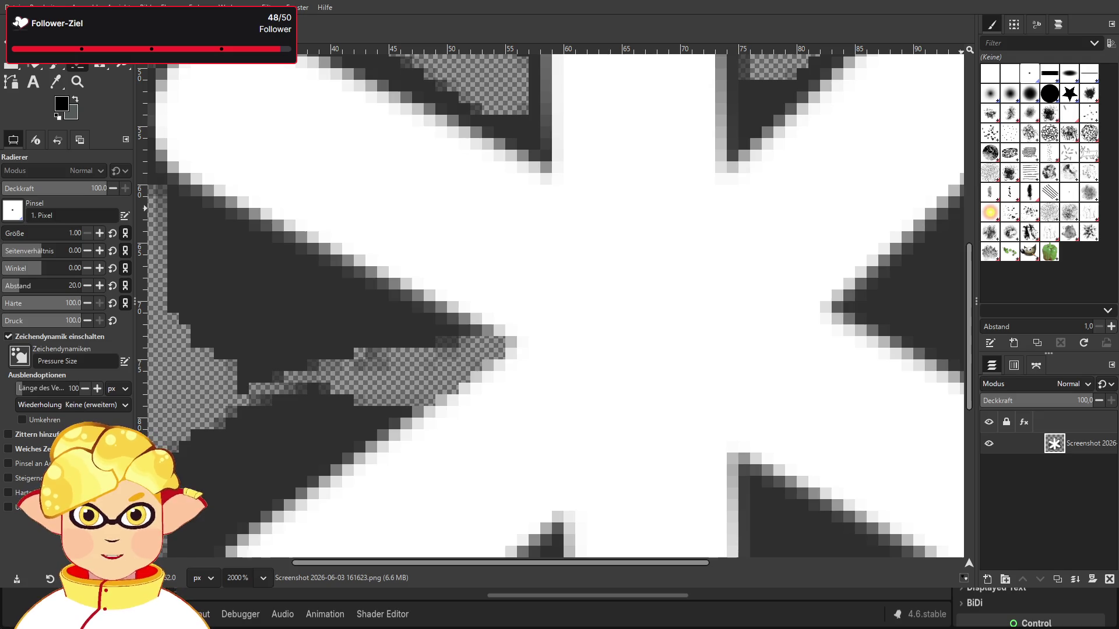
{"action": "key", "text": "alt+Tab"}
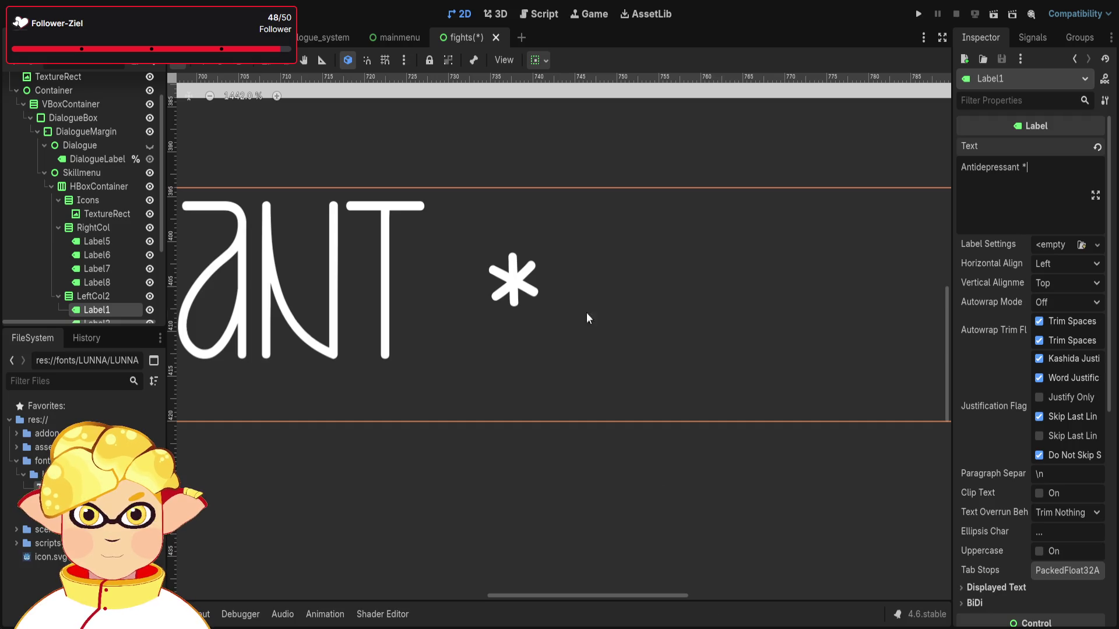
Remove the asterisk from Label1's 'Antidepressant *' text.
{"action": "scroll", "coordinate": [587, 333], "scroll_direction": "down", "scroll_amount": 9}
{"action": "left_click", "coordinate": [543, 388]}
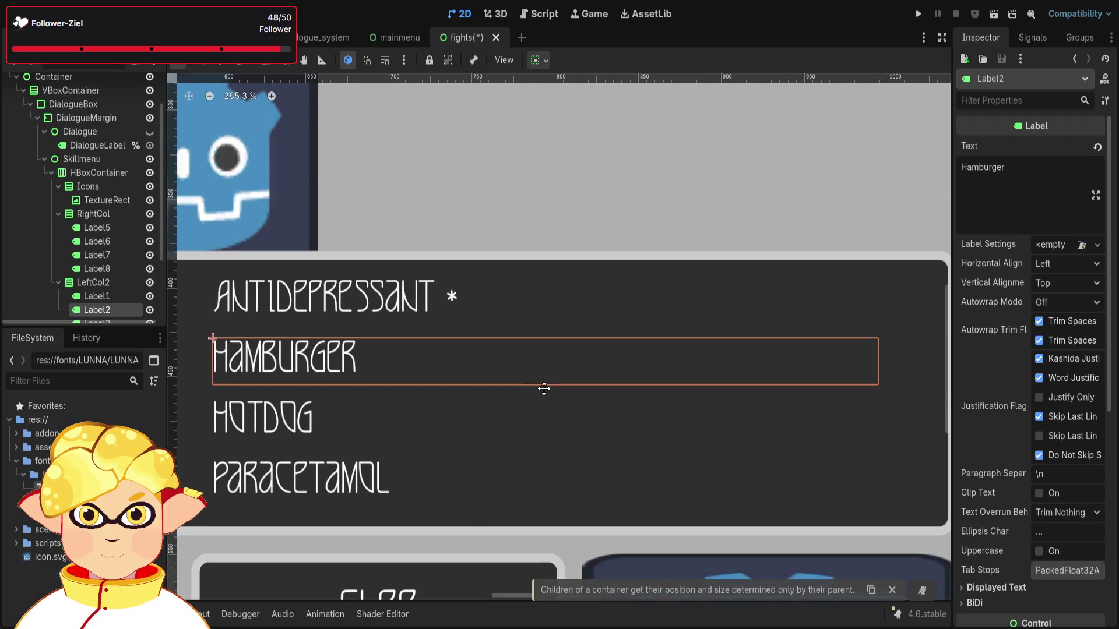
{"action": "left_click", "coordinate": [490, 291]}
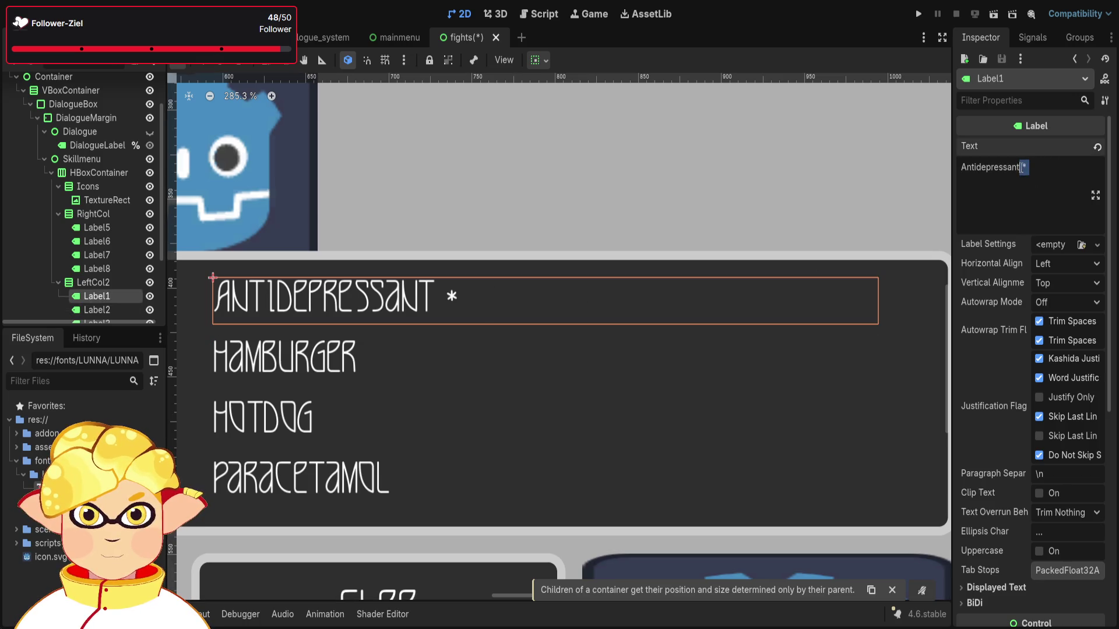
{"action": "key", "text": "BackSpace"}
Replace the icon image beside the item list with a new label under Icons.
{"action": "scroll", "coordinate": [541, 230], "scroll_direction": "down", "scroll_amount": 3}
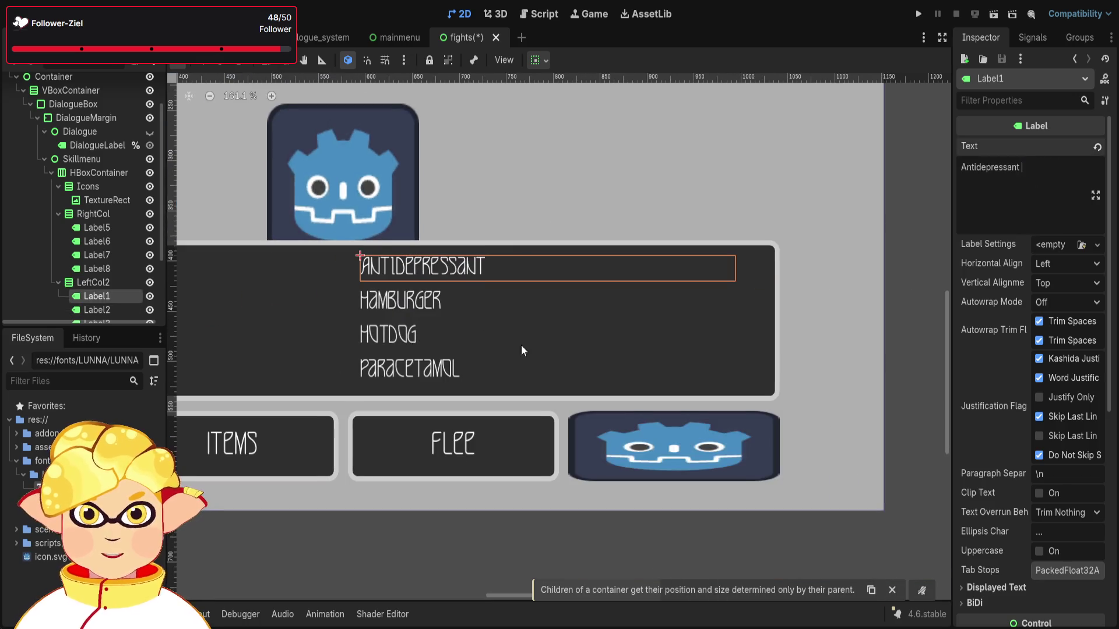
{"action": "left_click", "coordinate": [505, 347]}
{"action": "left_click_drag", "start_coordinate": [606, 369], "coordinate": [861, 399]}
{"action": "left_click", "coordinate": [237, 304]}
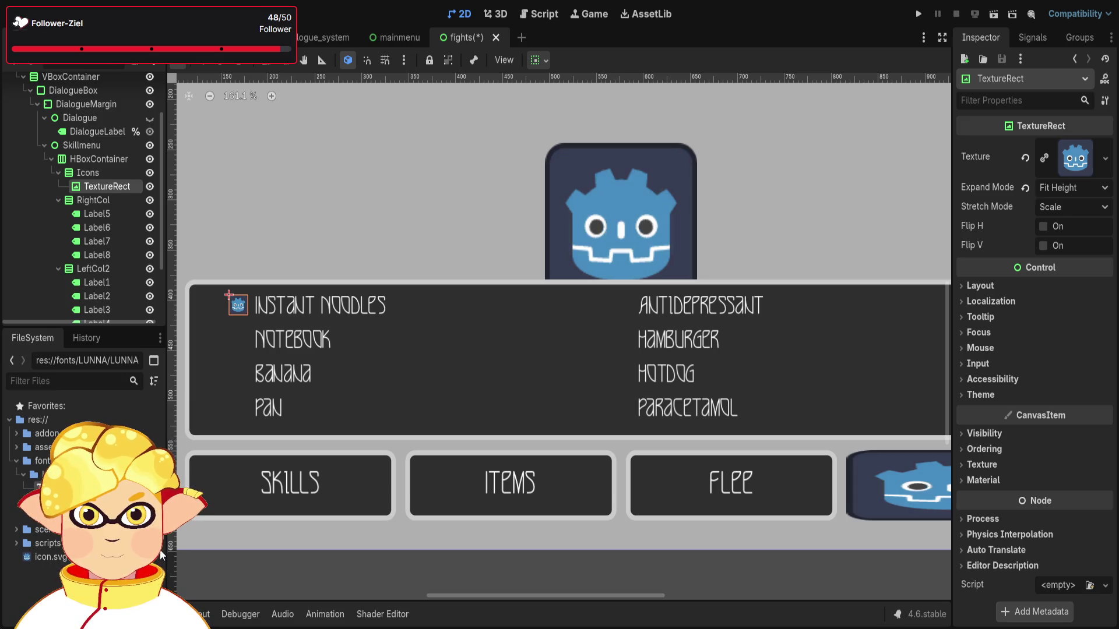
{"action": "key", "text": "Delete"}
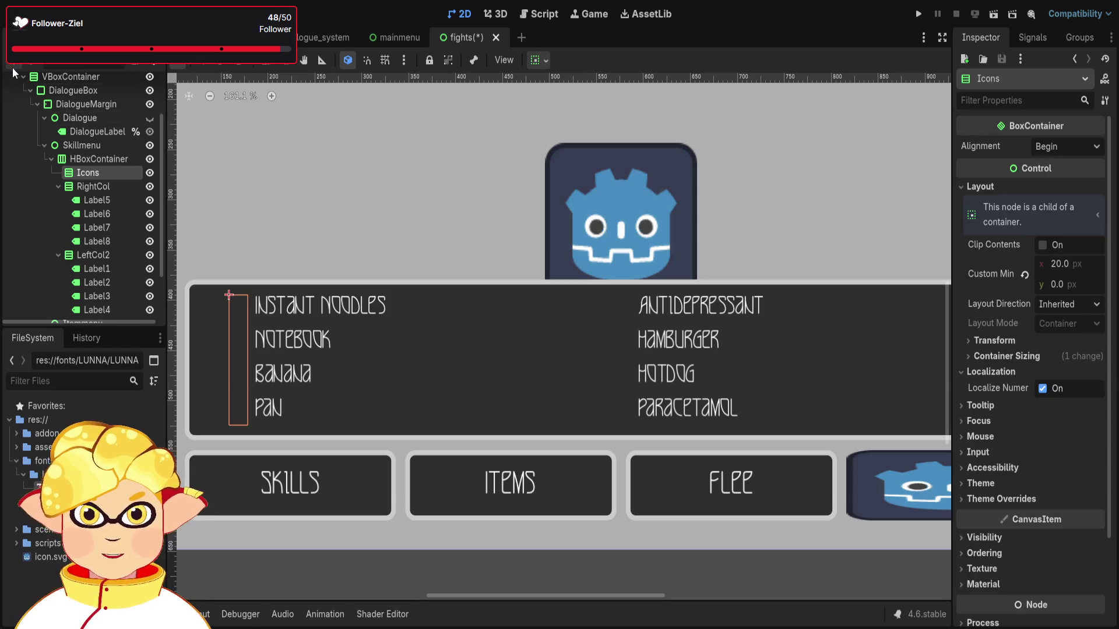
{"action": "key", "text": "ctrl+v"}
Set the new label's text to '*' with no leading space.
{"action": "left_click", "coordinate": [1007, 195]}
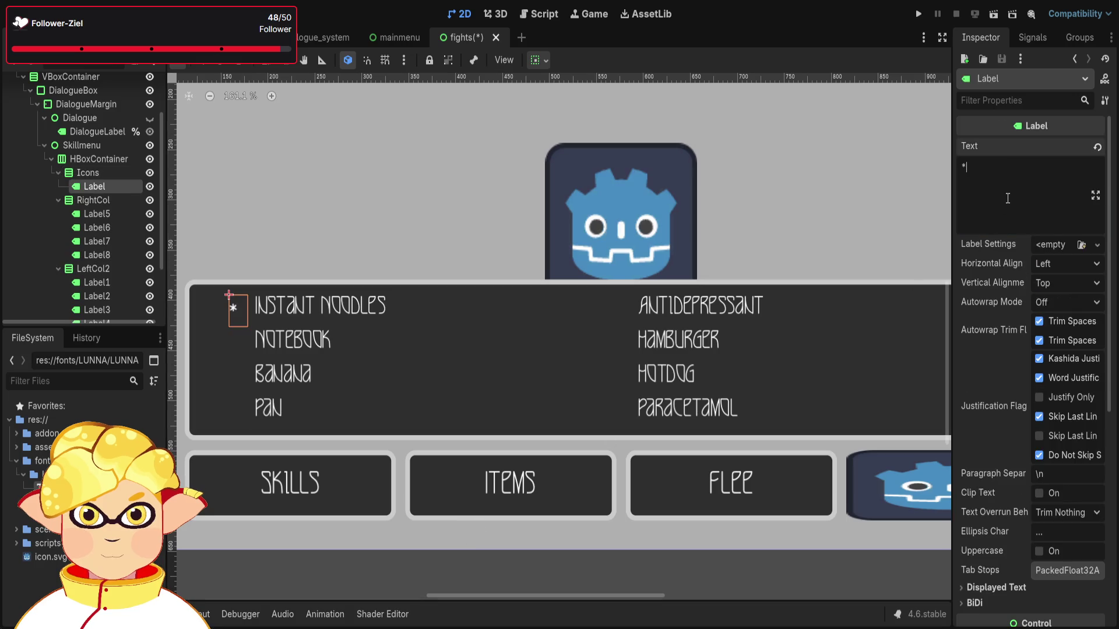
{"action": "key", "text": "Home"}
{"action": "key", "text": "BackSpace"}
Set the Icons container's Custom Minimum Size x to 10 px, trying 5 first.
{"action": "left_click", "coordinate": [116, 159]}
{"action": "left_click", "coordinate": [115, 169]}
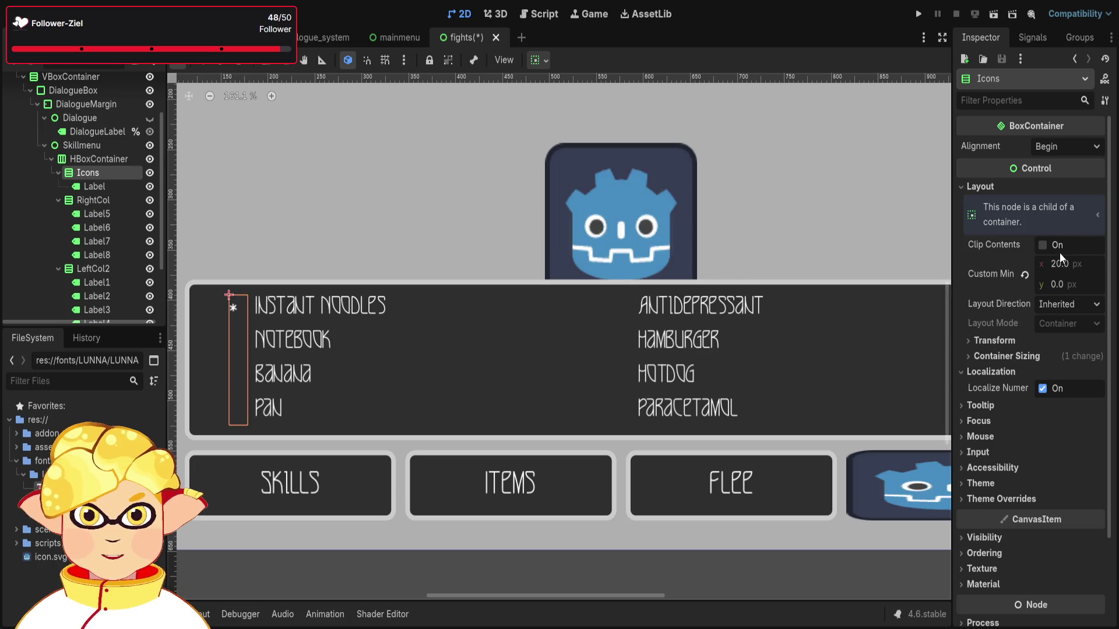
{"action": "left_click", "coordinate": [1026, 274]}
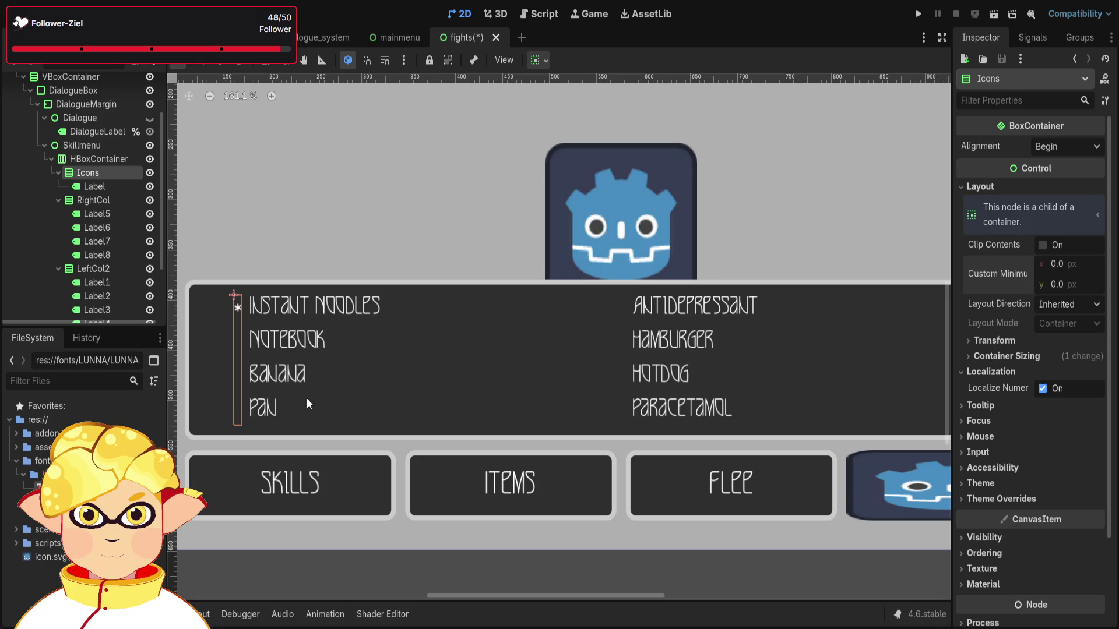
{"action": "scroll", "coordinate": [243, 432], "scroll_direction": "up", "scroll_amount": 6}
{"action": "scroll", "coordinate": [243, 442], "scroll_direction": "down", "scroll_amount": 3}
{"action": "left_click", "coordinate": [1076, 262]}
{"action": "type", "text": "5"}
{"action": "key", "text": "Return"}
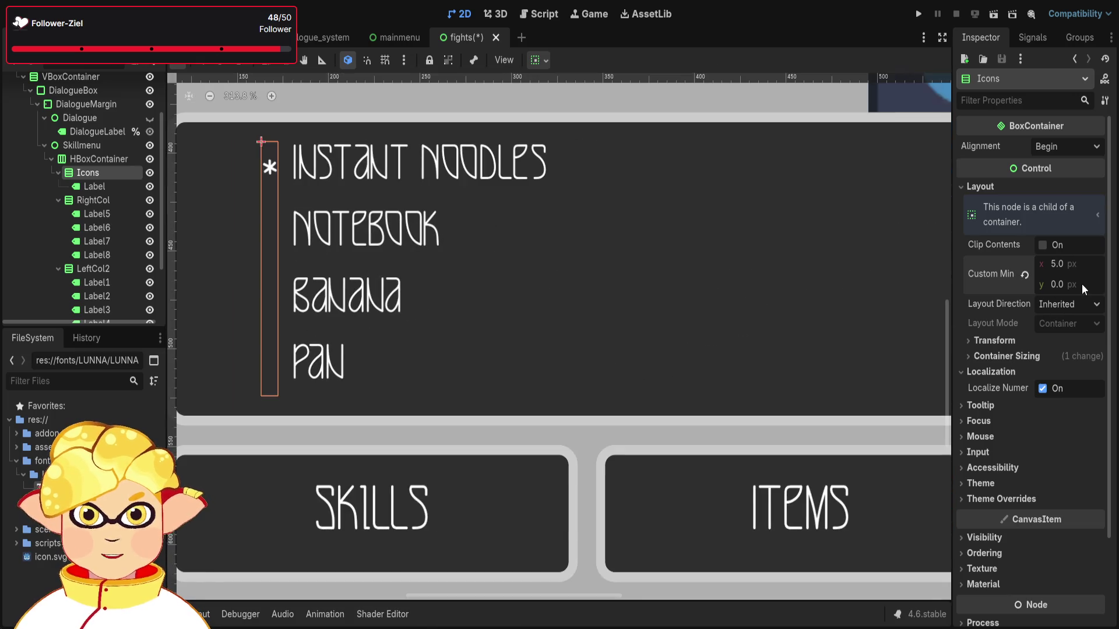
{"action": "type", "text": "10"}
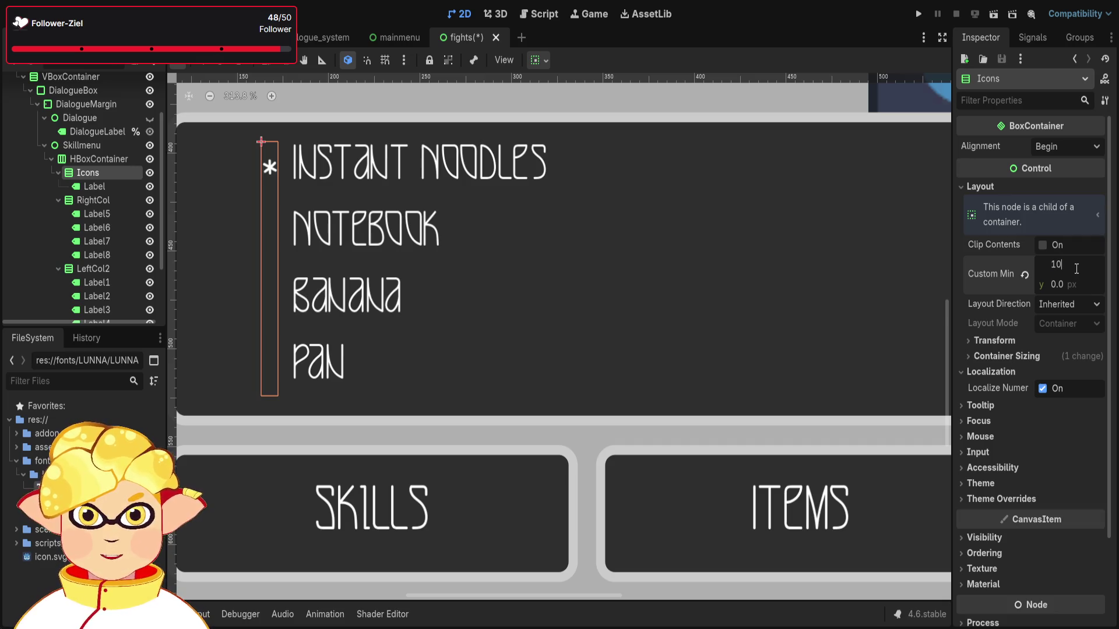
{"action": "key", "text": "Return"}
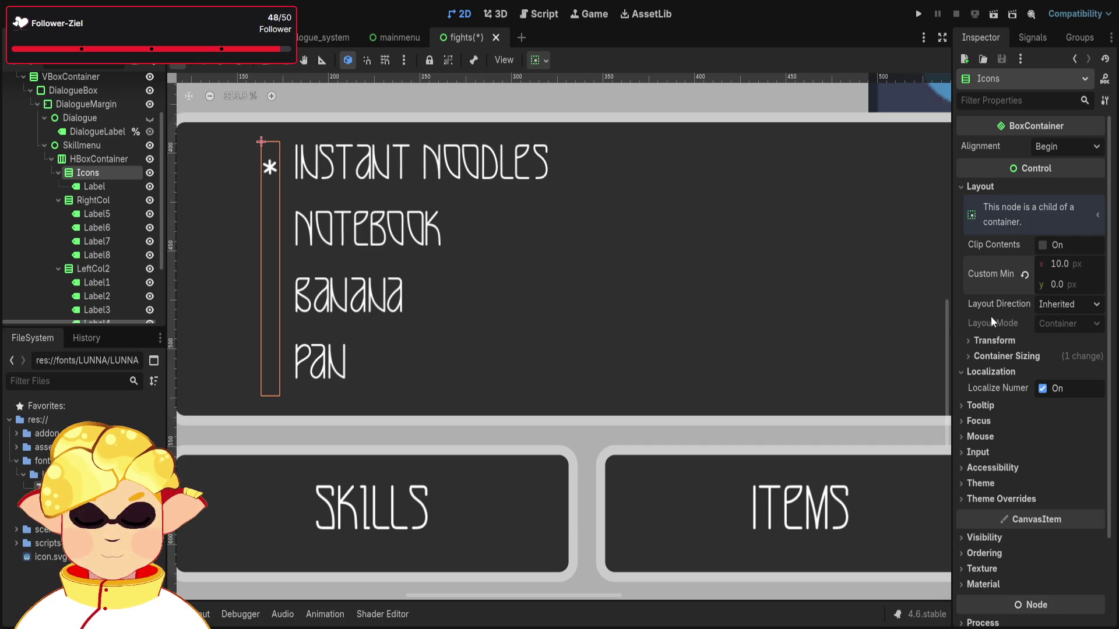
Rename the asterisk label to S1.
{"action": "left_click", "coordinate": [95, 186]}
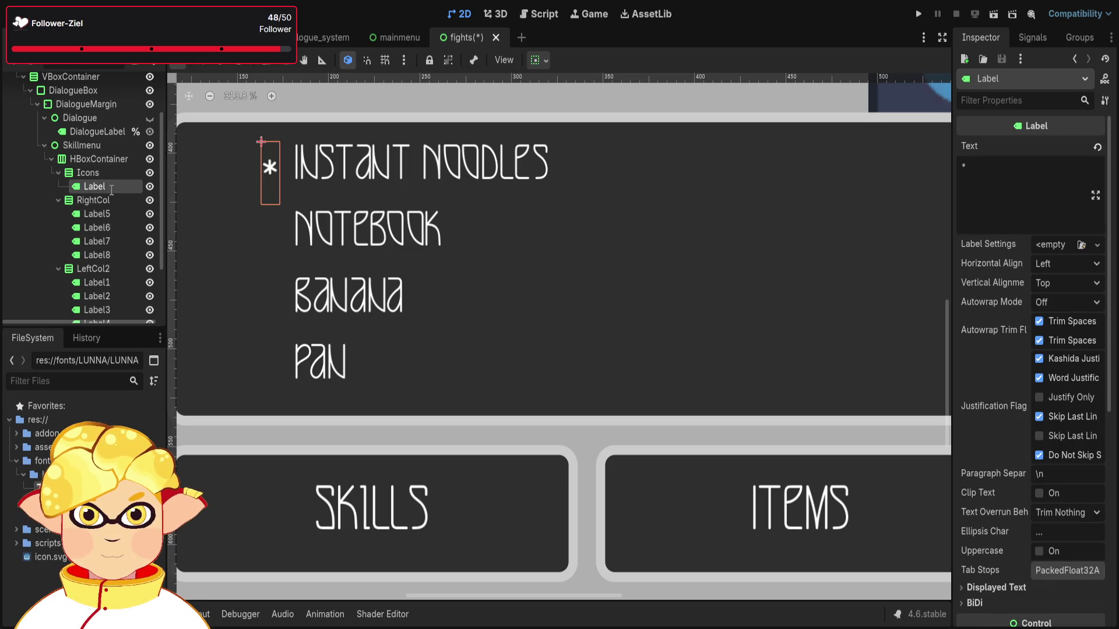
{"action": "type", "text": "S1"}
{"action": "key", "text": "Return"}
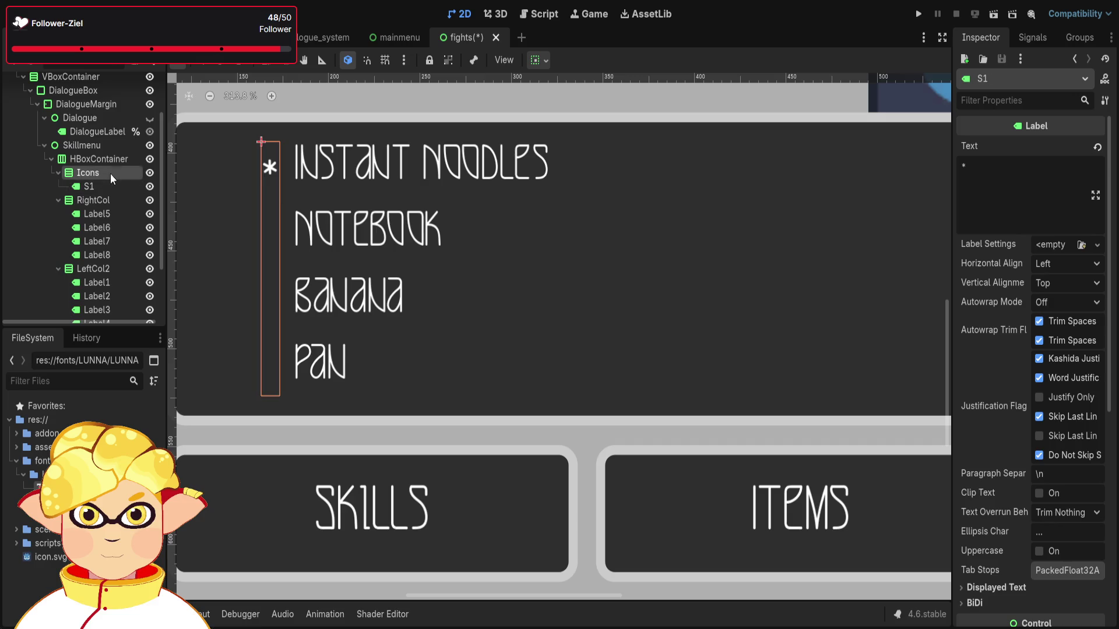
Duplicate the S1 asterisk label to create S2, S3 and S4 under Icons.
{"action": "left_click", "coordinate": [110, 173]}
{"action": "key", "text": "ctrl+d"}
{"action": "key", "text": "ctrl+d"}
{"action": "key", "text": "ctrl+d"}
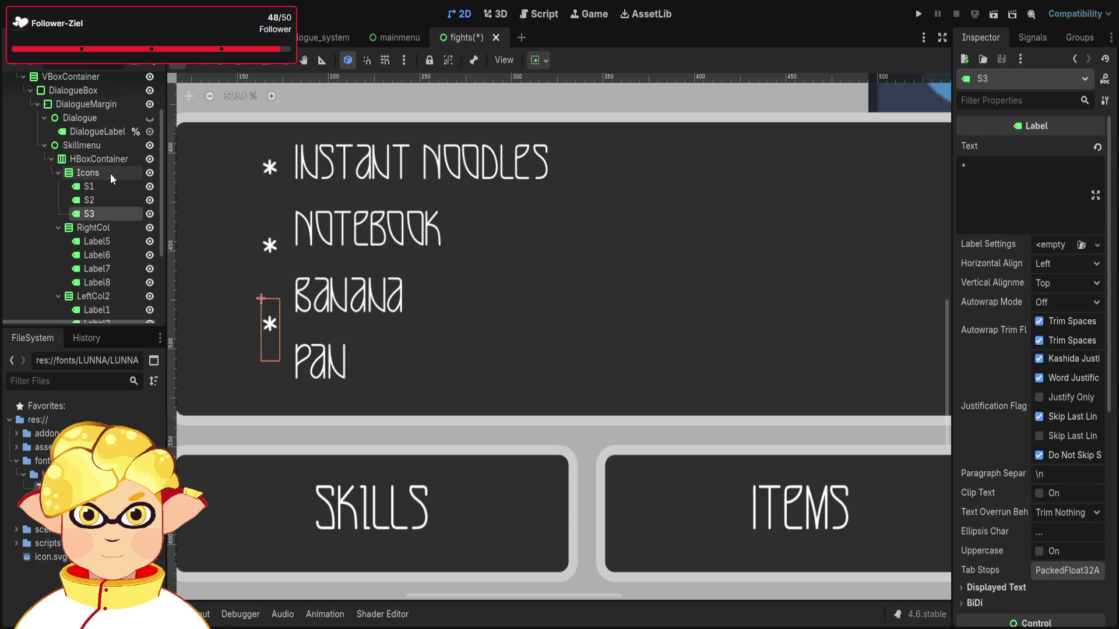
{"action": "scroll", "coordinate": [346, 302], "scroll_direction": "down", "scroll_amount": 2}
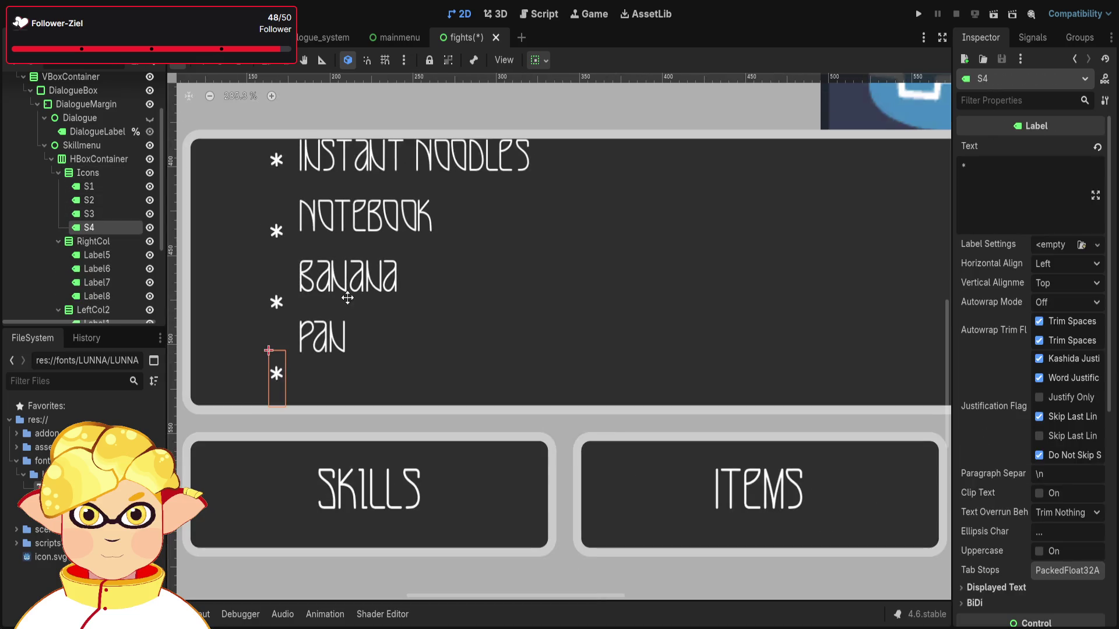
Click through the S1–S4 labels and the Icons container to check the asterisk placement.
{"action": "left_click", "coordinate": [105, 189]}
{"action": "left_click", "coordinate": [98, 172]}
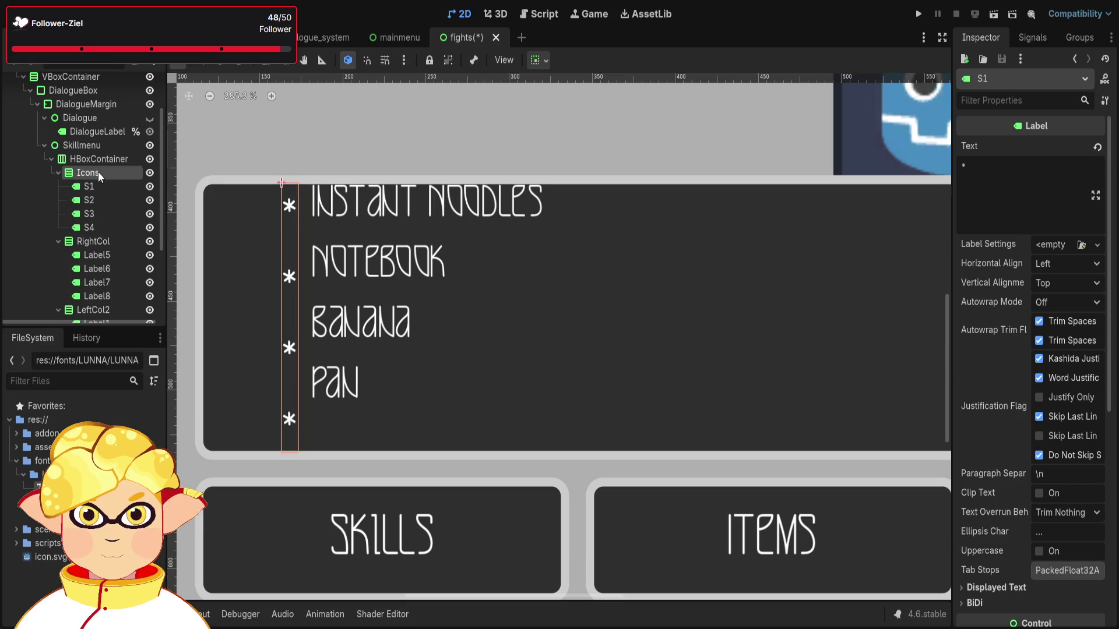
{"action": "left_click", "coordinate": [104, 187]}
{"action": "left_click", "coordinate": [99, 195]}
{"action": "left_click", "coordinate": [99, 184]}
{"action": "left_click", "coordinate": [102, 199]}
{"action": "left_click", "coordinate": [103, 212]}
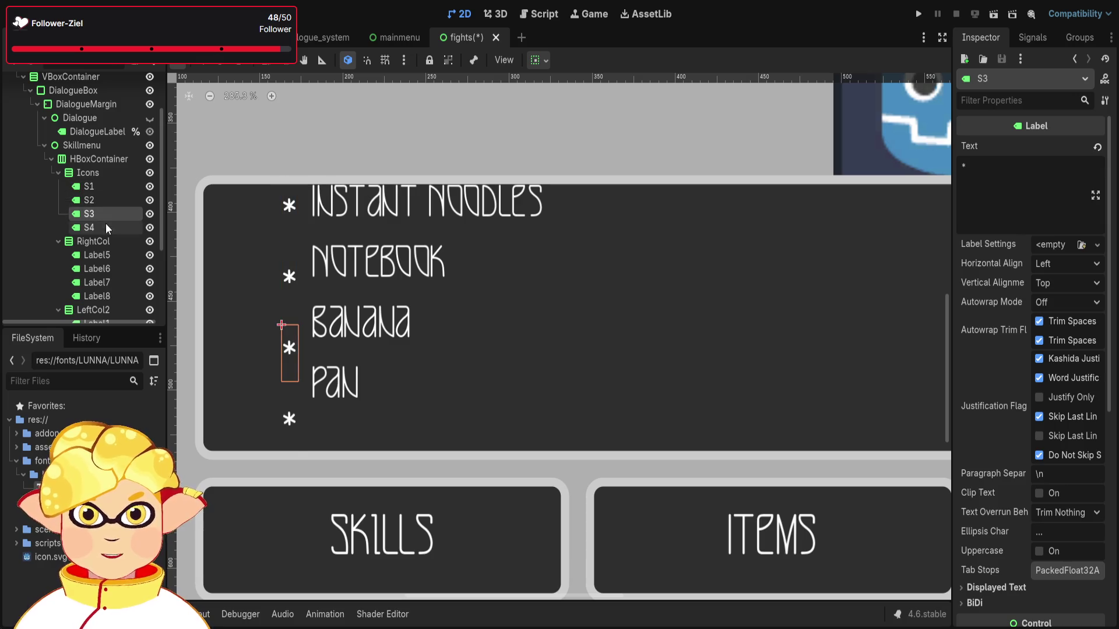
{"action": "left_click", "coordinate": [106, 226]}
{"action": "left_click", "coordinate": [100, 201]}
{"action": "left_click", "coordinate": [114, 173]}
{"action": "scroll", "coordinate": [1067, 445], "scroll_direction": "down", "scroll_amount": 3}
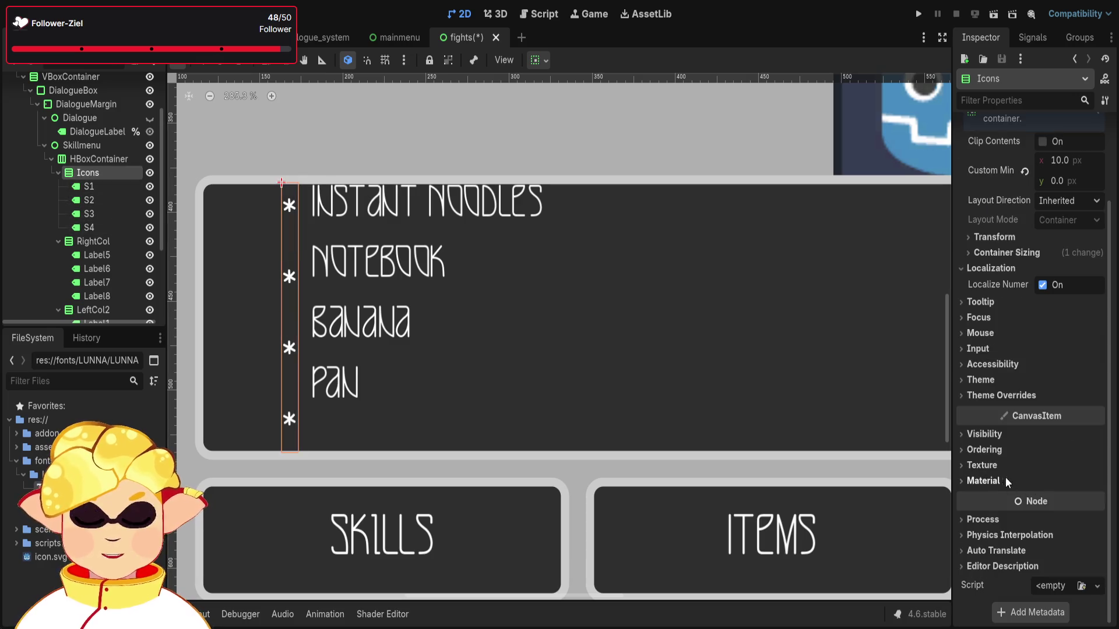
Enable the Icons column's Theme Overrides > Constants > Separation and lower it to 0.
{"action": "left_click", "coordinate": [985, 398]}
{"action": "left_click", "coordinate": [993, 410]}
{"action": "left_click", "coordinate": [982, 427]}
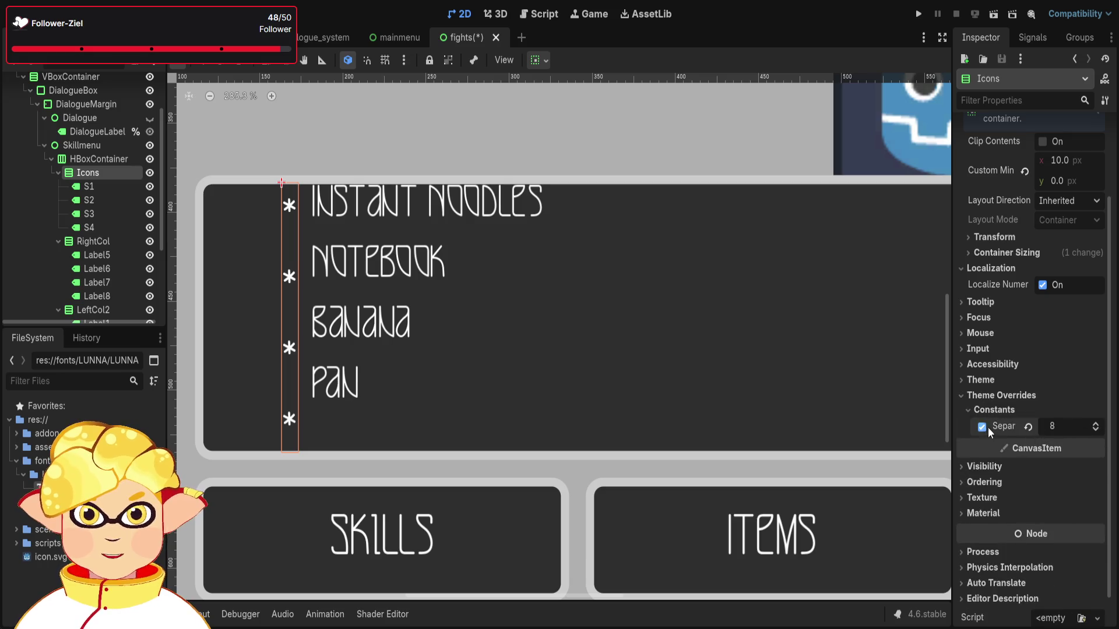
{"action": "left_click", "coordinate": [1095, 430]}
{"action": "left_click", "coordinate": [1095, 430]}
{"action": "left_click", "coordinate": [1095, 430]}
{"action": "left_click", "coordinate": [1095, 430]}
{"action": "left_click", "coordinate": [1095, 431]}
{"action": "left_click", "coordinate": [1096, 431]}
{"action": "left_click", "coordinate": [1095, 431]}
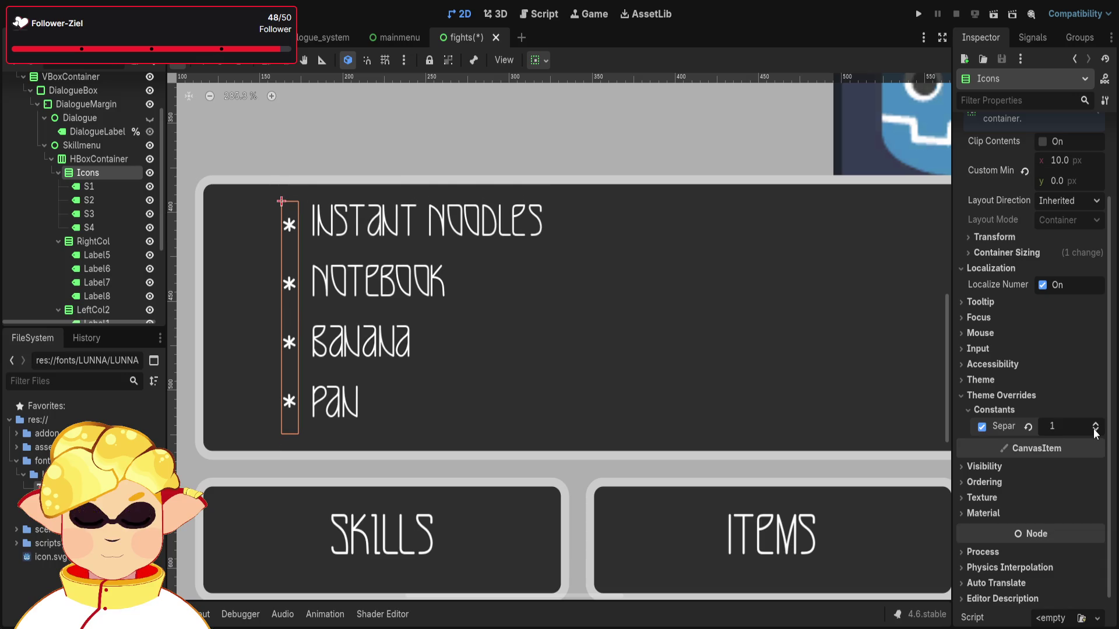
{"action": "left_click", "coordinate": [1095, 431]}
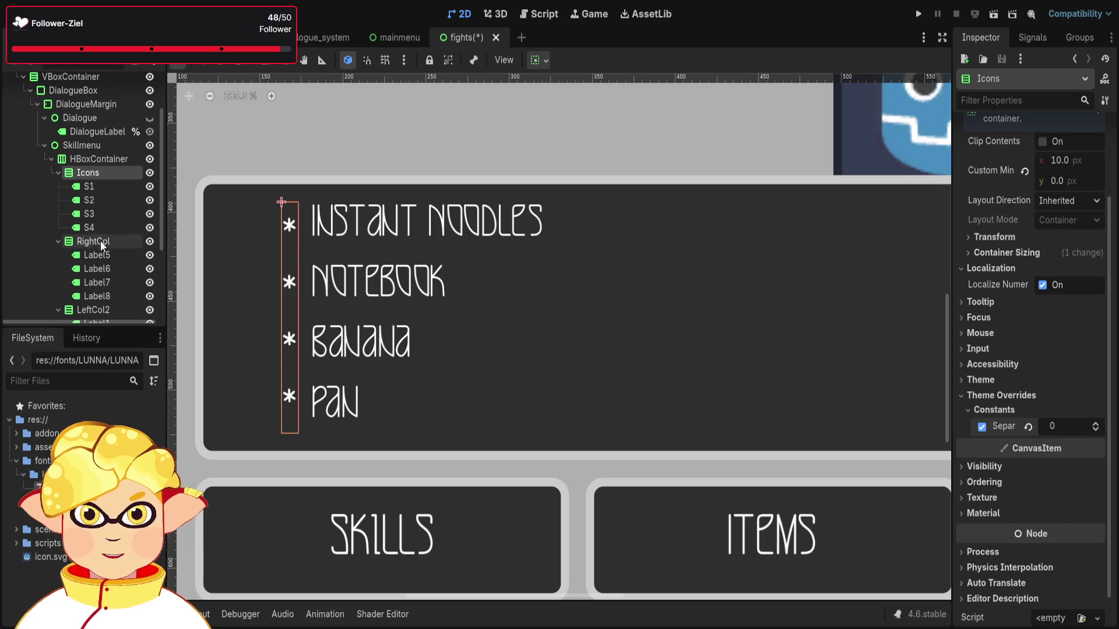
Test RightCol's Separation override, then turn it back off.
{"action": "left_click", "coordinate": [93, 242]}
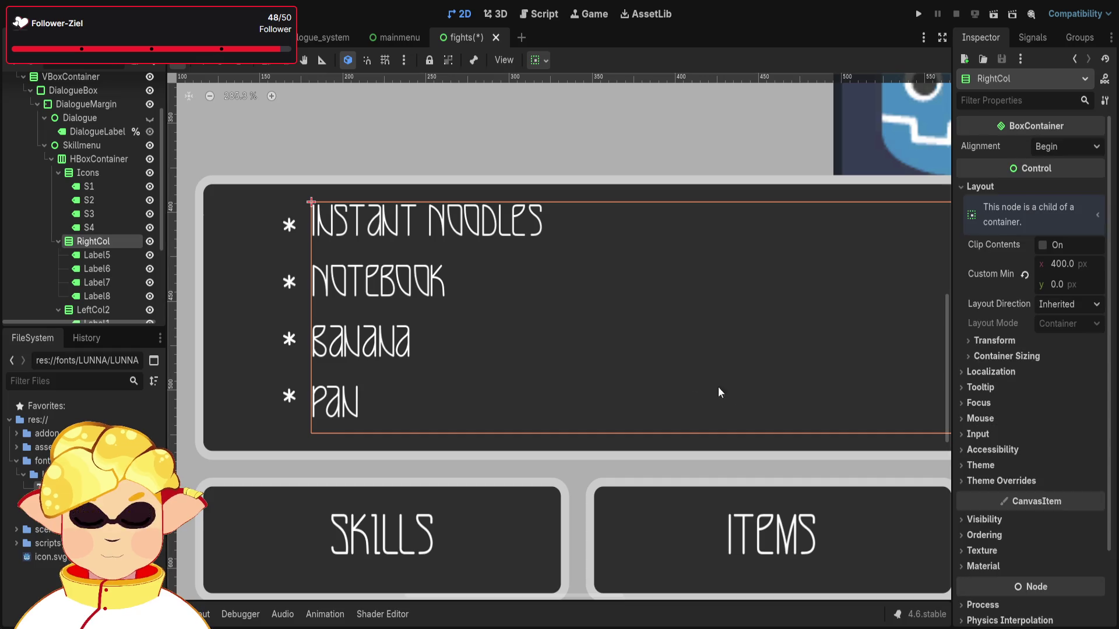
{"action": "left_click", "coordinate": [1001, 481]}
{"action": "left_click", "coordinate": [993, 495]}
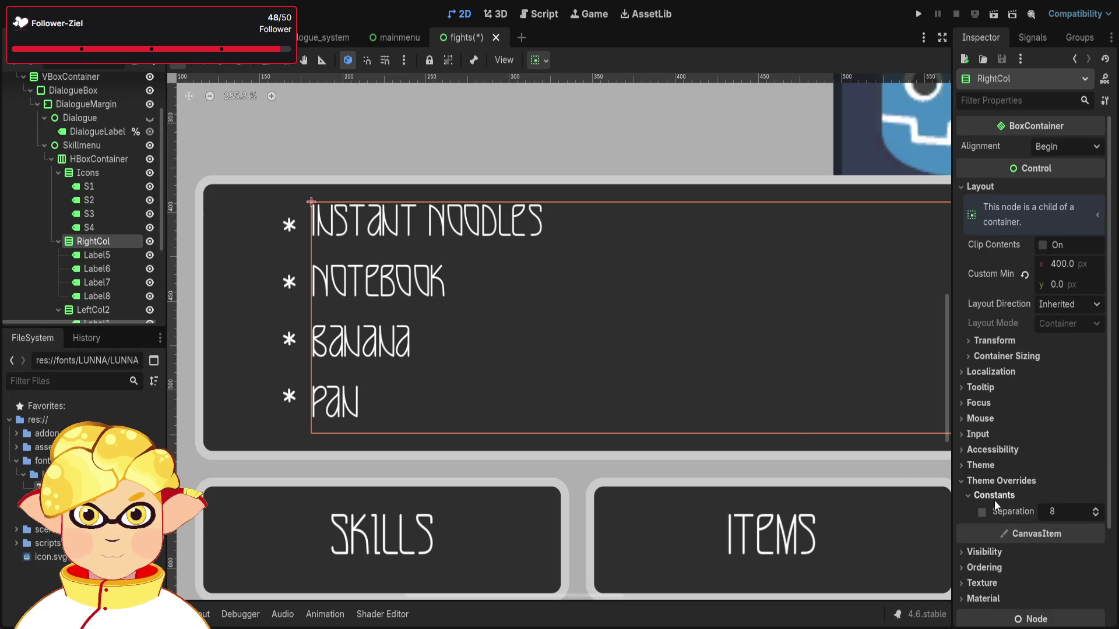
{"action": "left_click", "coordinate": [983, 513]}
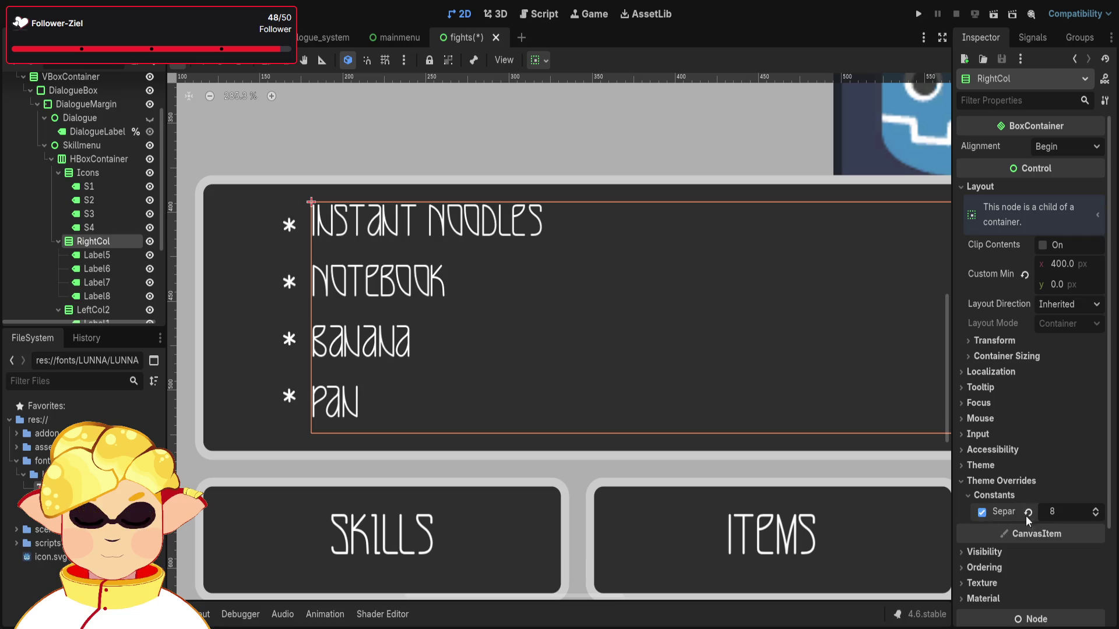
{"action": "left_click", "coordinate": [981, 512]}
Check the S1–S4 asterisks' alignment and rename Icons to RightIcons.
{"action": "left_click", "coordinate": [100, 185]}
{"action": "left_click", "coordinate": [98, 198]}
{"action": "left_click", "coordinate": [96, 214]}
{"action": "left_click", "coordinate": [93, 228]}
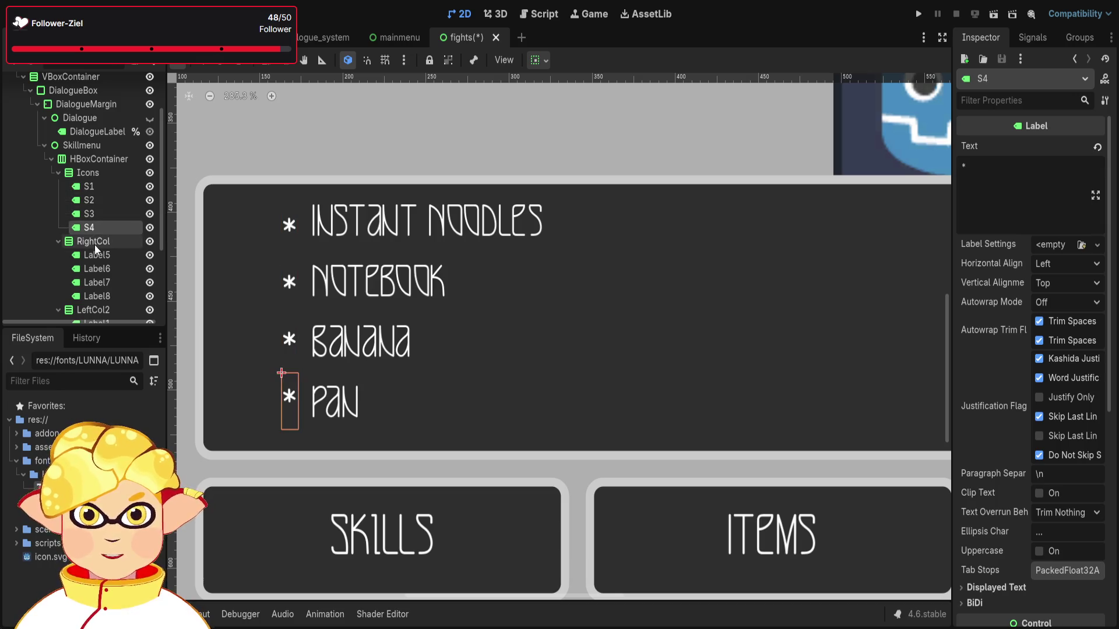
{"action": "left_click", "coordinate": [90, 173]}
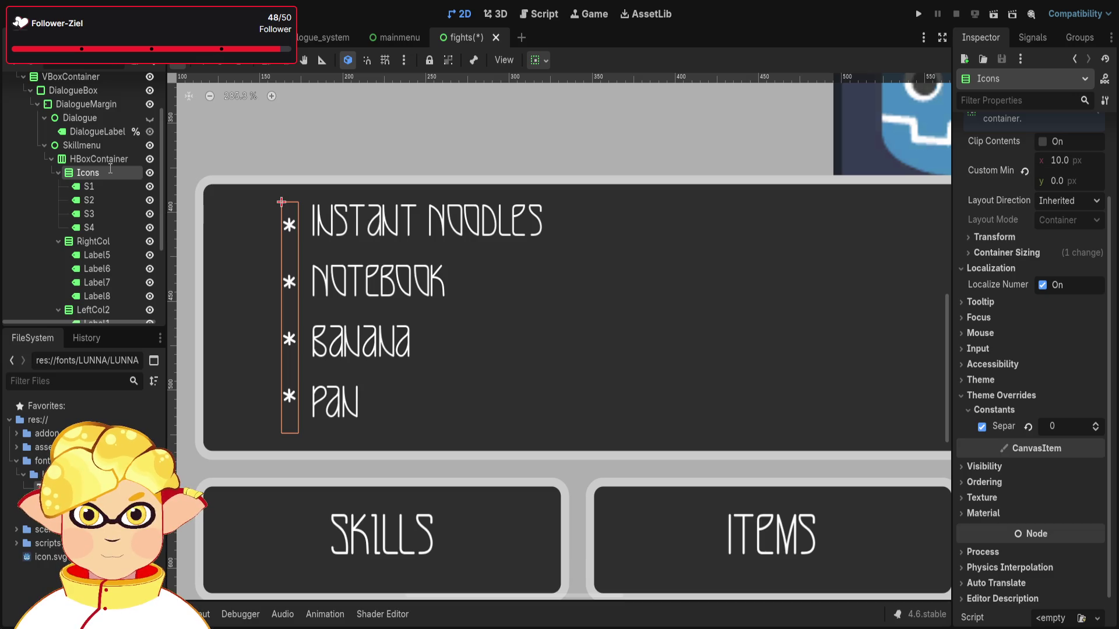
{"action": "type", "text": "Right"}
{"action": "key", "text": "Return"}
Collapse the RightIcons, RightCol and LeftCol2 branches in the Scene tree.
{"action": "scroll", "coordinate": [125, 163], "scroll_direction": "down", "scroll_amount": 2}
{"action": "scroll", "coordinate": [96, 251], "scroll_direction": "up", "scroll_amount": 1}
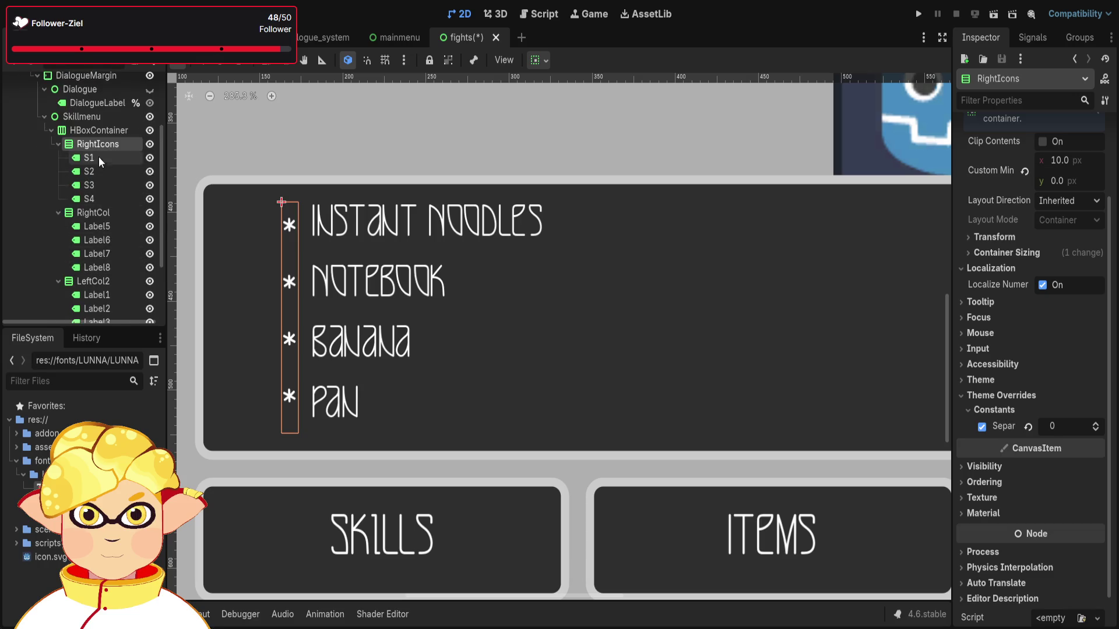
{"action": "left_click", "coordinate": [59, 144]}
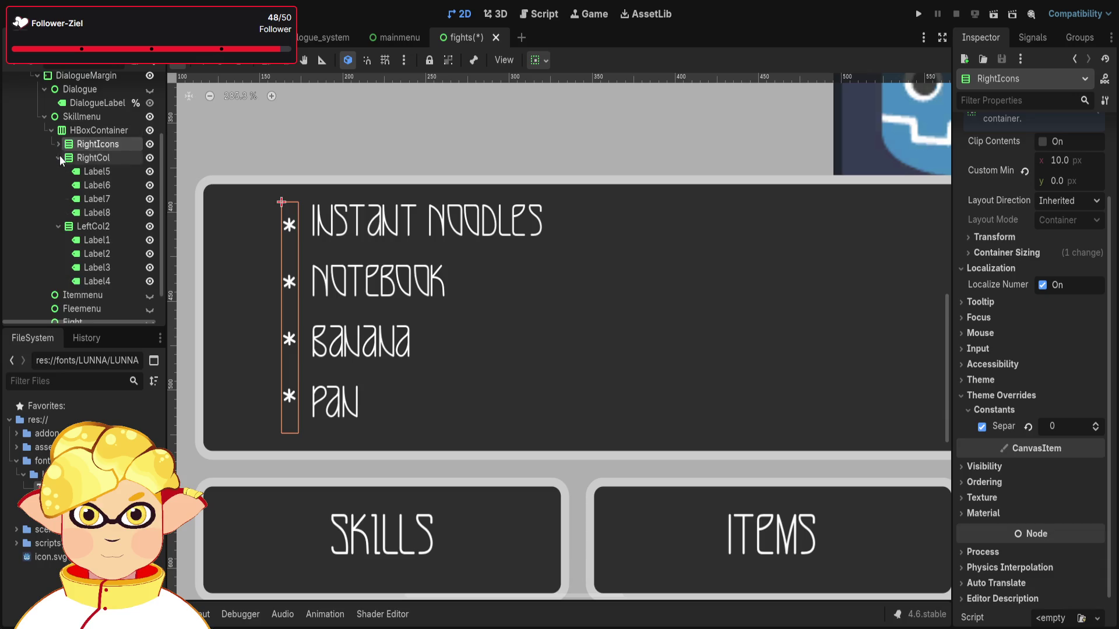
{"action": "left_click", "coordinate": [58, 157]}
{"action": "left_click", "coordinate": [58, 194]}
Rename the container holding the item columns to Skillmenu.
{"action": "left_click", "coordinate": [85, 210]}
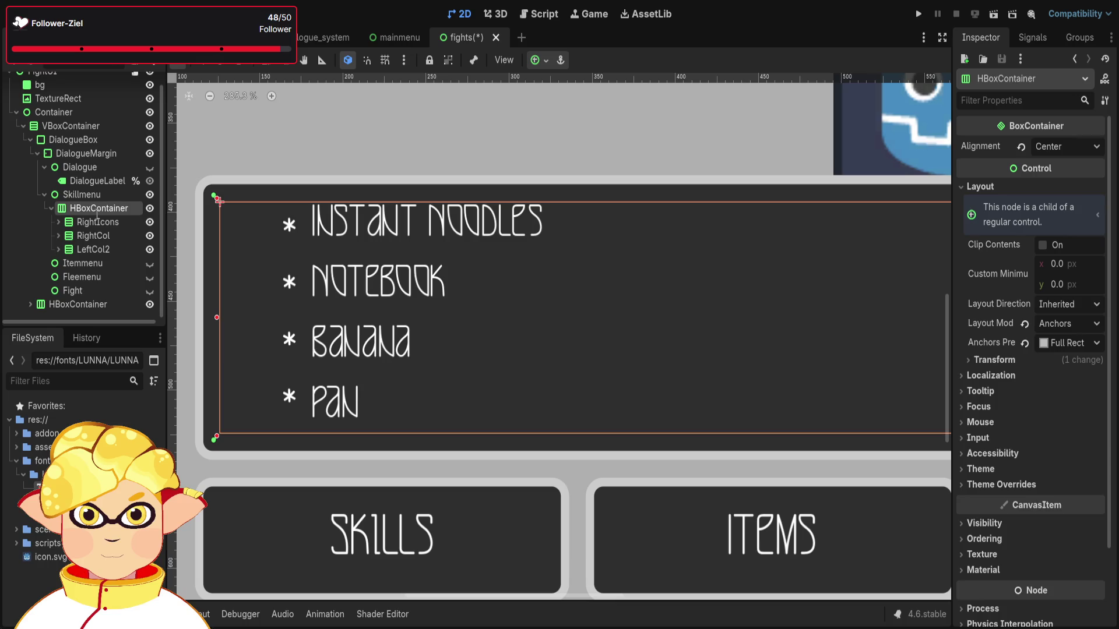
{"action": "type", "text": "Skillmen"}
{"action": "key", "text": "Return"}
{"action": "left_click", "coordinate": [107, 222]}
{"action": "double_click", "coordinate": [107, 211]}
{"action": "type", "text": "u"}
{"action": "key", "text": "Return"}
Duplicate the RightIcons column as RightIcons2 and collapse it.
{"action": "left_click", "coordinate": [81, 221]}
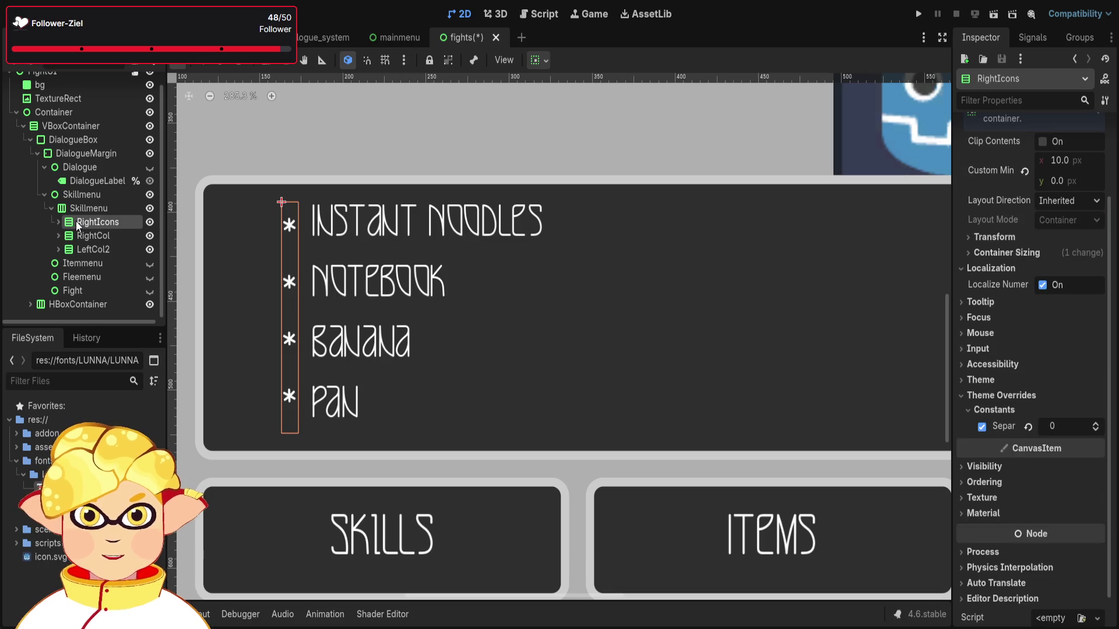
{"action": "left_click", "coordinate": [82, 208]}
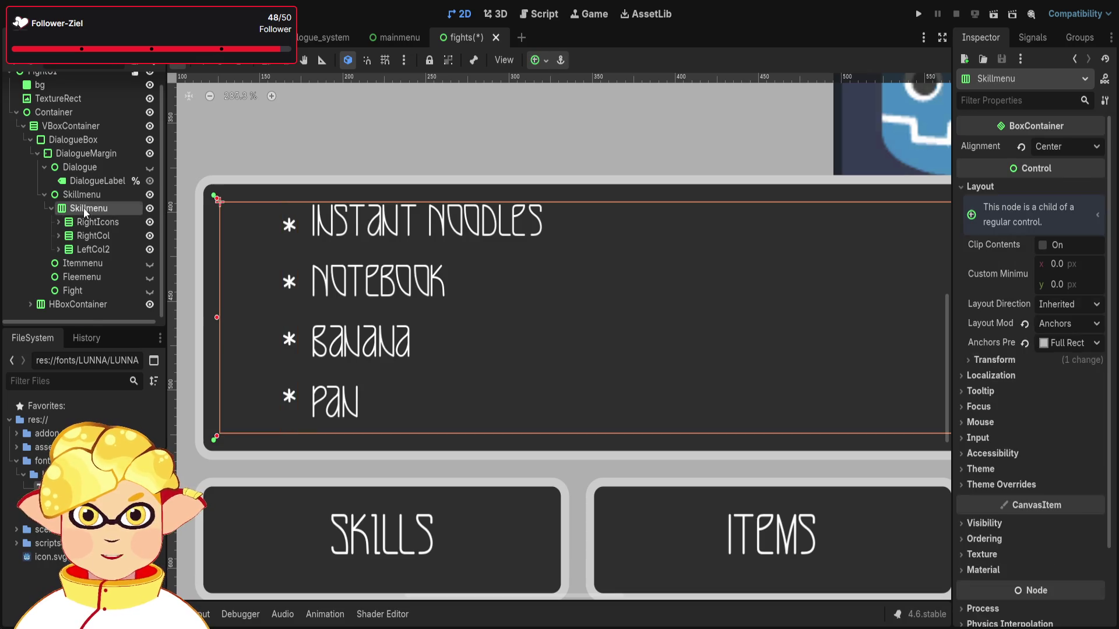
{"action": "key", "text": "ctrl+v"}
{"action": "left_click", "coordinate": [58, 263]}
Move RightIcons2 directly after RightCol in the Scene tree.
{"action": "left_click_drag", "start_coordinate": [84, 262], "coordinate": [96, 247]}
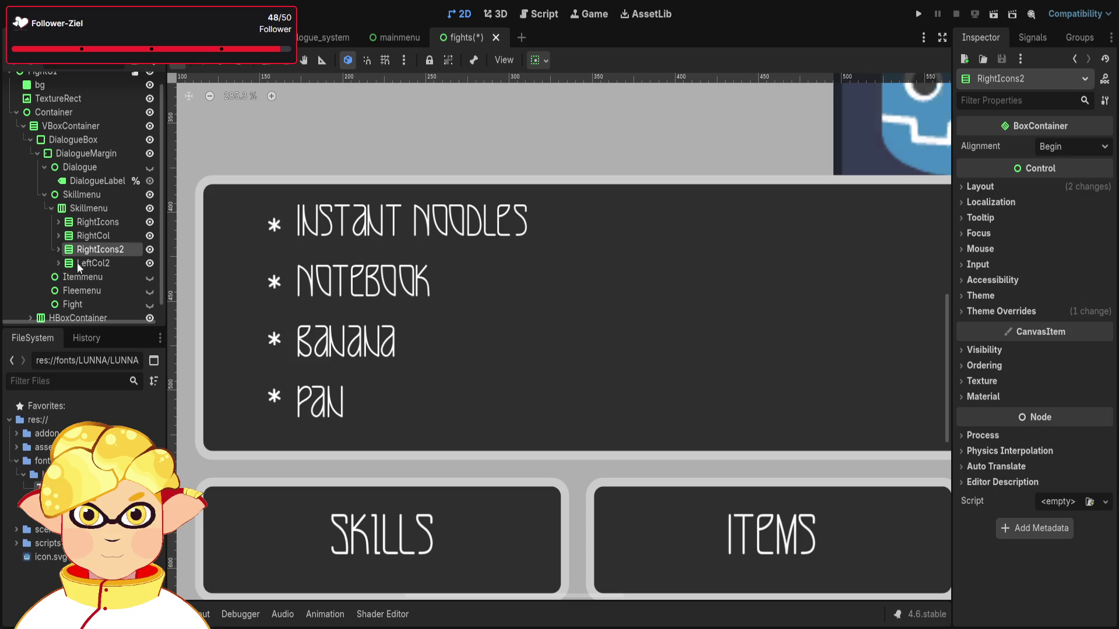
{"action": "scroll", "coordinate": [605, 284], "scroll_direction": "down", "scroll_amount": 4}
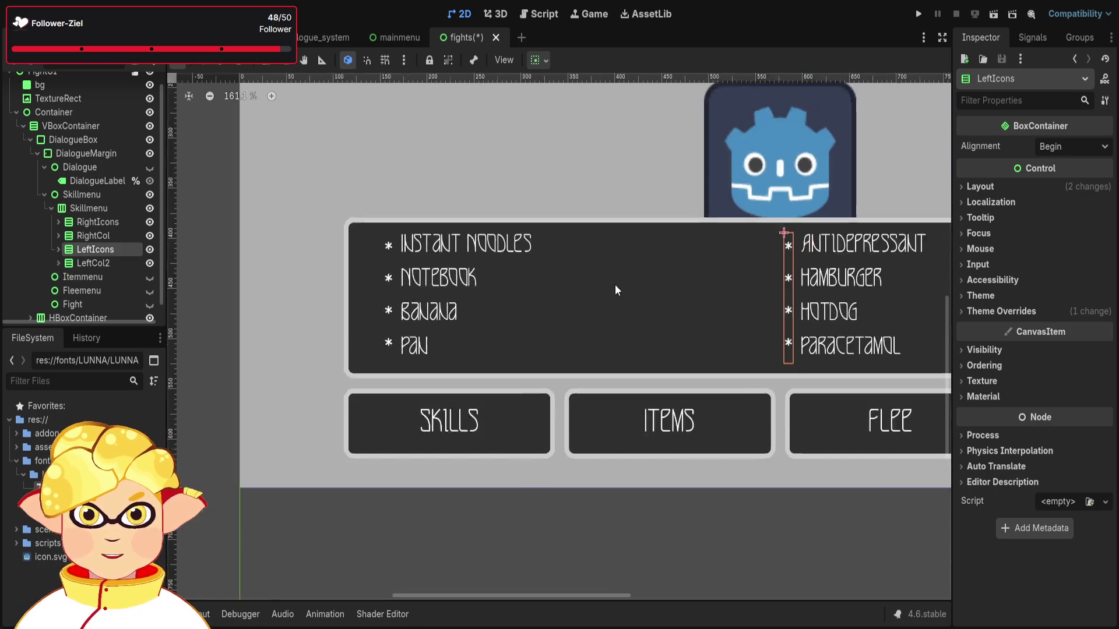
{"action": "scroll", "coordinate": [467, 336], "scroll_direction": "up", "scroll_amount": 1}
Deselect everything and zoom the 2D view in and out to inspect the fight box layout.
{"action": "left_click", "coordinate": [653, 547]}
{"action": "scroll", "coordinate": [651, 544], "scroll_direction": "down", "scroll_amount": 4}
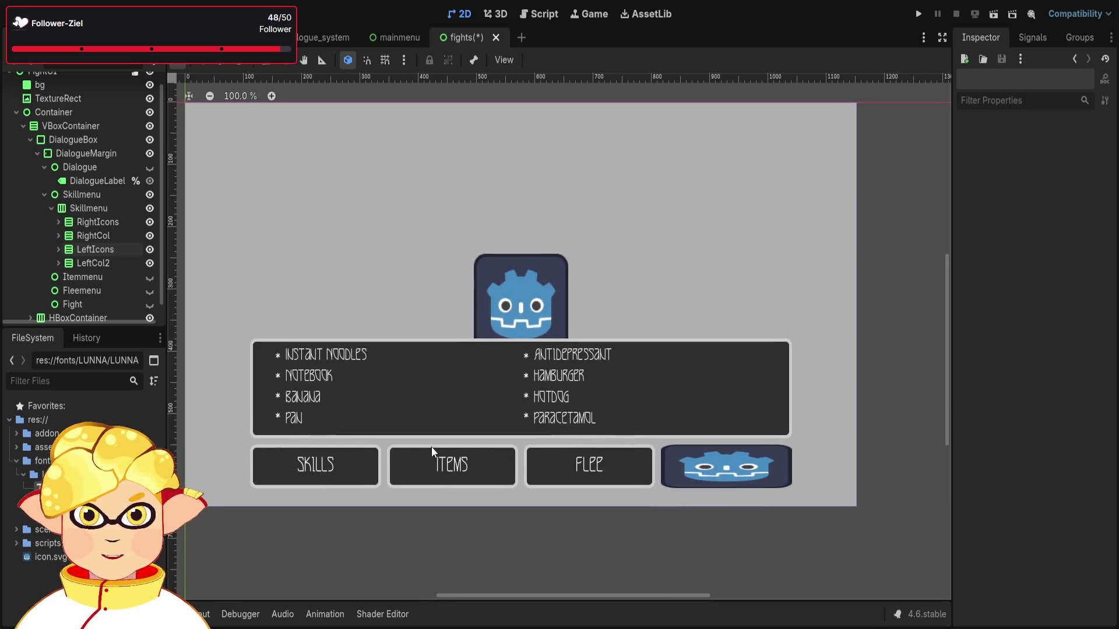
{"action": "scroll", "coordinate": [403, 449], "scroll_direction": "up", "scroll_amount": 7}
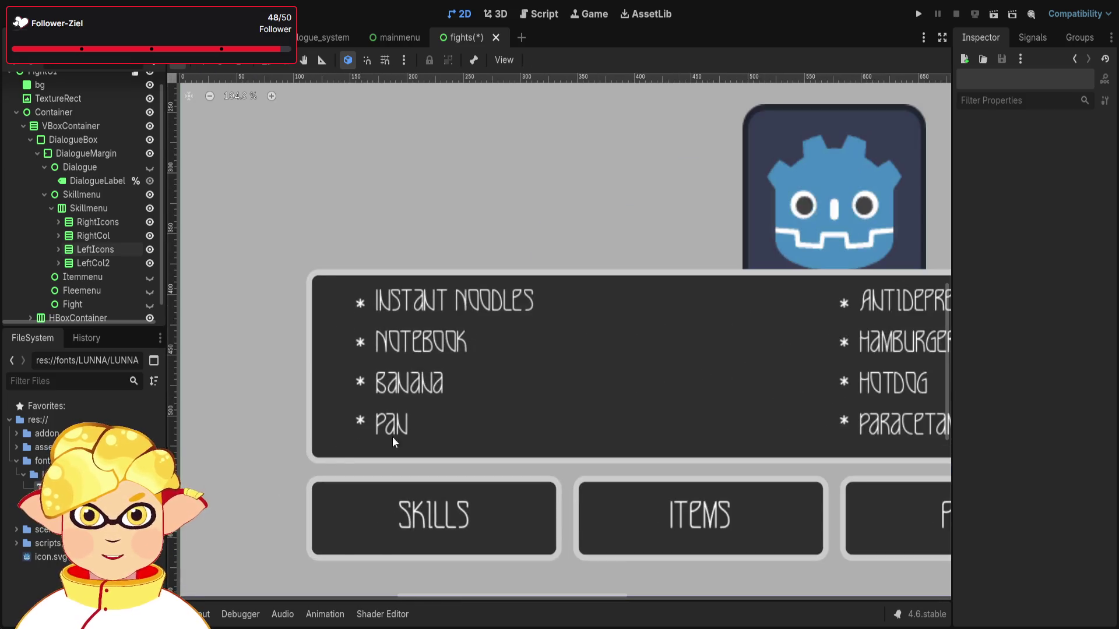
{"action": "scroll", "coordinate": [385, 303], "scroll_direction": "up", "scroll_amount": 4}
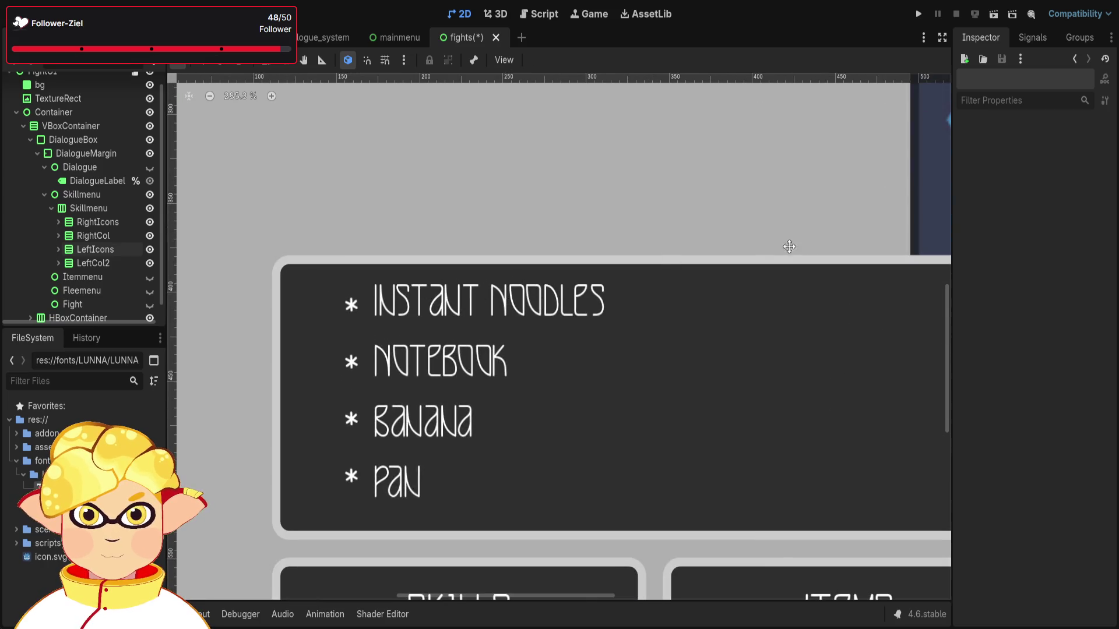
{"action": "scroll", "coordinate": [507, 371], "scroll_direction": "down", "scroll_amount": 7}
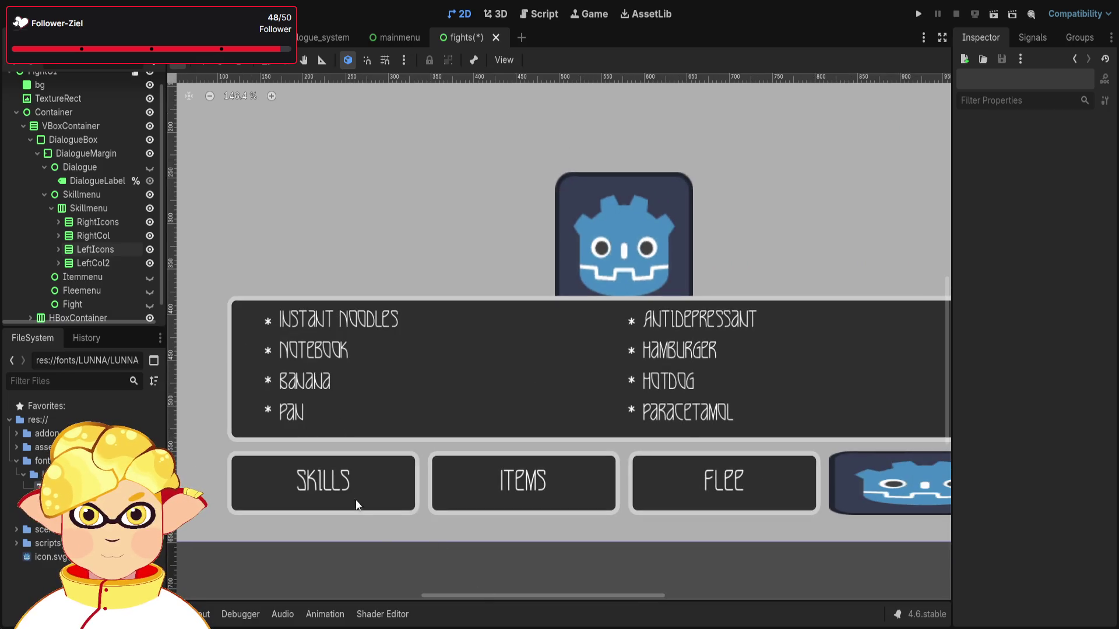
{"action": "scroll", "coordinate": [255, 319], "scroll_direction": "up", "scroll_amount": 12}
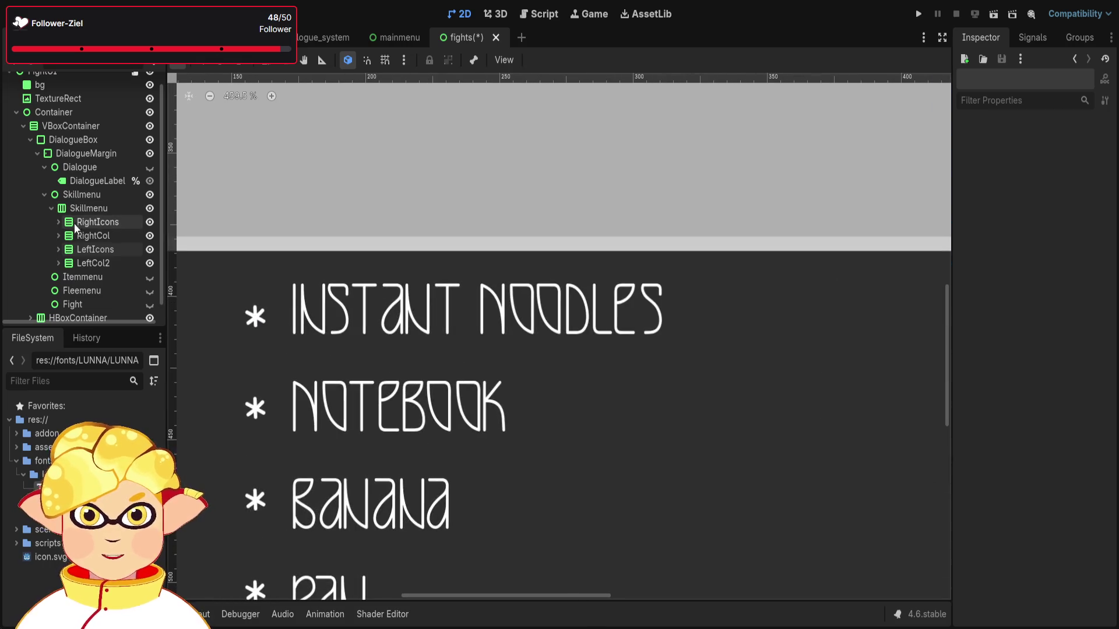
Expand RightIcons and compare the S1 and S2 asterisk labels beside Instant Noodles and Notebook.
{"action": "left_click", "coordinate": [58, 222]}
{"action": "left_click", "coordinate": [88, 236]}
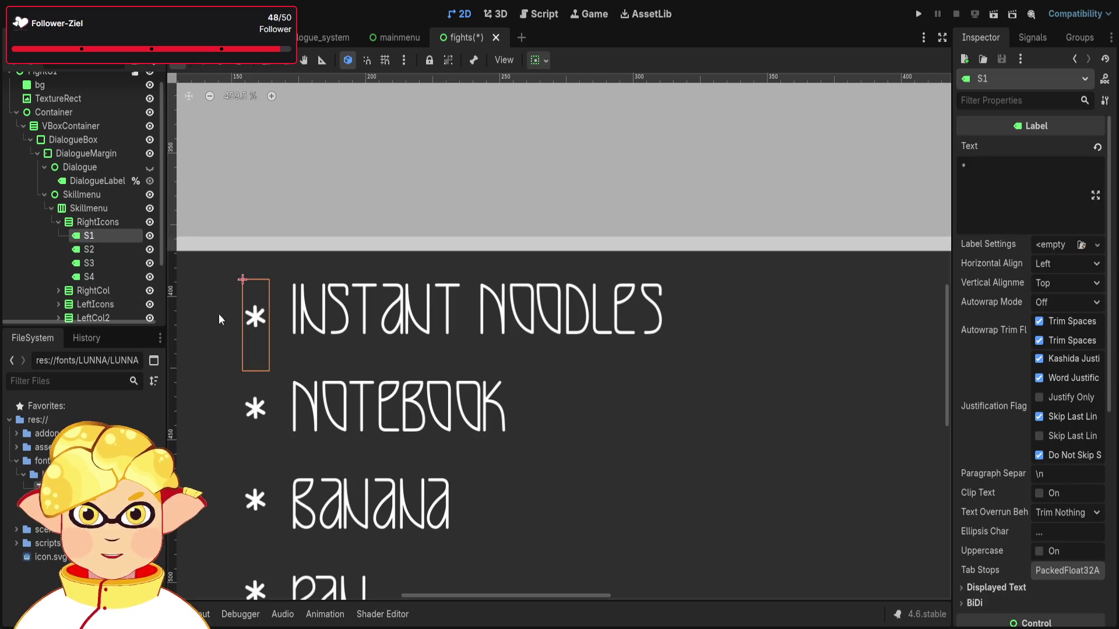
{"action": "left_click", "coordinate": [98, 250]}
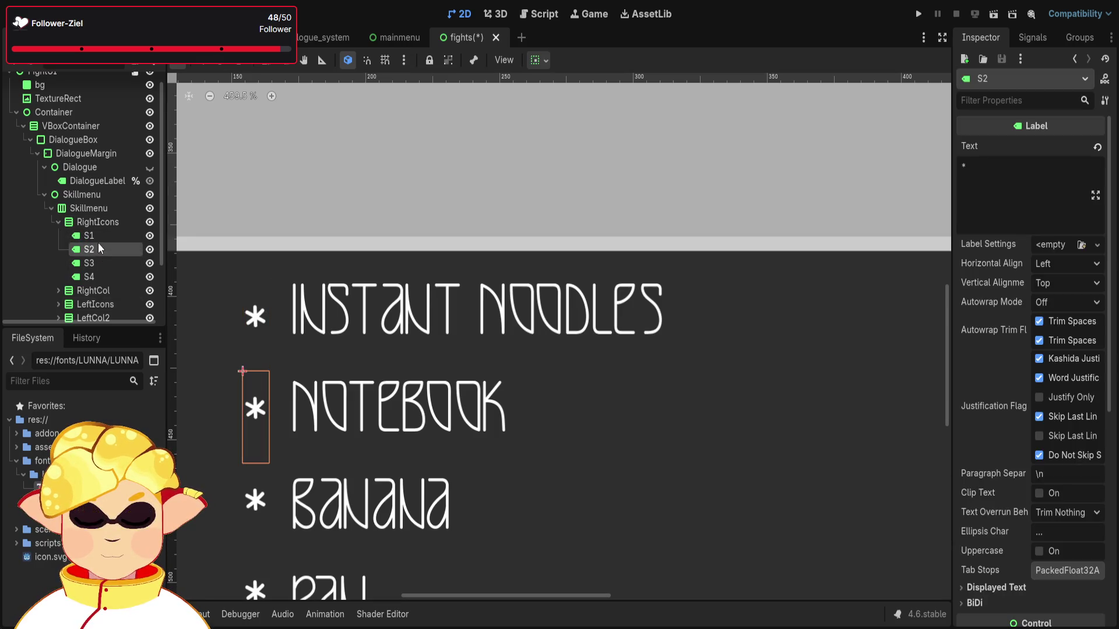
{"action": "left_click", "coordinate": [103, 237]}
{"action": "key", "text": "Down"}
{"action": "key", "text": "Up"}
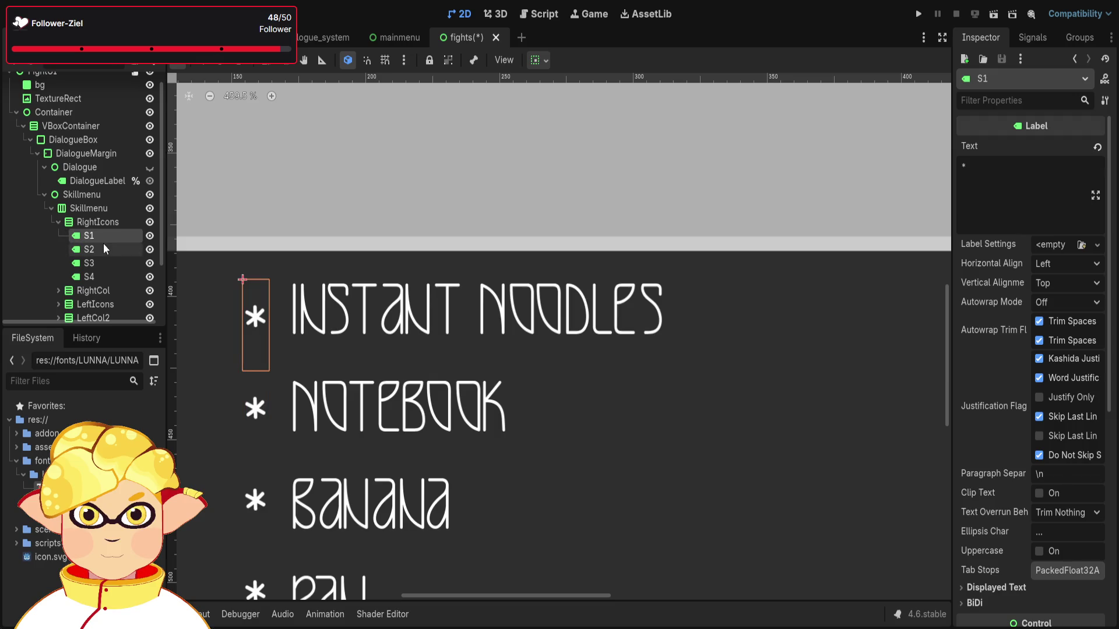
{"action": "left_click", "coordinate": [104, 246]}
{"action": "left_click", "coordinate": [105, 233]}
{"action": "left_click", "coordinate": [104, 249]}
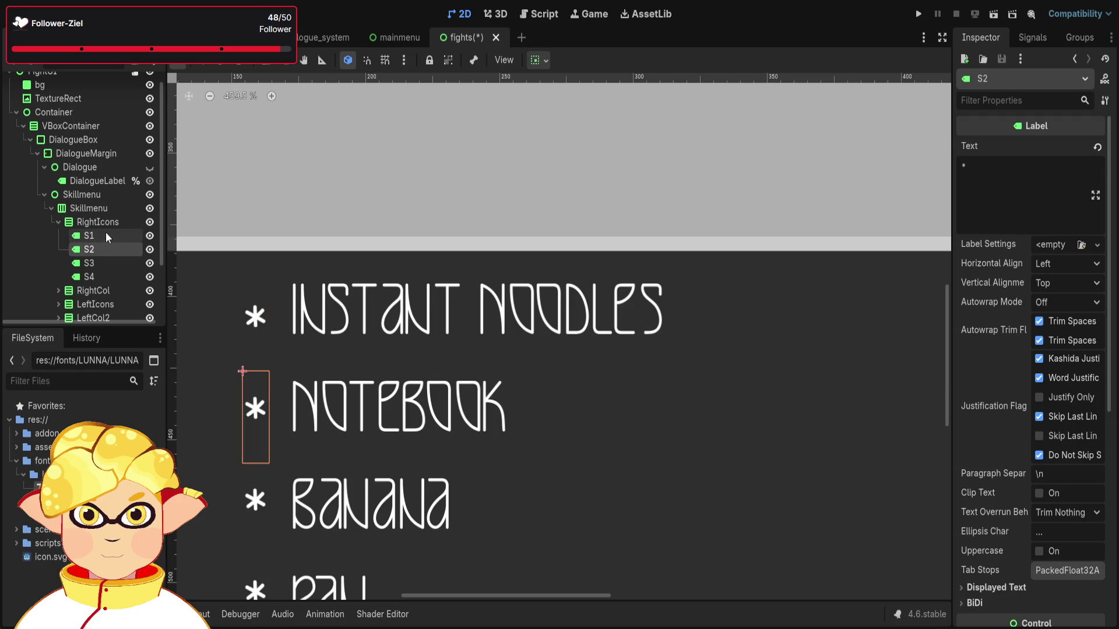
{"action": "left_click", "coordinate": [104, 232]}
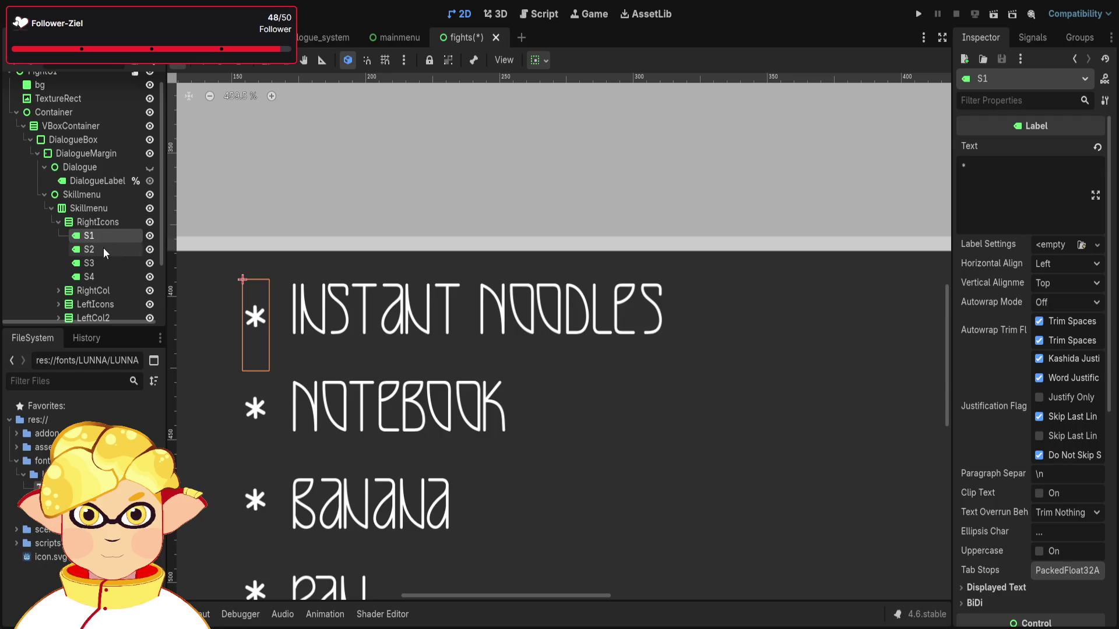
{"action": "left_click", "coordinate": [103, 247]}
Inspect S2's Theme Overrides > Constants, then collapse them again.
{"action": "scroll", "coordinate": [1061, 507], "scroll_direction": "down", "scroll_amount": 5}
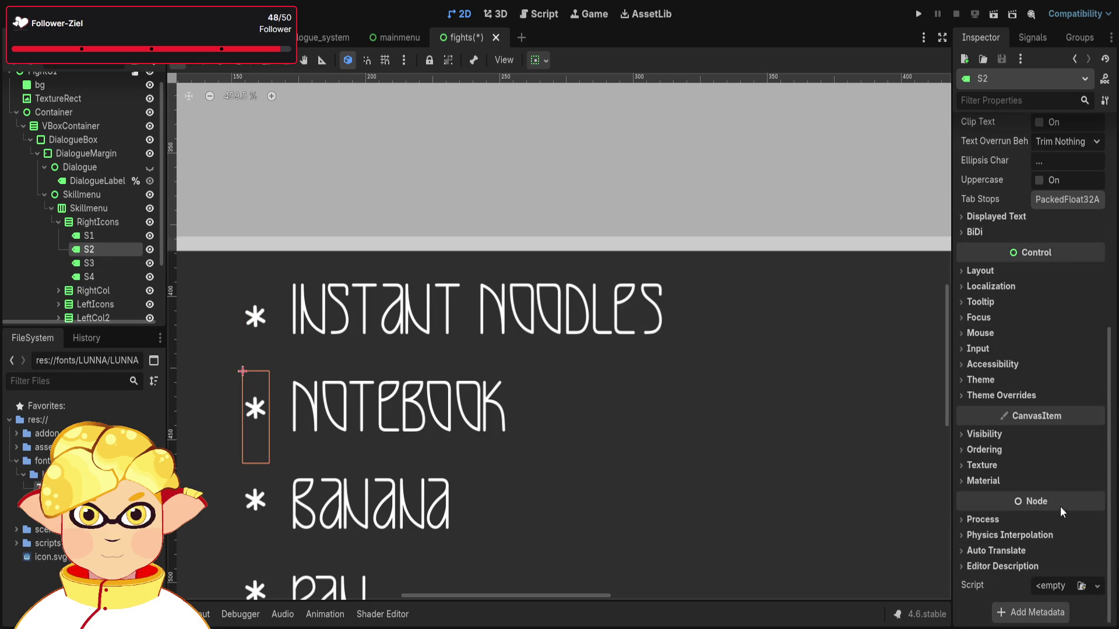
{"action": "left_click", "coordinate": [988, 395]}
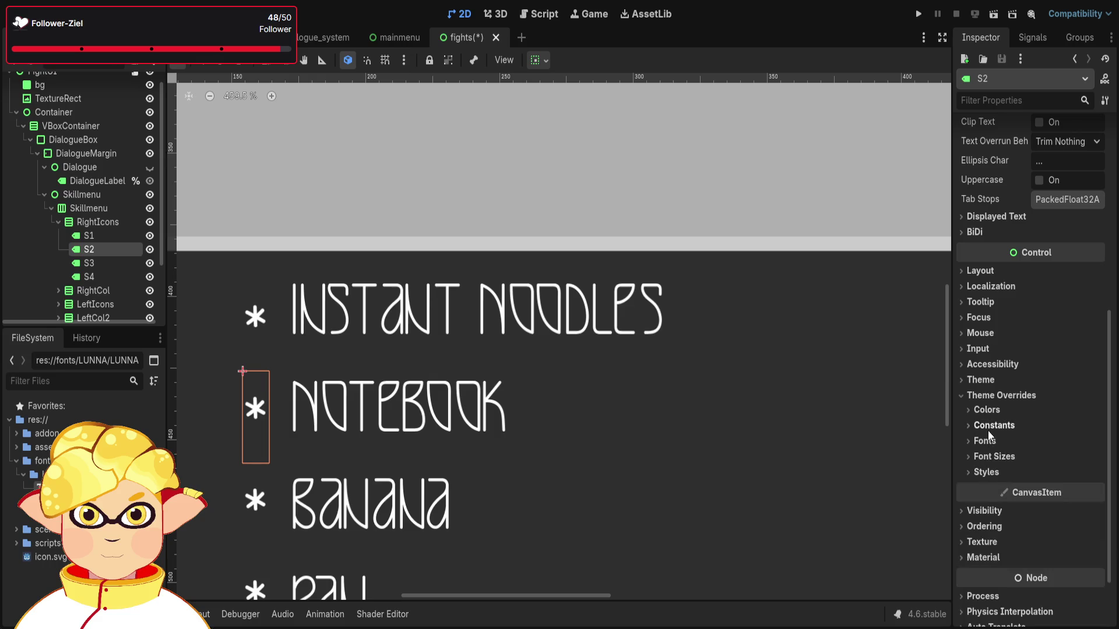
{"action": "left_click", "coordinate": [990, 426]}
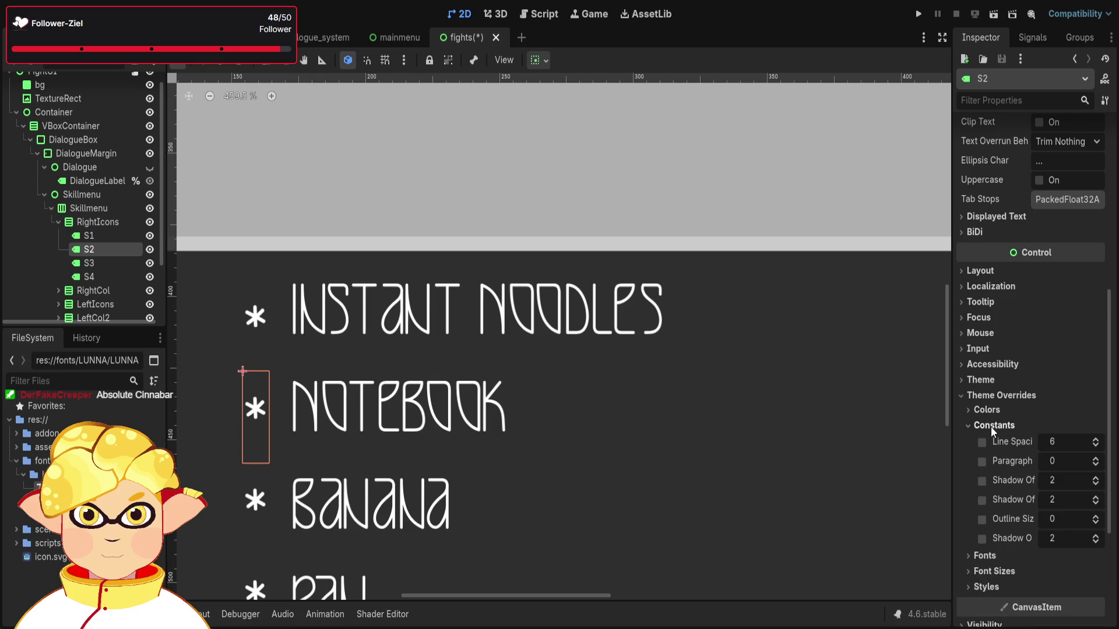
{"action": "left_click", "coordinate": [990, 426]}
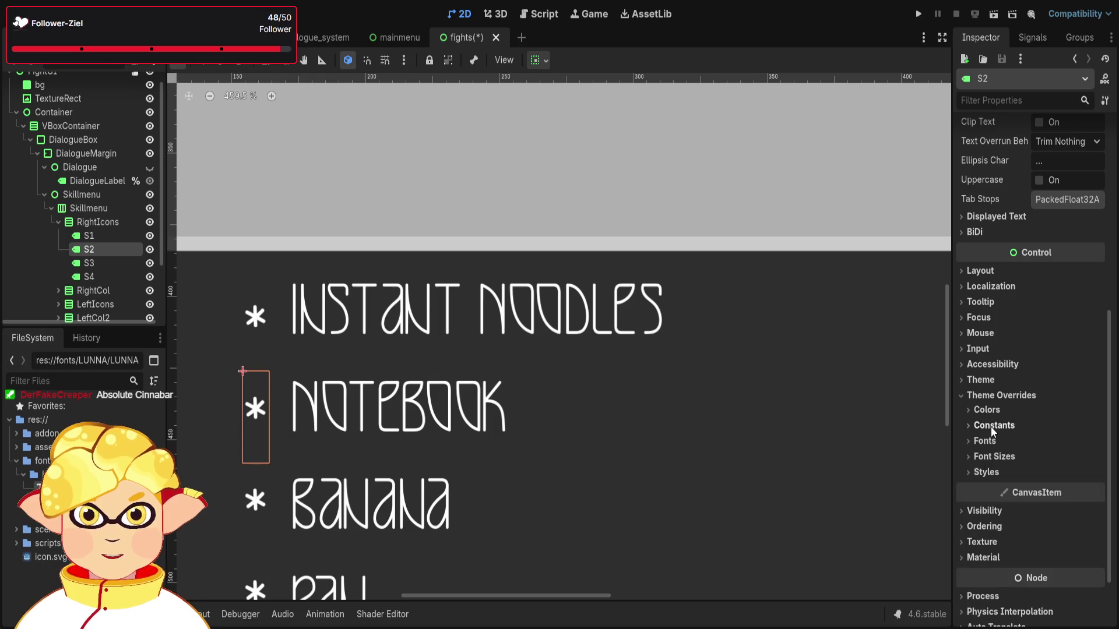
Set RightIcons' Separation override to 1, trying 2 before settling back on 1.
{"action": "left_click", "coordinate": [102, 223]}
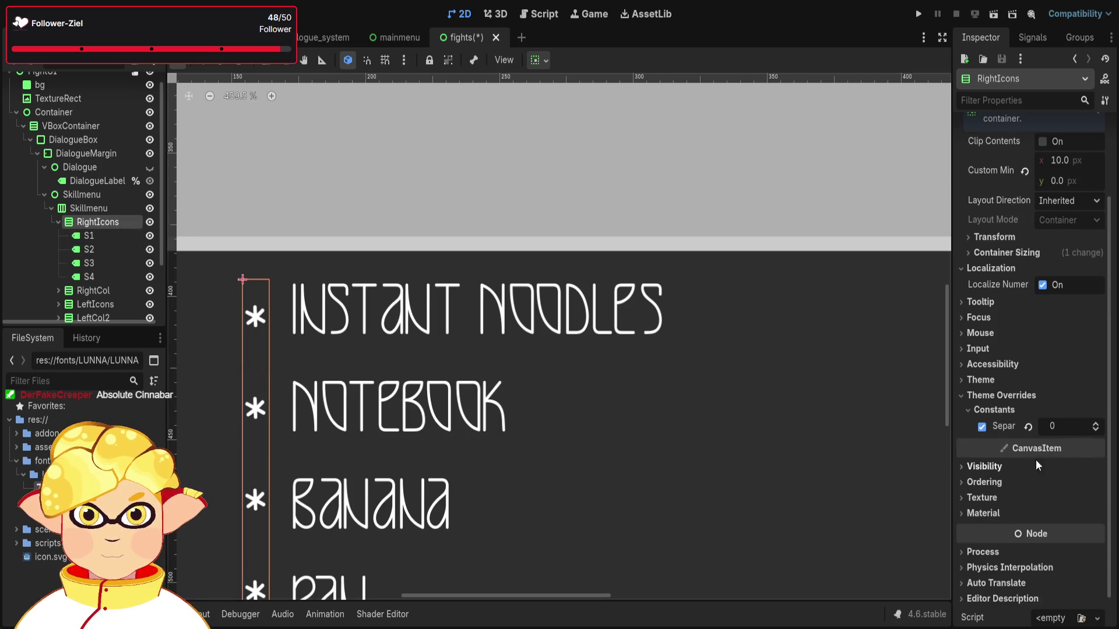
{"action": "left_click", "coordinate": [1096, 425]}
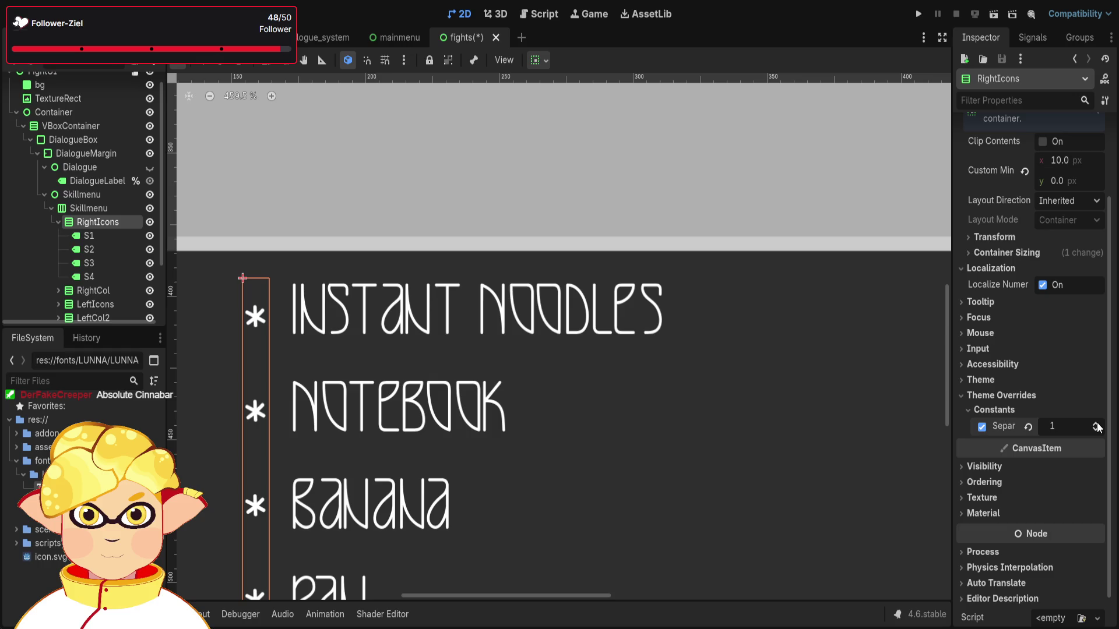
{"action": "scroll", "coordinate": [712, 449], "scroll_direction": "down", "scroll_amount": 3}
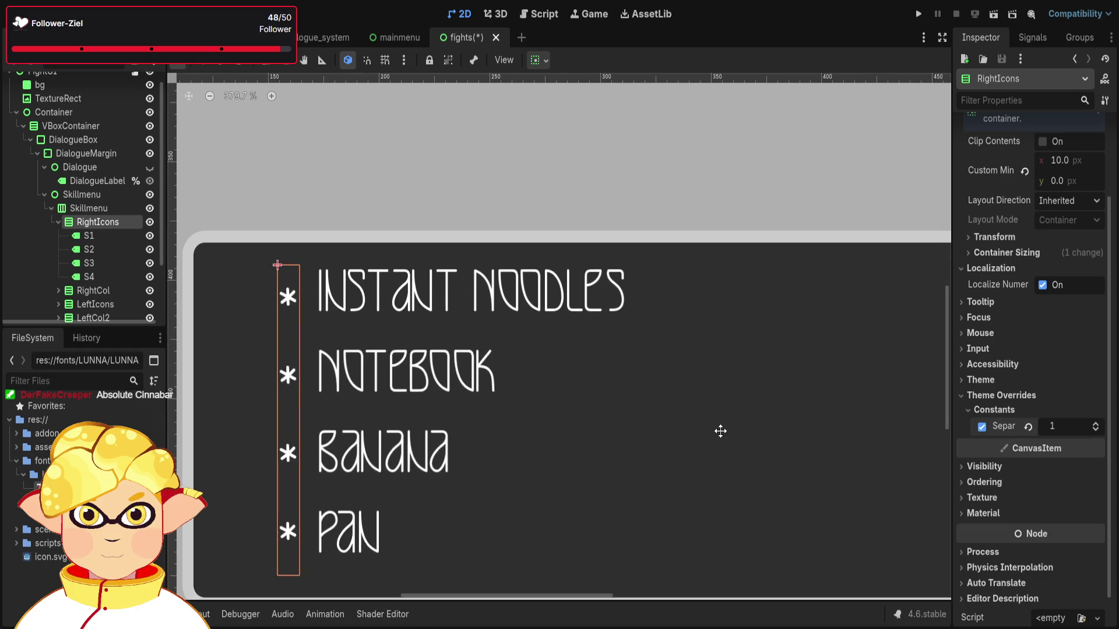
{"action": "left_click", "coordinate": [1097, 425]}
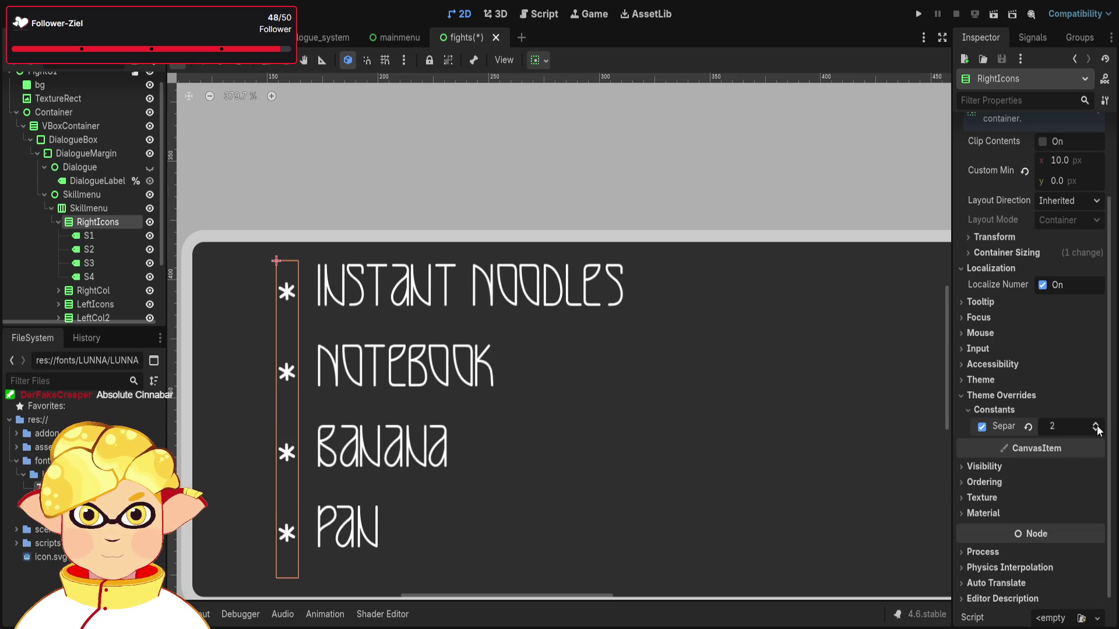
{"action": "left_click", "coordinate": [1096, 430]}
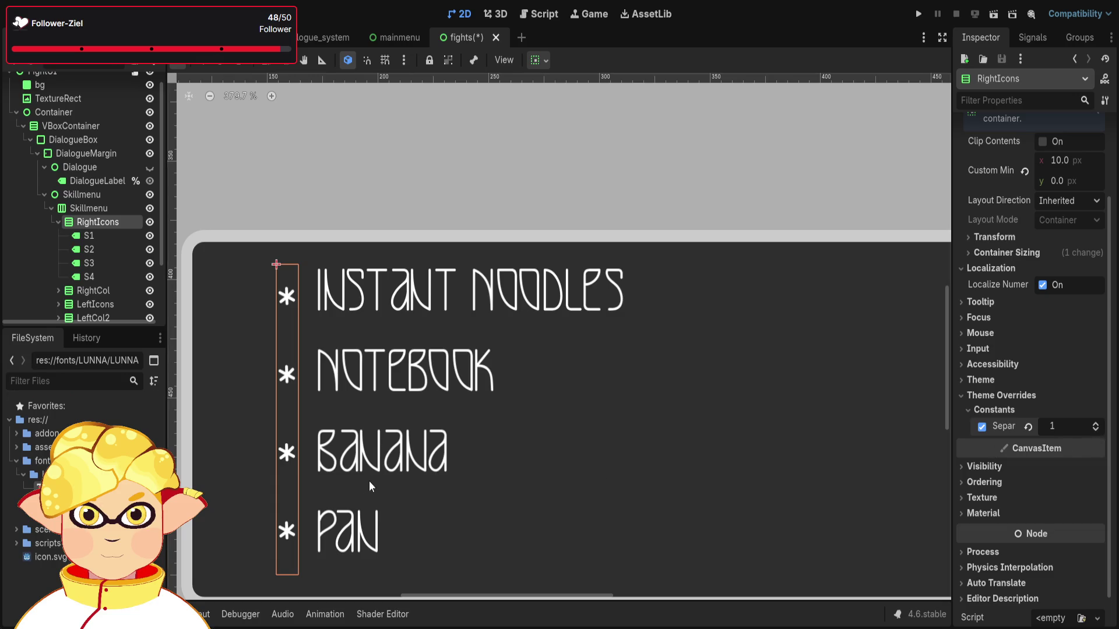
{"action": "left_click", "coordinate": [354, 525]}
{"action": "left_click", "coordinate": [349, 468]}
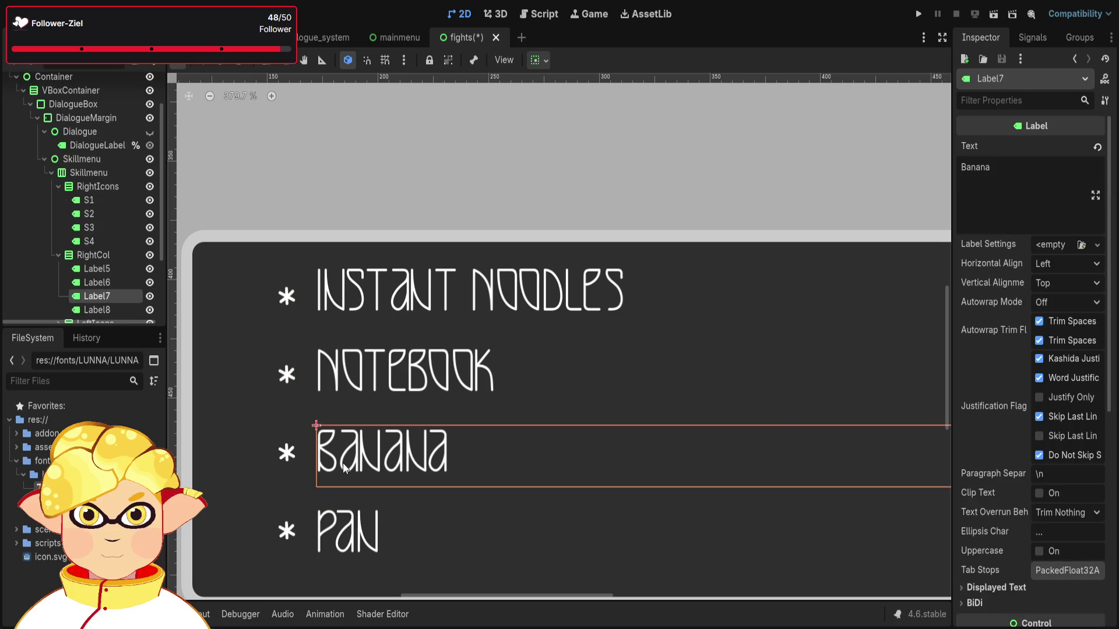
{"action": "left_click", "coordinate": [289, 450]}
{"action": "left_click", "coordinate": [349, 457]}
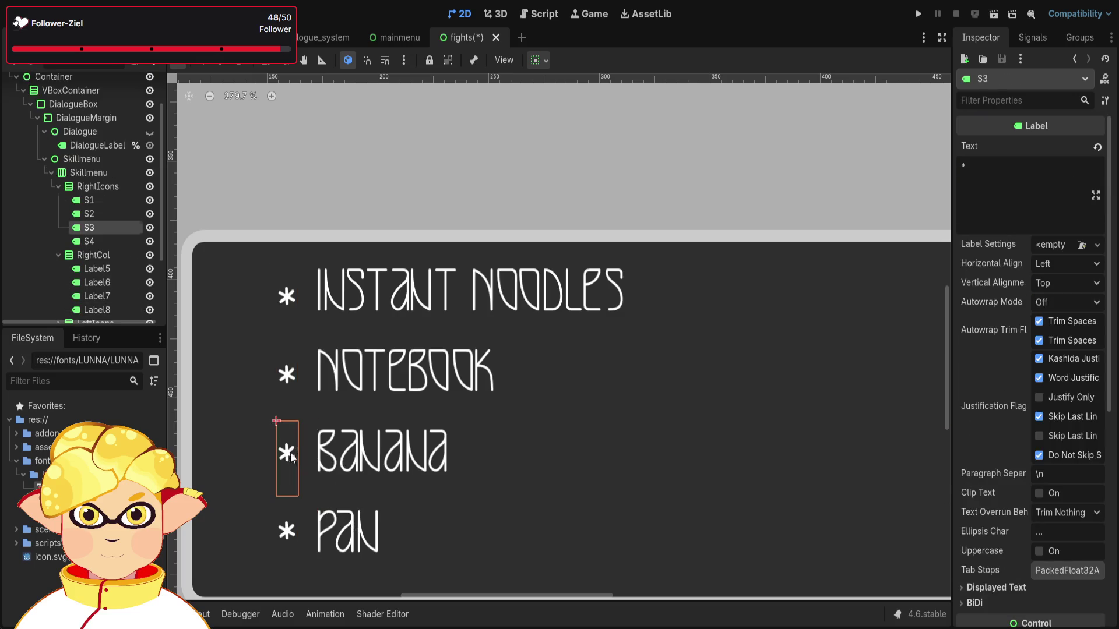
{"action": "left_click", "coordinate": [286, 457]}
{"action": "left_click", "coordinate": [345, 457]}
{"action": "left_click", "coordinate": [294, 452]}
{"action": "left_click", "coordinate": [342, 460]}
{"action": "left_click", "coordinate": [285, 453]}
{"action": "left_click", "coordinate": [370, 376]}
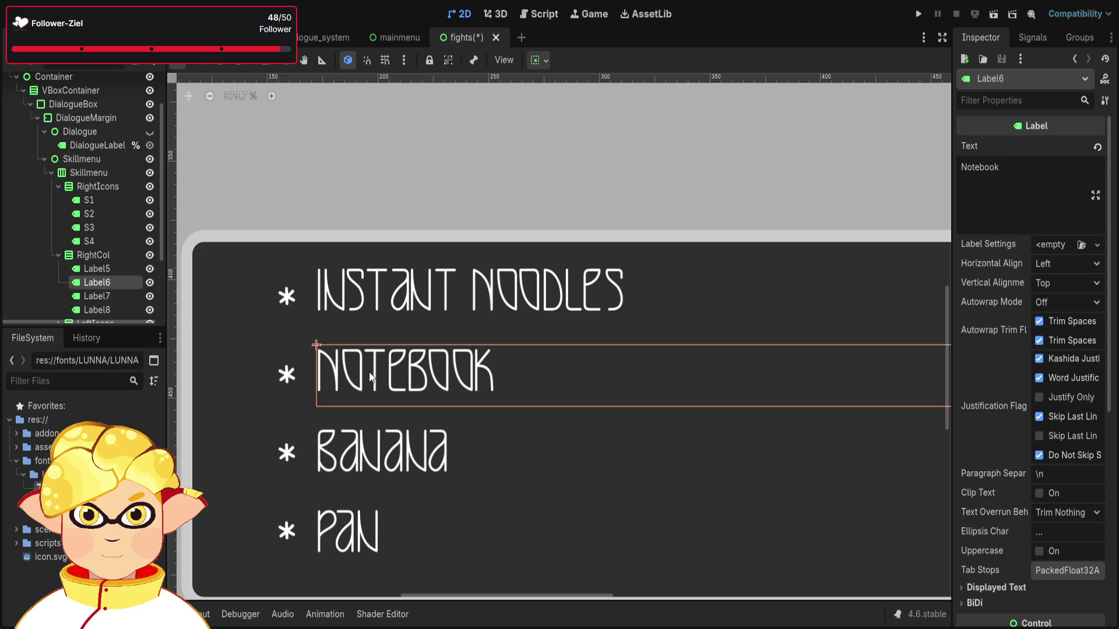
{"action": "left_click", "coordinate": [287, 377]}
{"action": "left_click", "coordinate": [286, 451]}
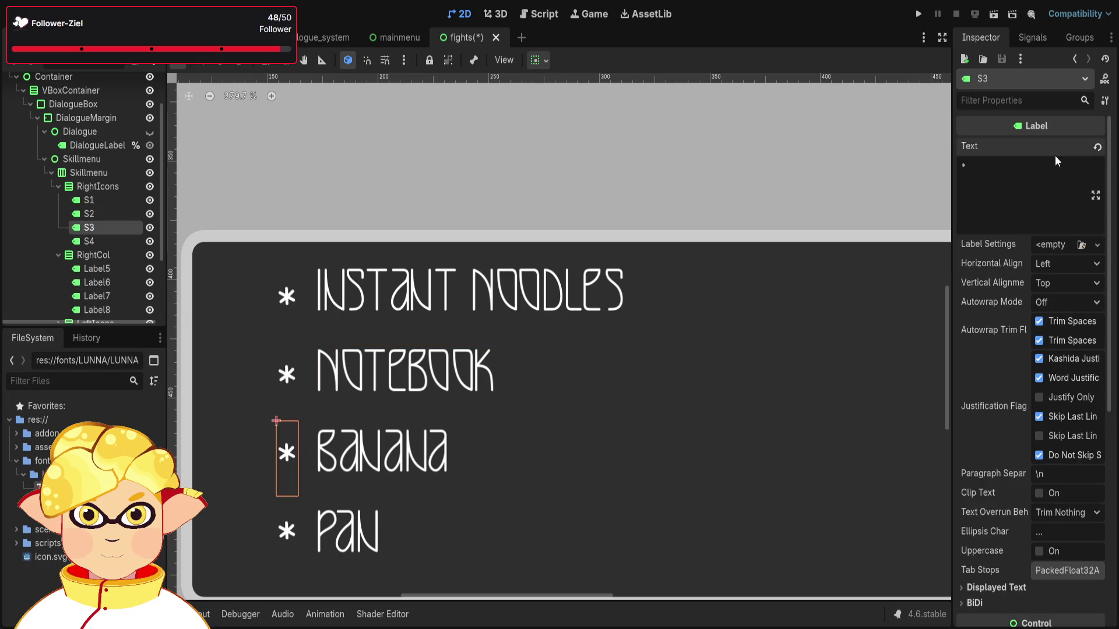
{"action": "type", "text": " ham"}
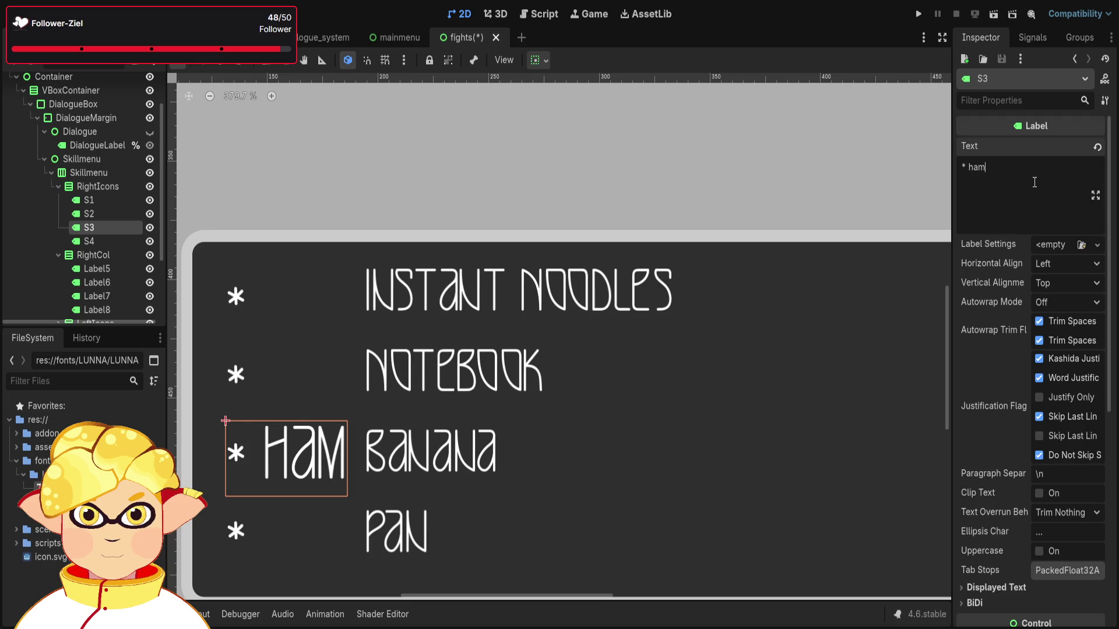
{"action": "key", "text": "BackSpace"}
{"action": "key", "text": "BackSpace"}
{"action": "key", "text": "BackSpace"}
{"action": "left_click", "coordinate": [357, 450]}
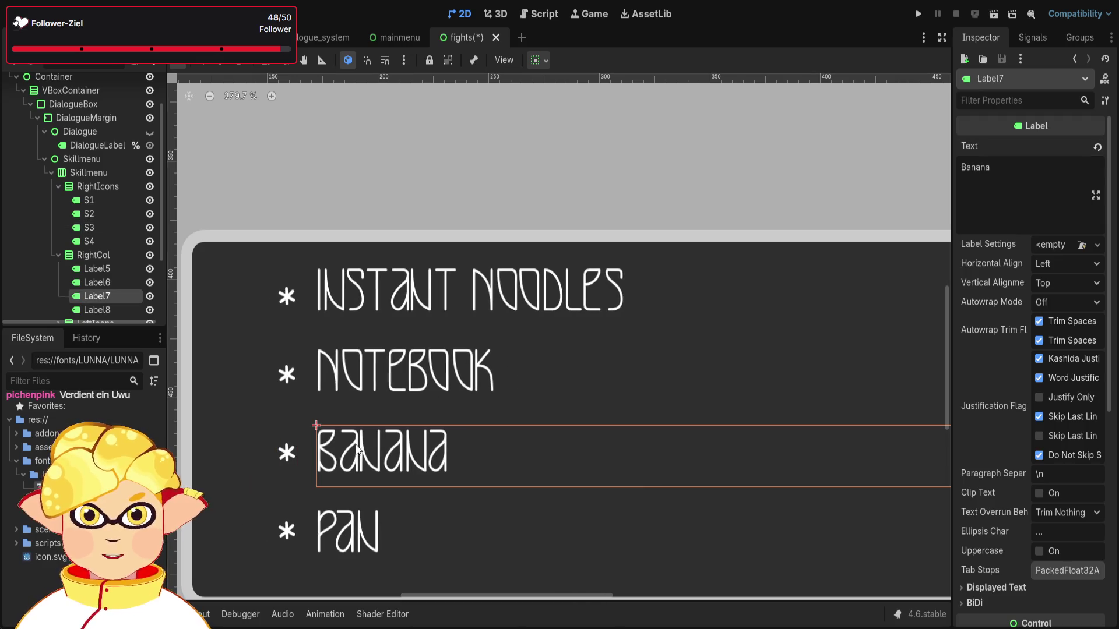
{"action": "scroll", "coordinate": [1029, 475], "scroll_direction": "down", "scroll_amount": 5}
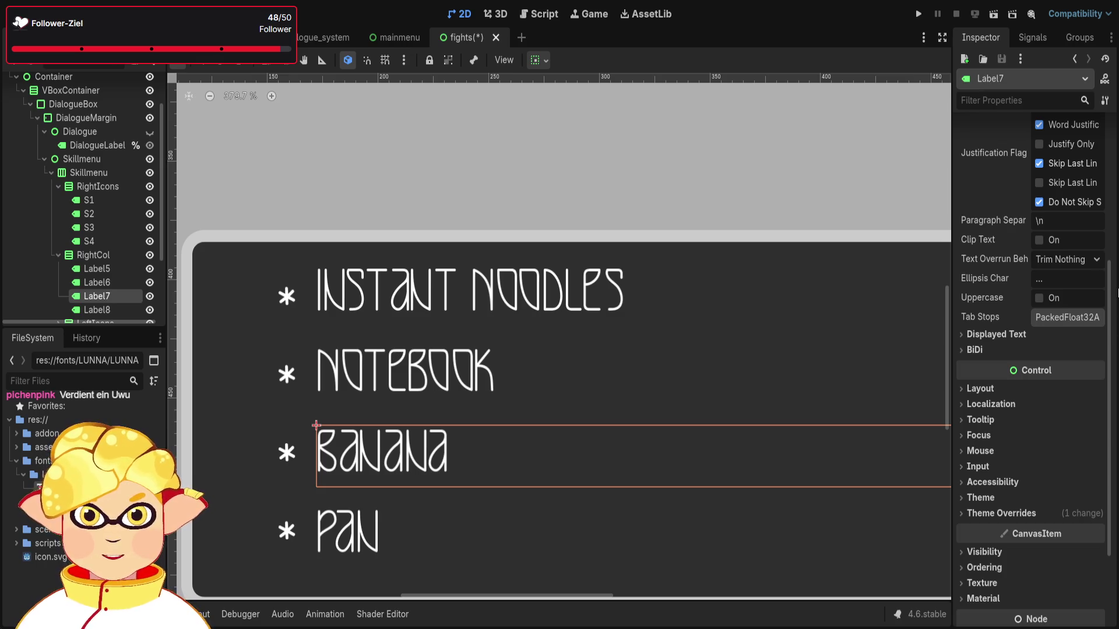
Check the Banana label's font size, then give the S3 asterisk a smaller font size override.
{"action": "scroll", "coordinate": [1026, 462], "scroll_direction": "down", "scroll_amount": 2}
{"action": "left_click", "coordinate": [1006, 449]}
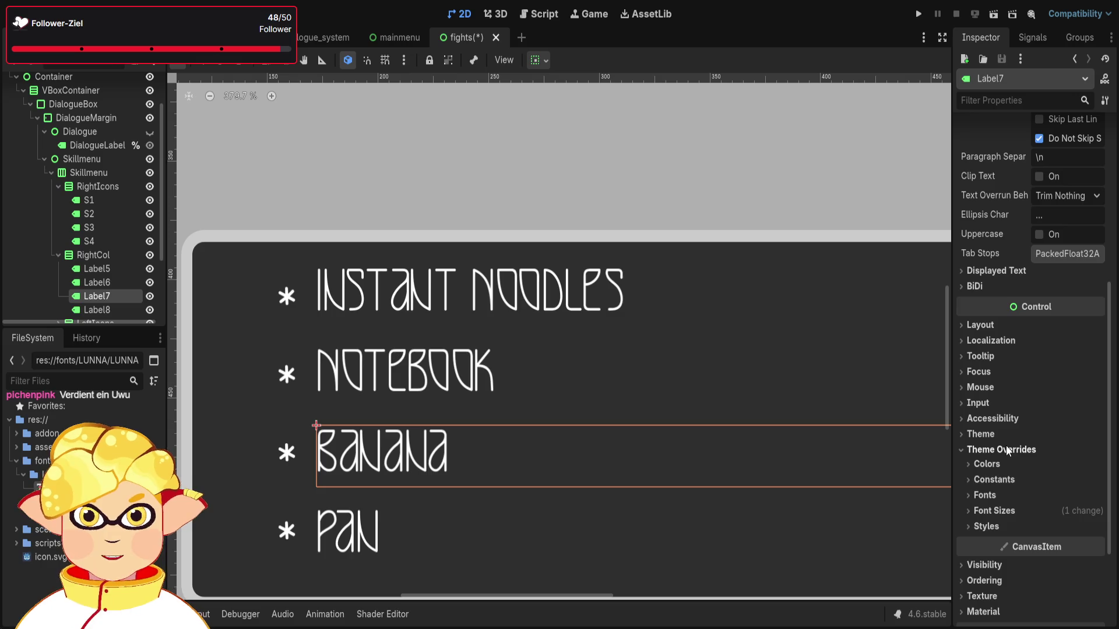
{"action": "left_click", "coordinate": [1001, 511]}
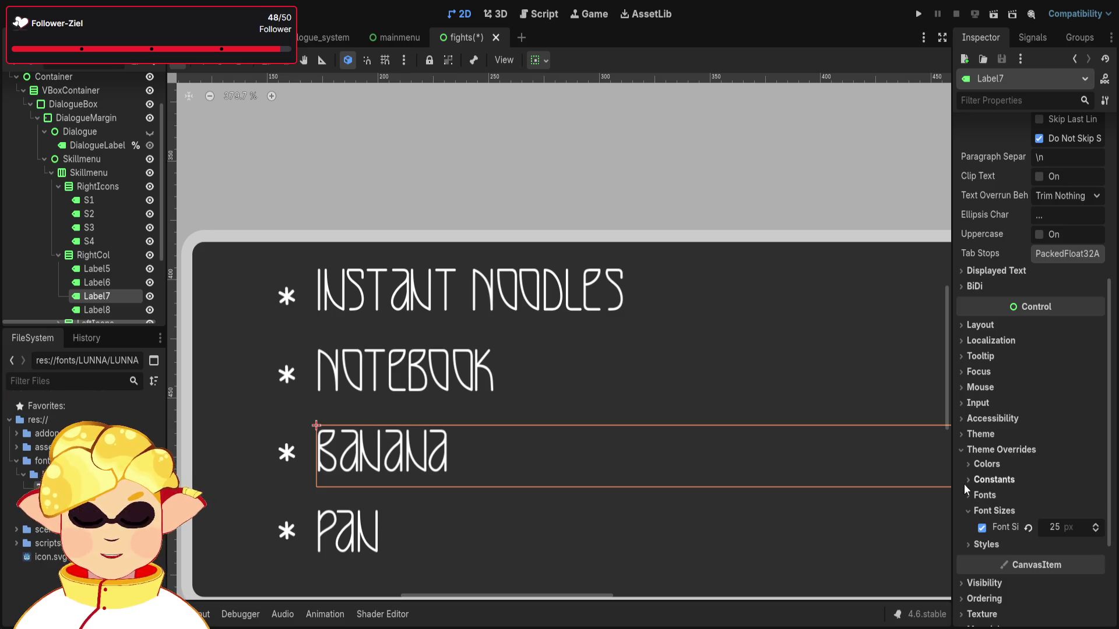
{"action": "left_click", "coordinate": [93, 232]}
{"action": "scroll", "coordinate": [1067, 491], "scroll_direction": "down", "scroll_amount": 5}
{"action": "left_click", "coordinate": [986, 381]}
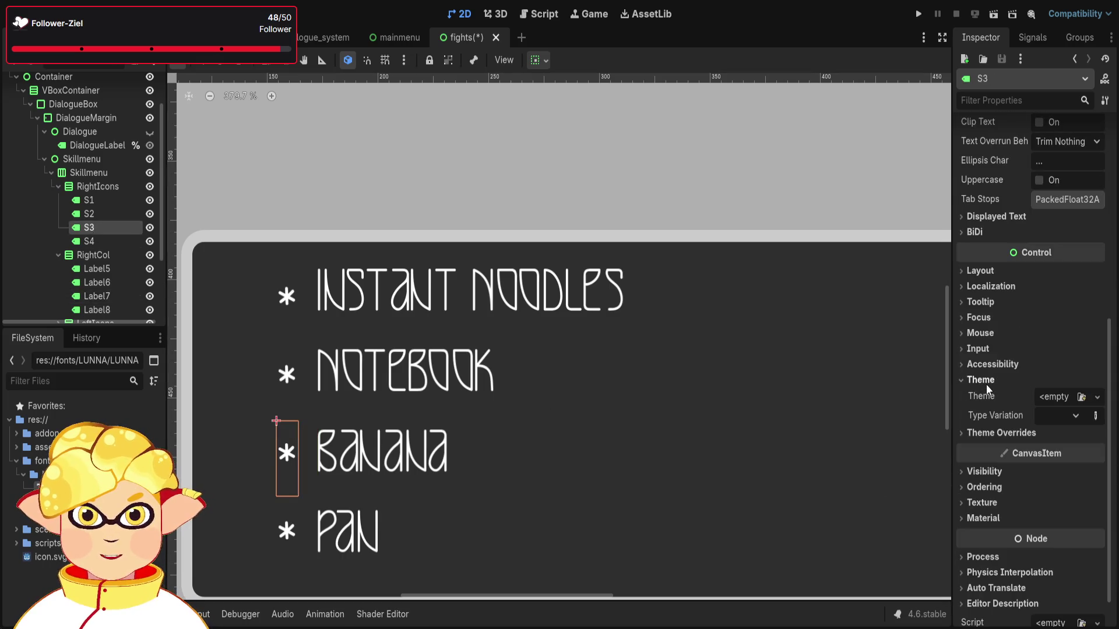
{"action": "left_click", "coordinate": [982, 432]}
{"action": "left_click", "coordinate": [992, 494]}
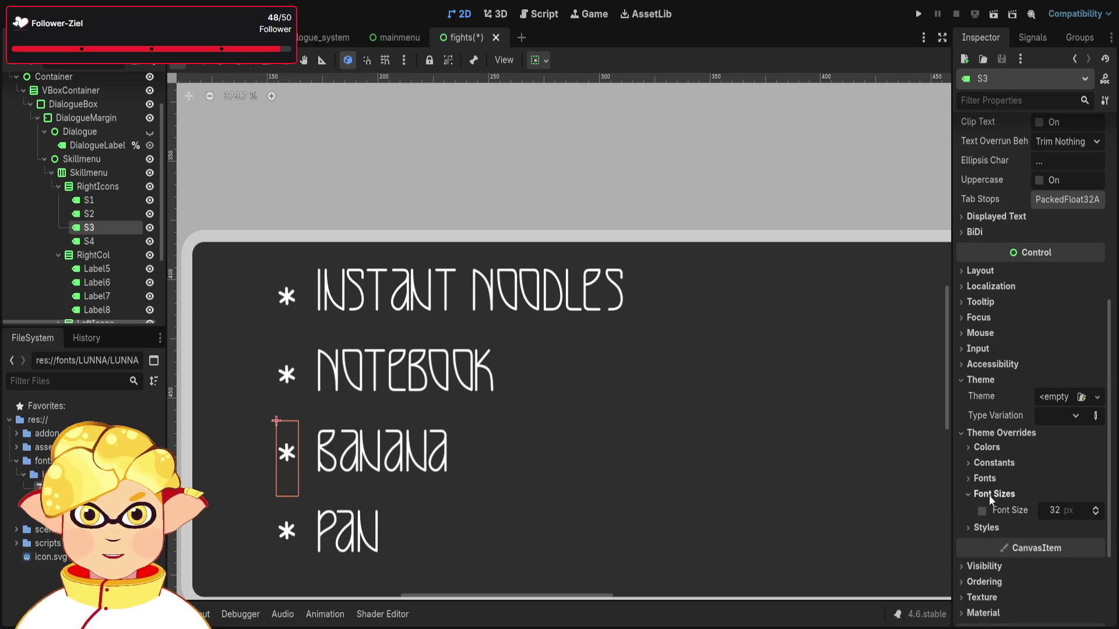
{"action": "left_click", "coordinate": [982, 510]}
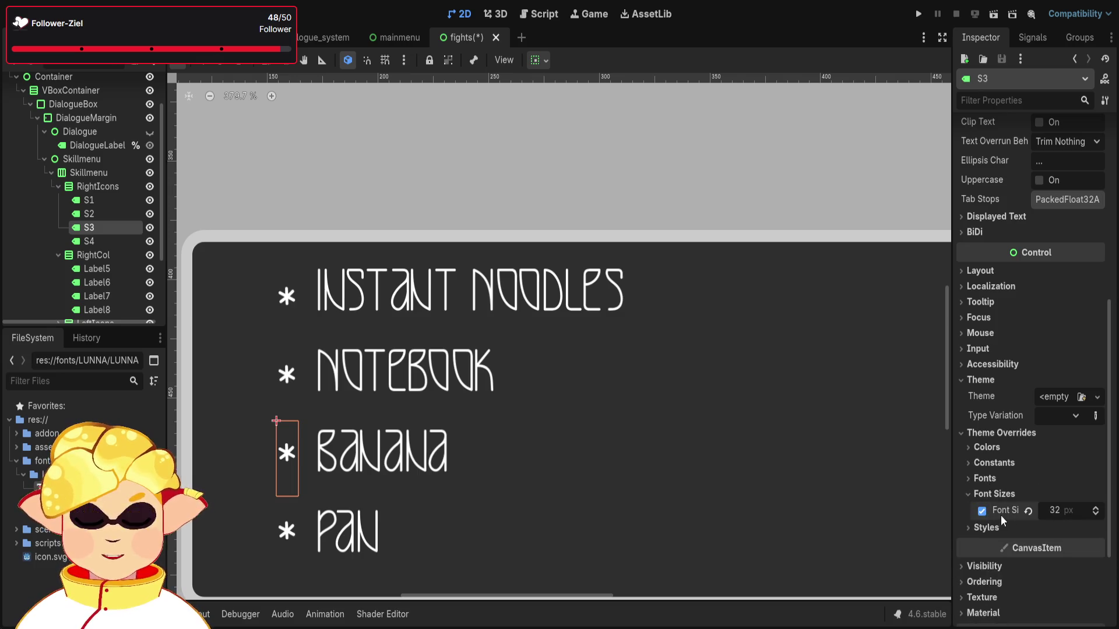
{"action": "left_click", "coordinate": [1096, 515]}
{"action": "left_click", "coordinate": [1096, 515]}
{"action": "left_click", "coordinate": [1096, 515]}
{"action": "left_click", "coordinate": [1095, 515]}
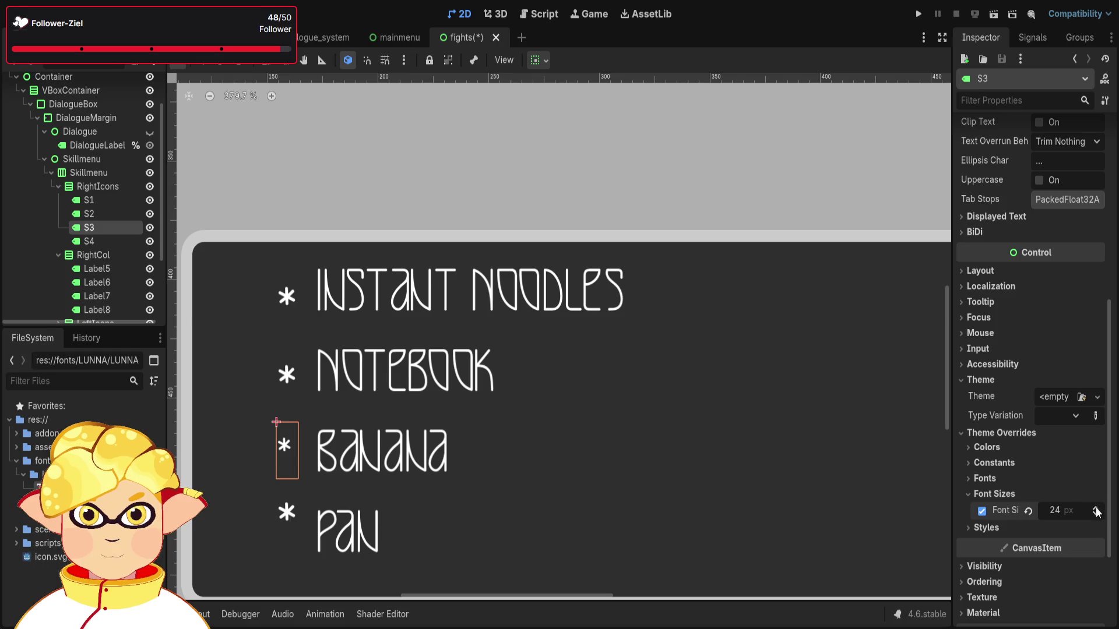
Lower the INSTANT NOODLES asterisk (S1) to 27 px, then reselect S3 to edit its size.
{"action": "left_click", "coordinate": [113, 202]}
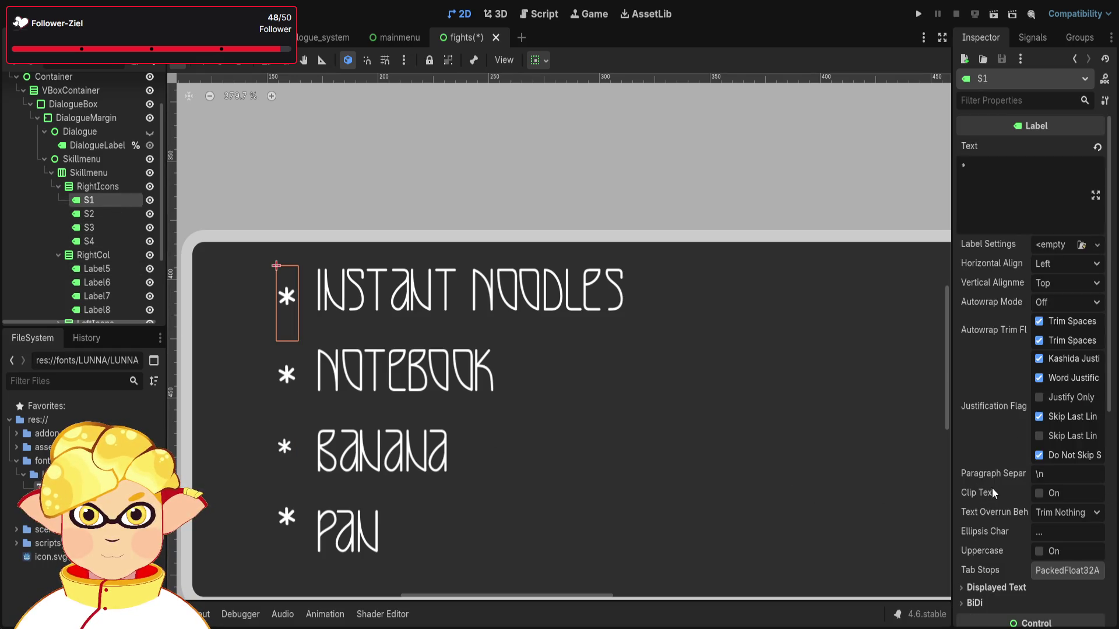
{"action": "scroll", "coordinate": [1068, 487], "scroll_direction": "down", "scroll_amount": 5}
{"action": "left_click", "coordinate": [998, 436]}
{"action": "left_click", "coordinate": [989, 436]}
{"action": "left_click", "coordinate": [993, 449]}
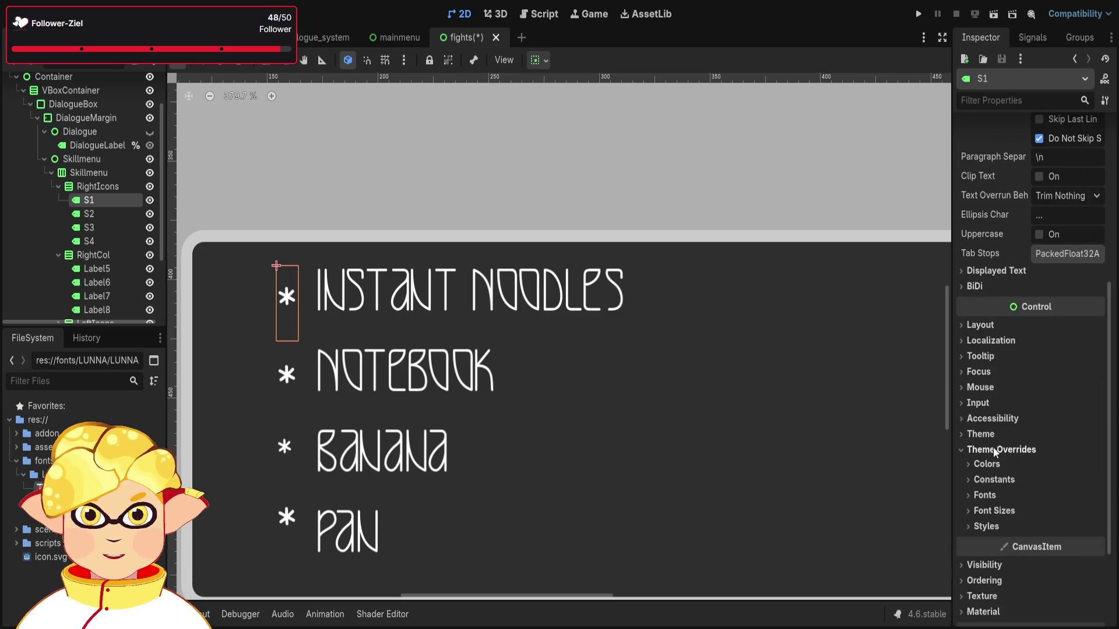
{"action": "left_click", "coordinate": [990, 494]}
{"action": "left_click", "coordinate": [991, 495]}
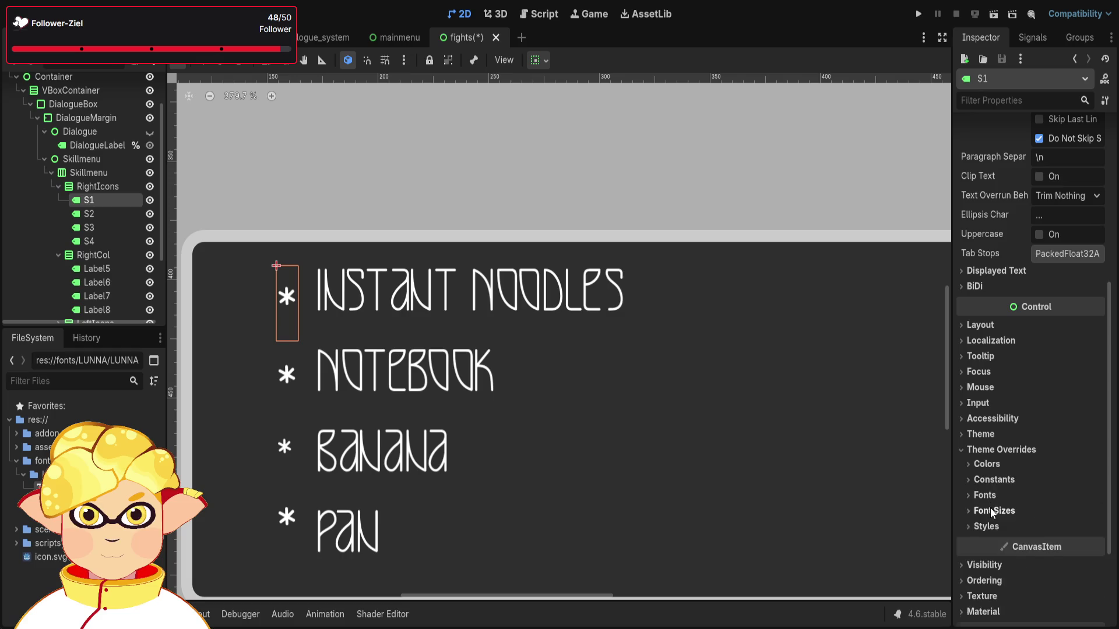
{"action": "left_click", "coordinate": [991, 510]}
{"action": "left_click", "coordinate": [997, 511]}
{"action": "left_click", "coordinate": [998, 513]}
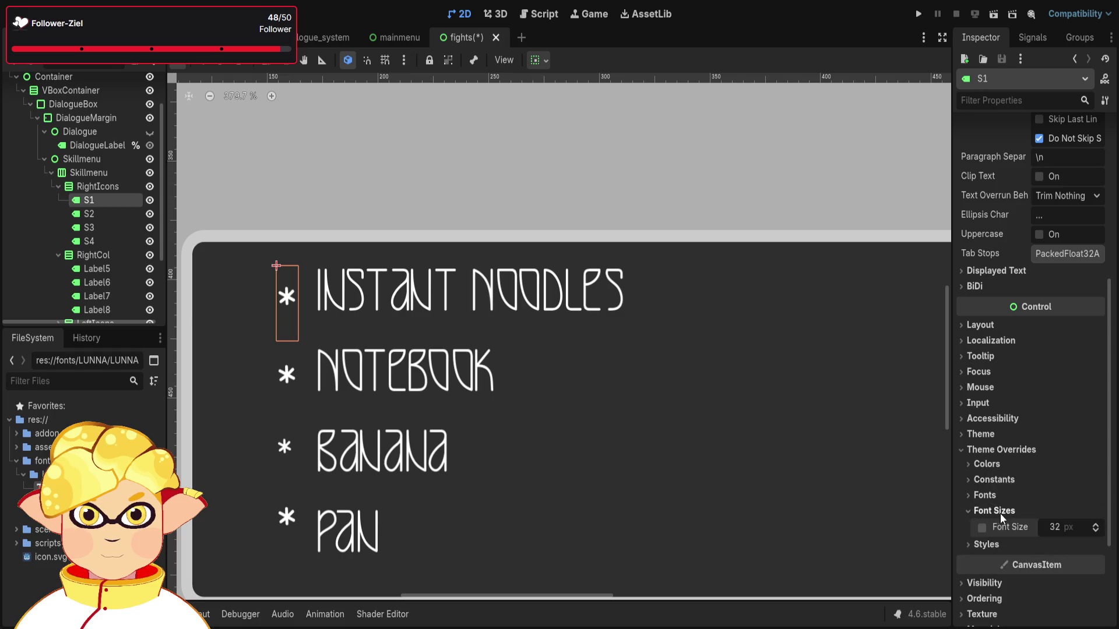
{"action": "left_click", "coordinate": [1096, 531]}
{"action": "left_click", "coordinate": [1096, 531]}
{"action": "left_click", "coordinate": [1096, 531]}
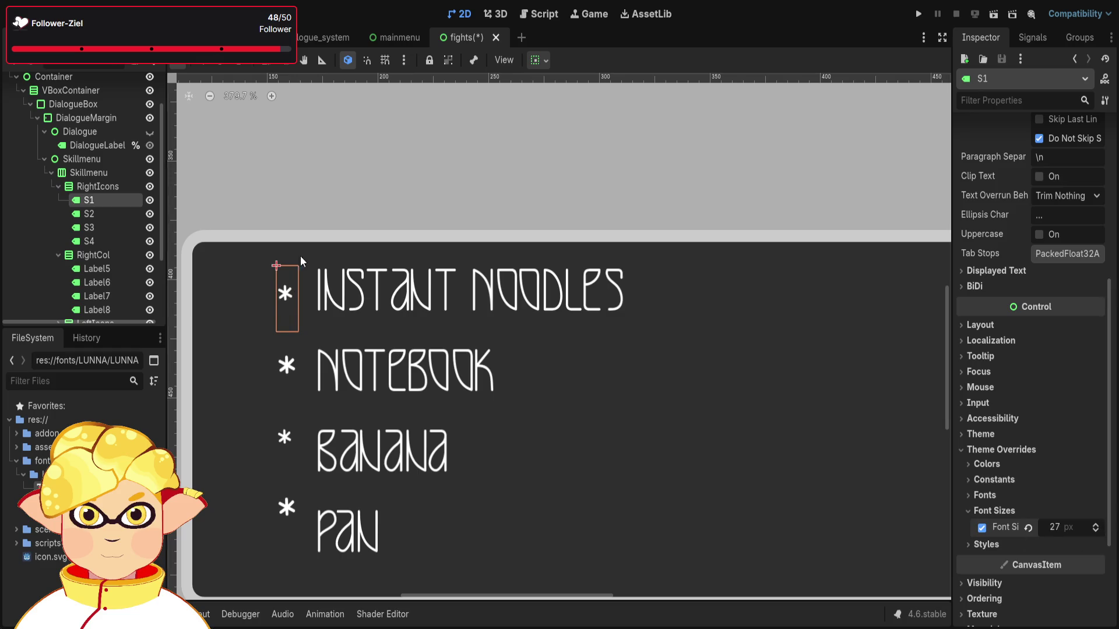
{"action": "left_click", "coordinate": [94, 230]}
{"action": "left_click", "coordinate": [1055, 510]}
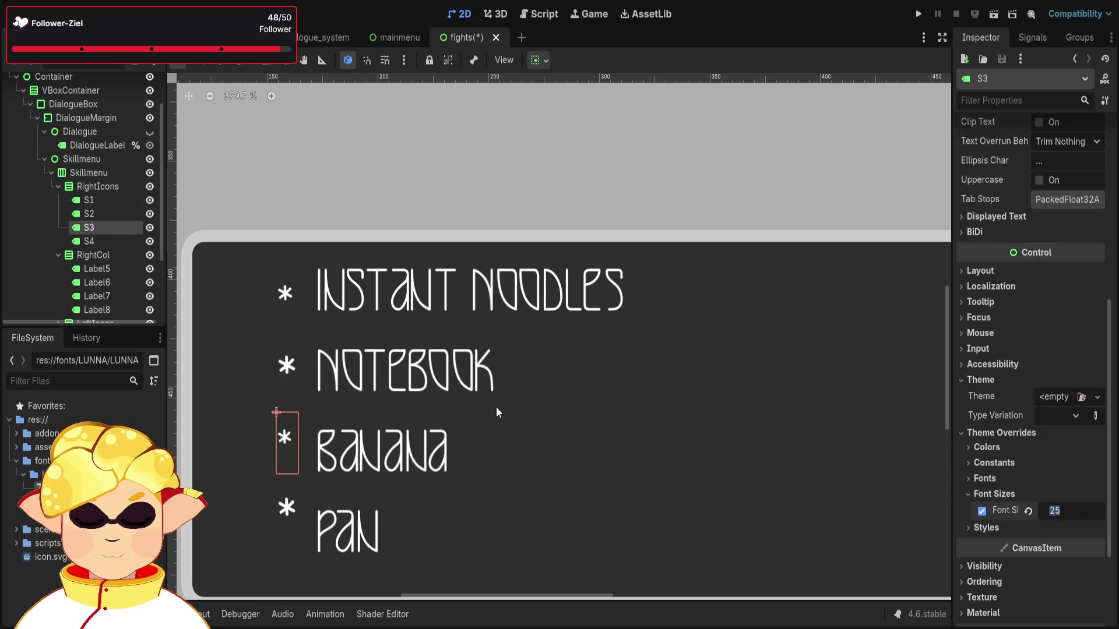
Confirm the NOTEBOOK label uses 25 px, then set the top asterisk's font size to 25 px.
{"action": "left_click", "coordinate": [97, 283]}
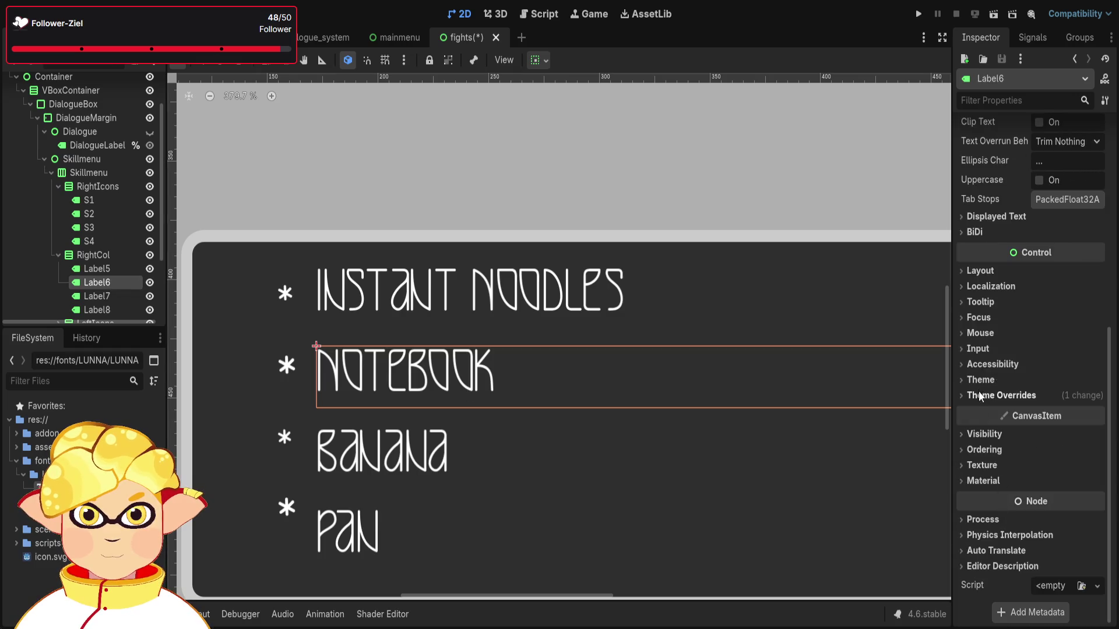
{"action": "left_click", "coordinate": [990, 396]}
{"action": "left_click", "coordinate": [994, 457]}
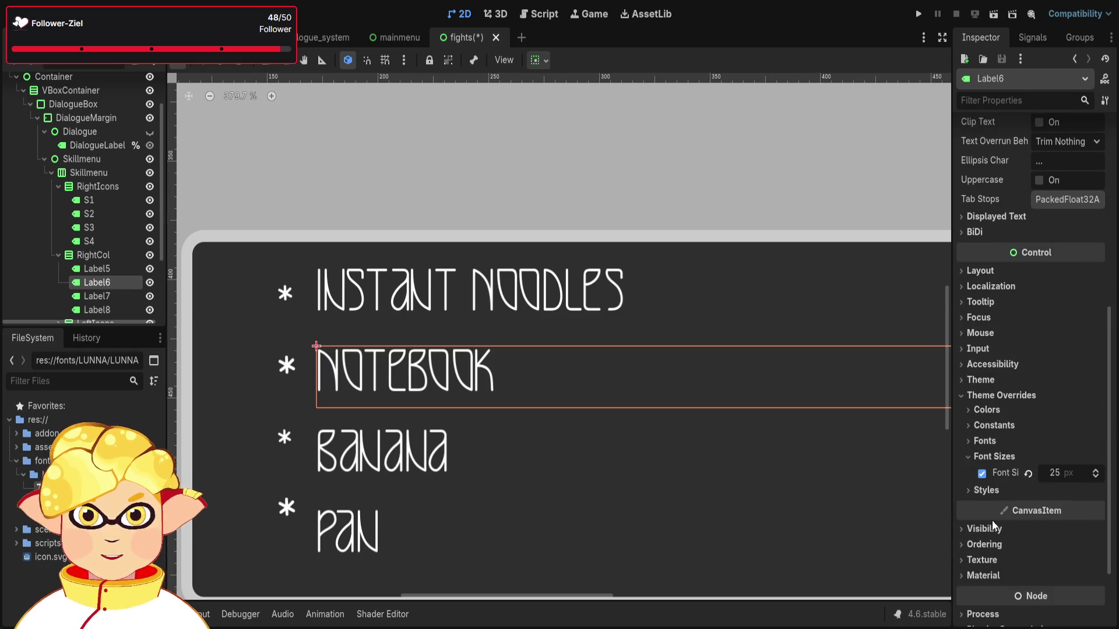
{"action": "left_click", "coordinate": [98, 200]}
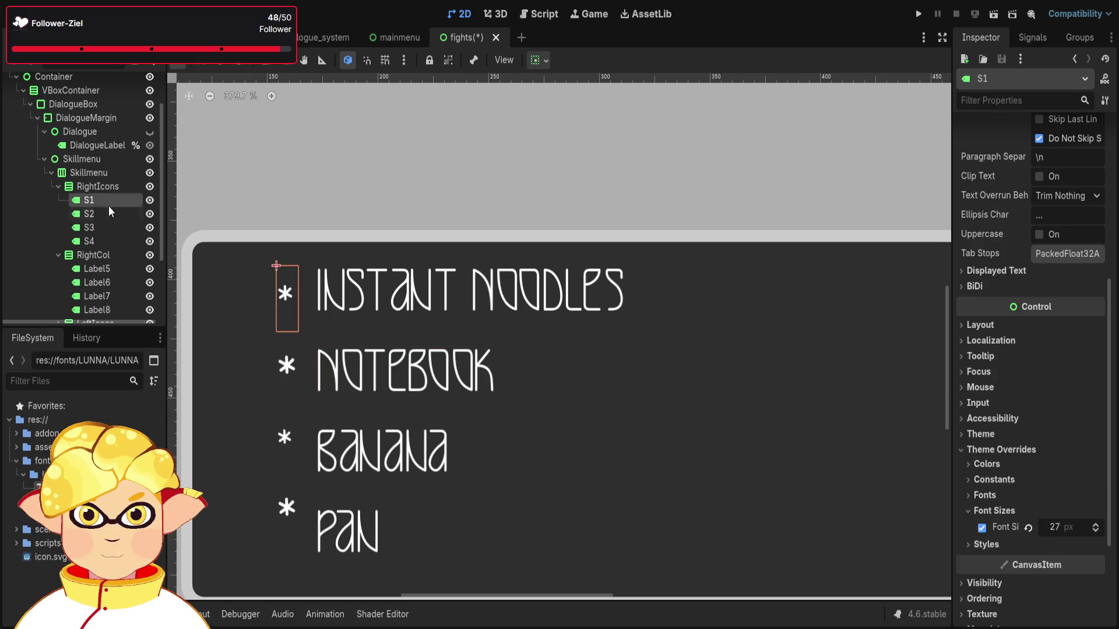
{"action": "left_click", "coordinate": [89, 214]}
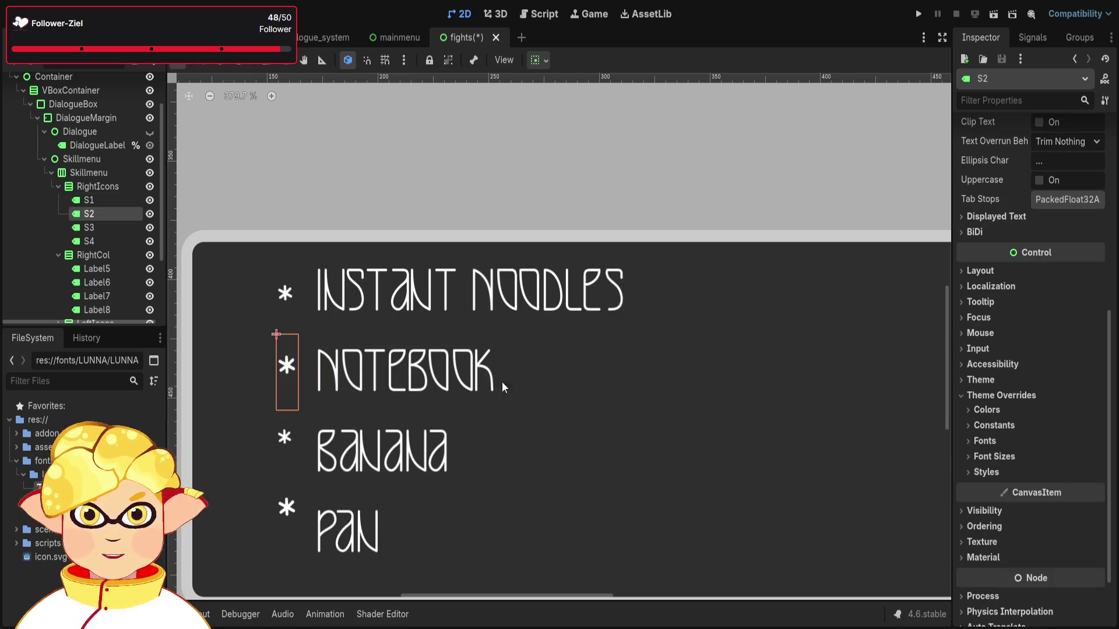
{"action": "left_click", "coordinate": [77, 199]}
{"action": "double_click", "coordinate": [1090, 533]}
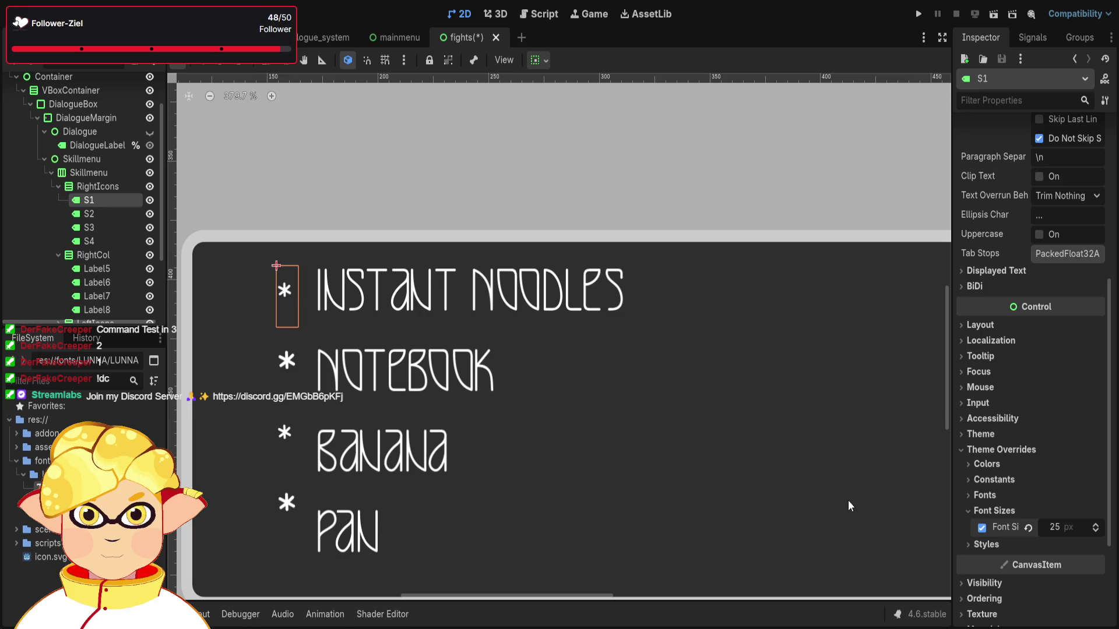
Set the NOTEBOOK asterisk's font size override to 25 px.
{"action": "left_click", "coordinate": [107, 214]}
{"action": "left_click", "coordinate": [986, 472]}
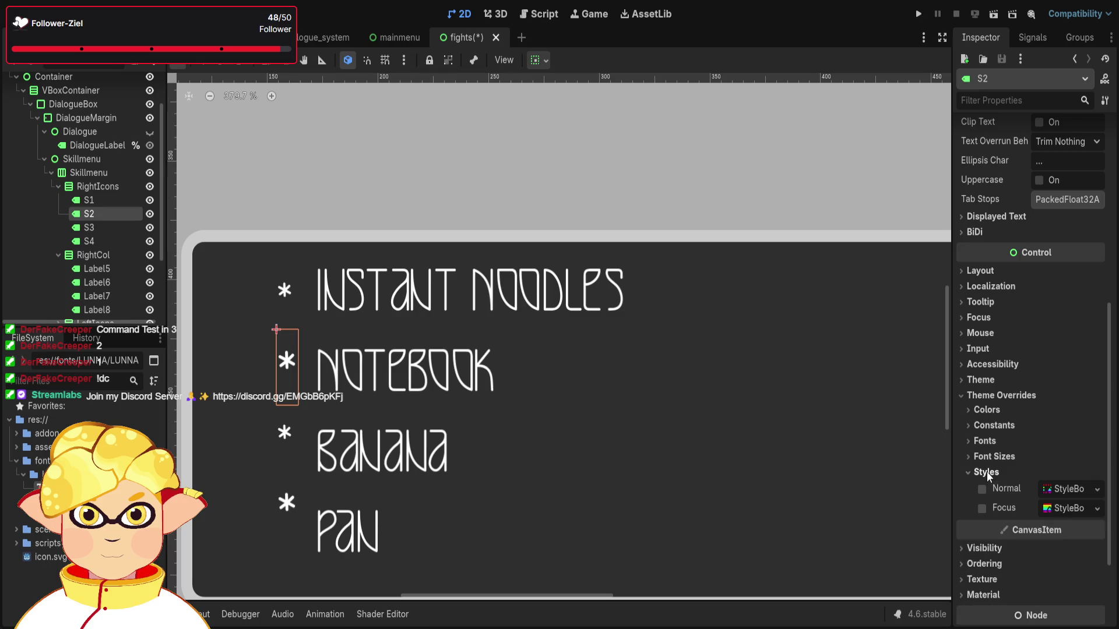
{"action": "left_click", "coordinate": [993, 457]}
{"action": "left_click", "coordinate": [1060, 472]}
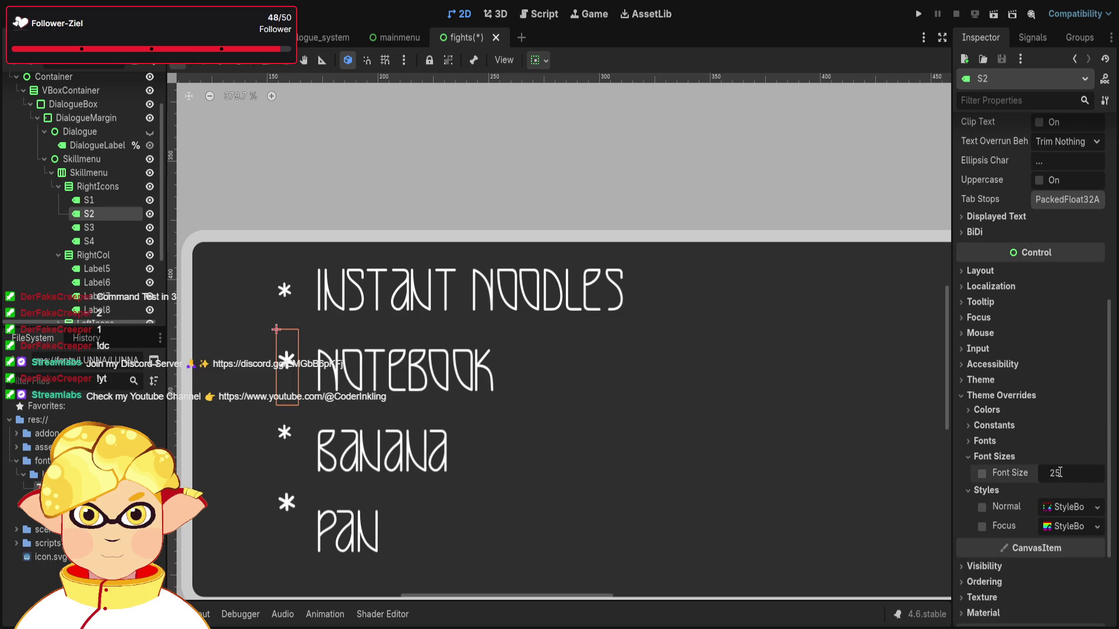
{"action": "key", "text": "Return"}
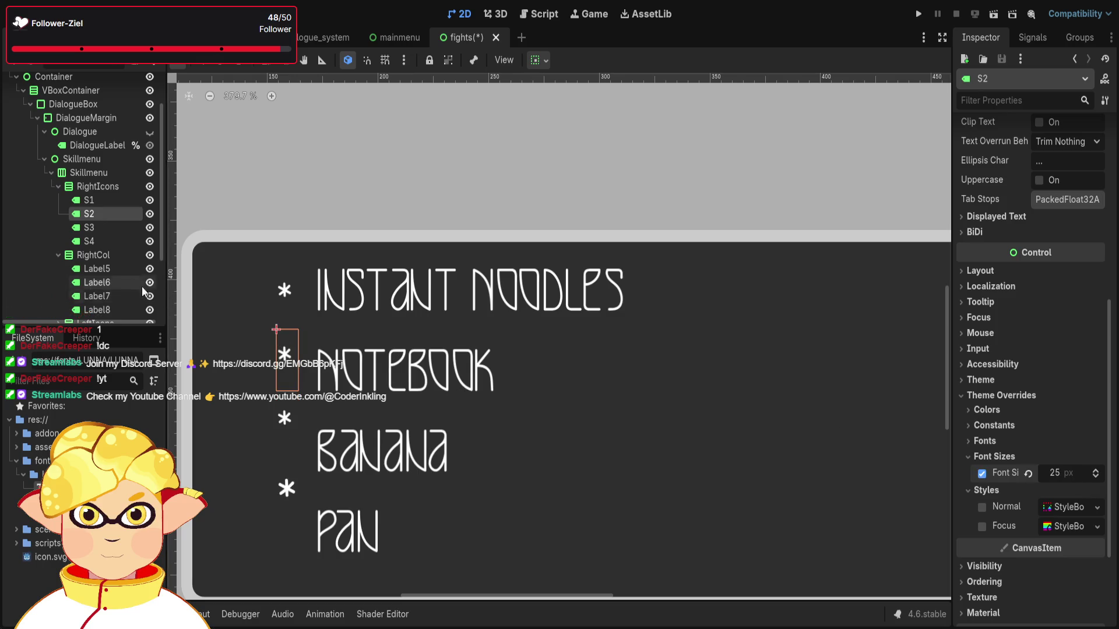
Set the PAN asterisk's font size override to 25 px as well.
{"action": "left_click", "coordinate": [103, 231]}
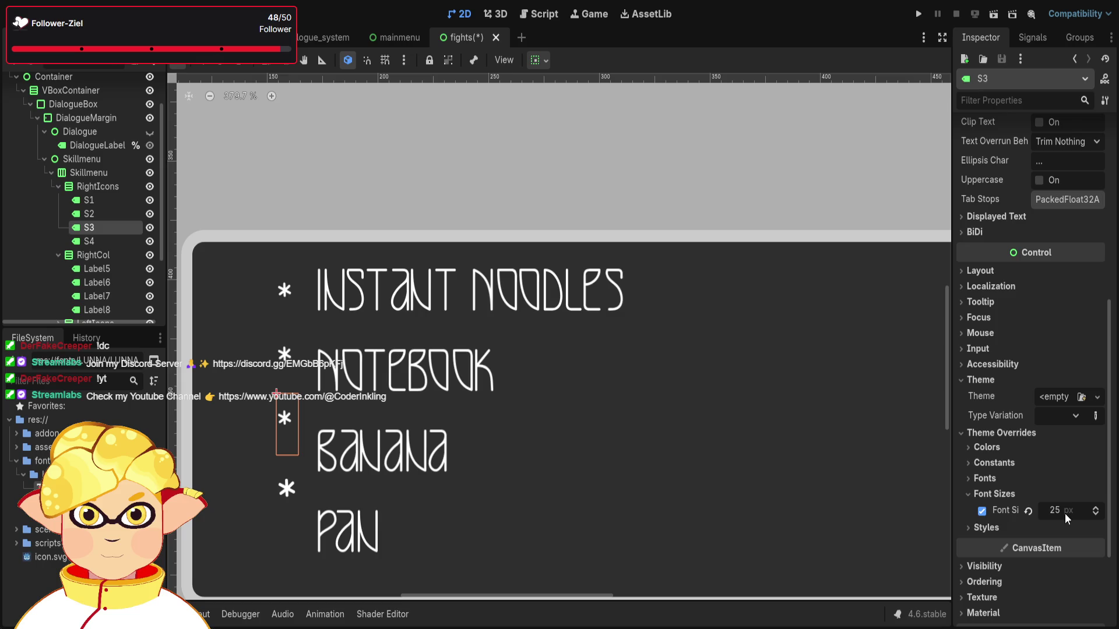
{"action": "key", "text": "Down"}
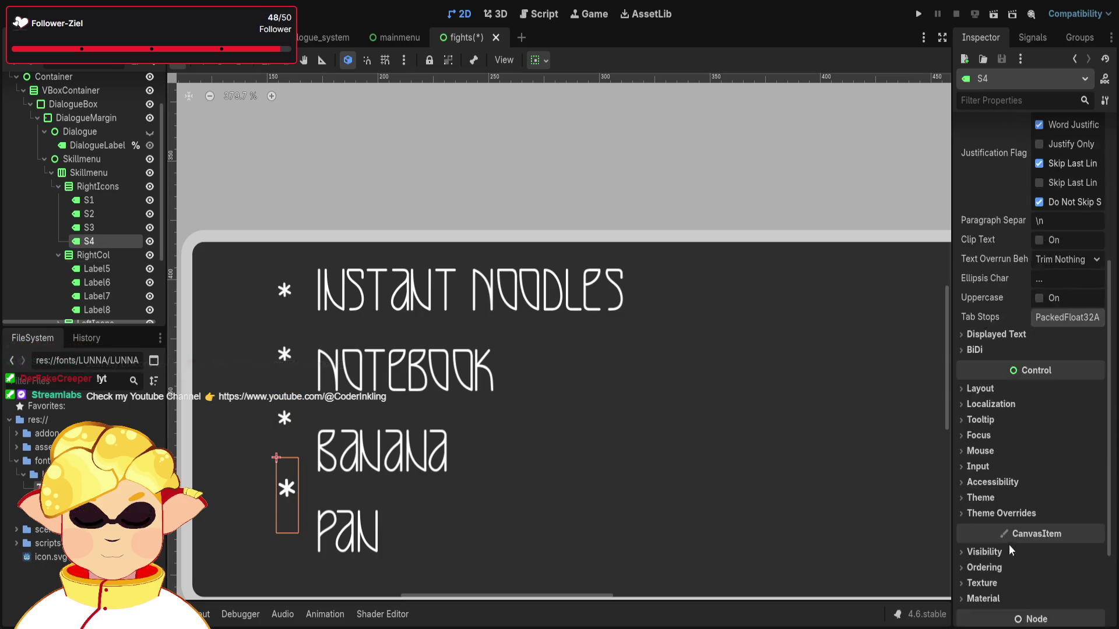
{"action": "left_click", "coordinate": [986, 396]}
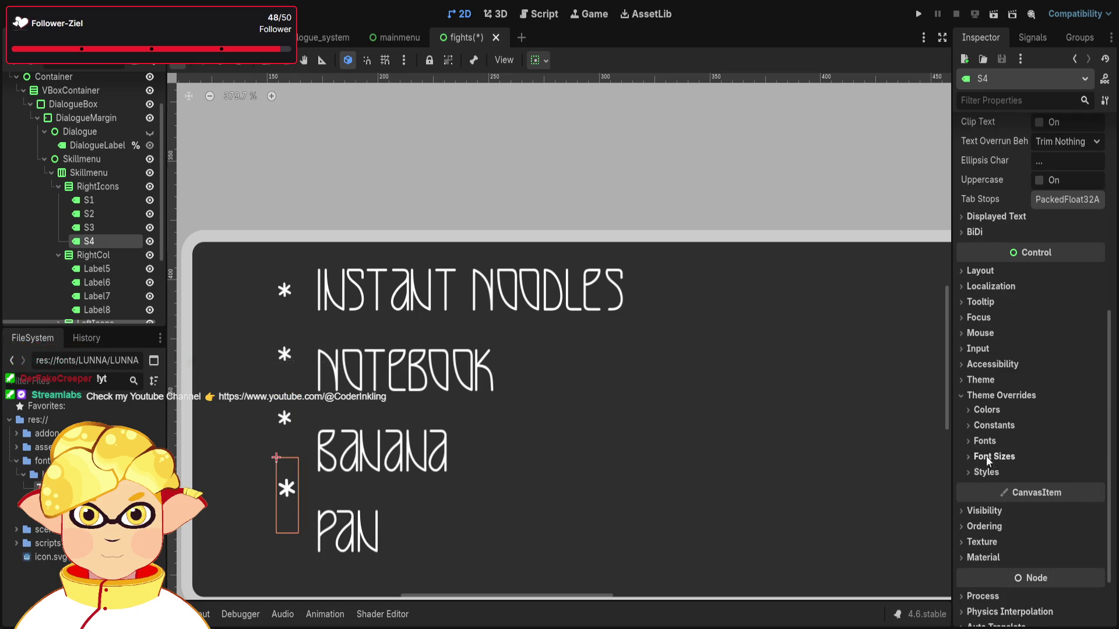
{"action": "left_click", "coordinate": [993, 456]}
{"action": "left_click", "coordinate": [1084, 474]}
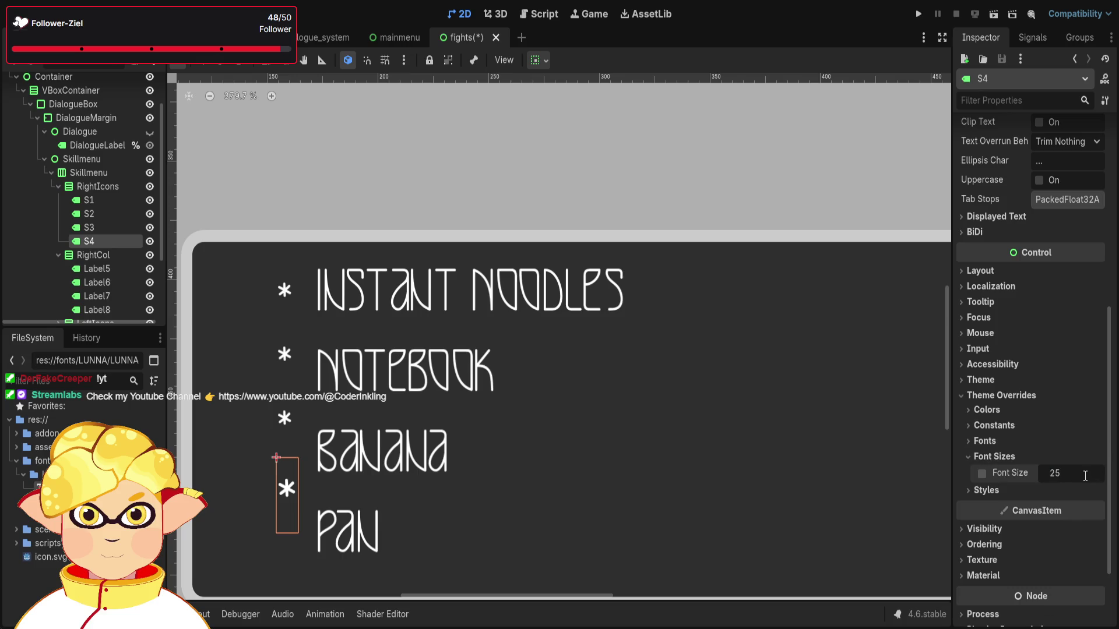
{"action": "key", "text": "Return"}
{"action": "left_click", "coordinate": [98, 186]}
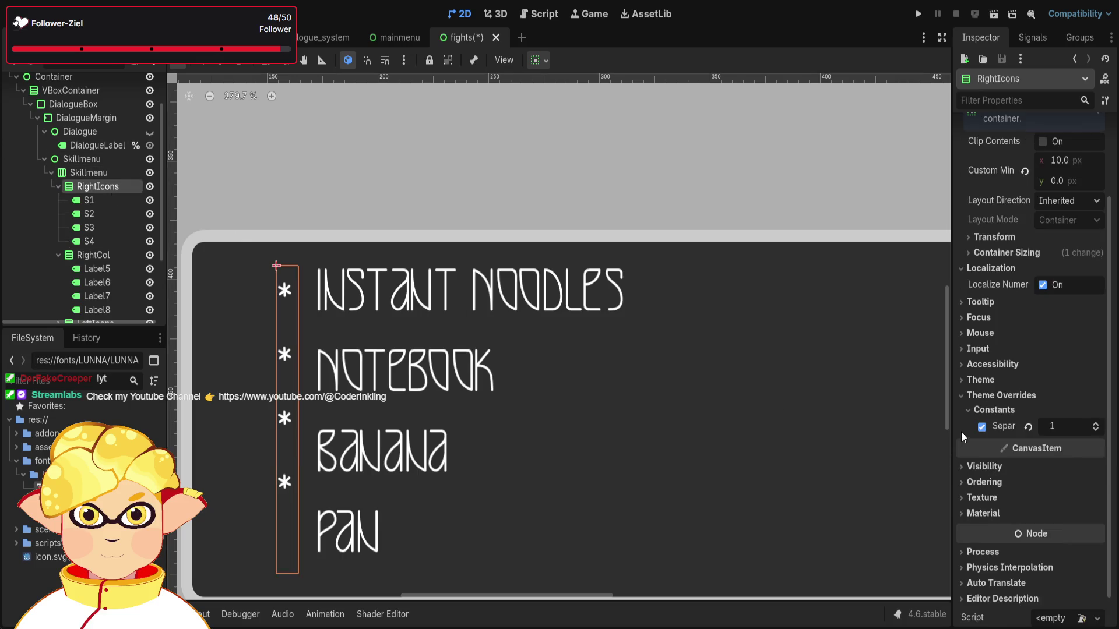
Remove RightIcons' Separation override so its spacing reverts to 8.
{"action": "left_click", "coordinate": [981, 427]}
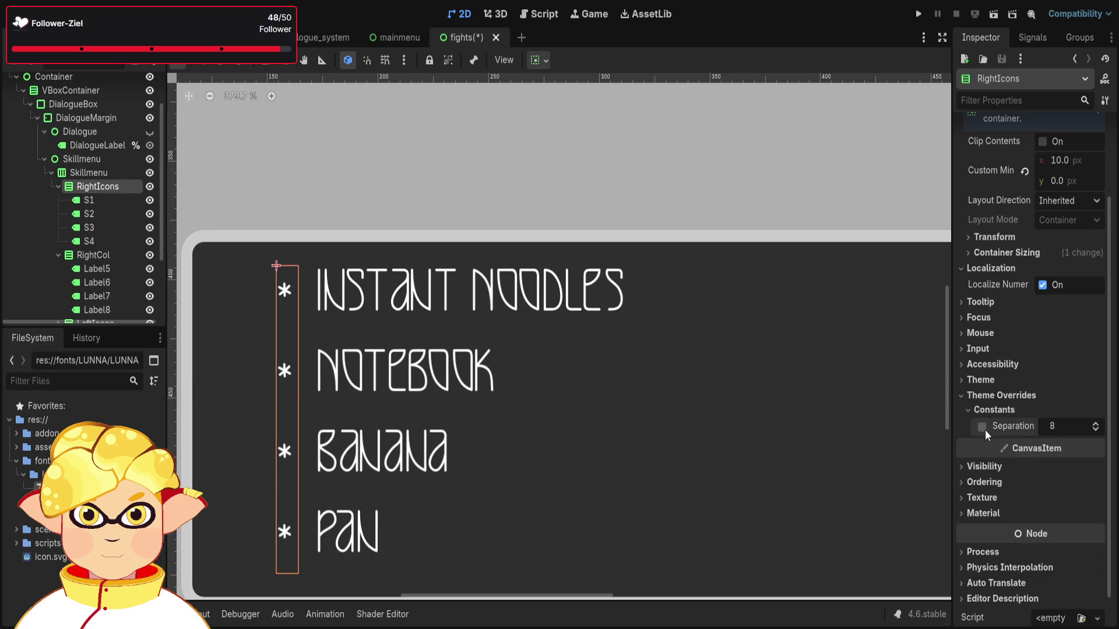
{"action": "scroll", "coordinate": [285, 467], "scroll_direction": "up", "scroll_amount": 8}
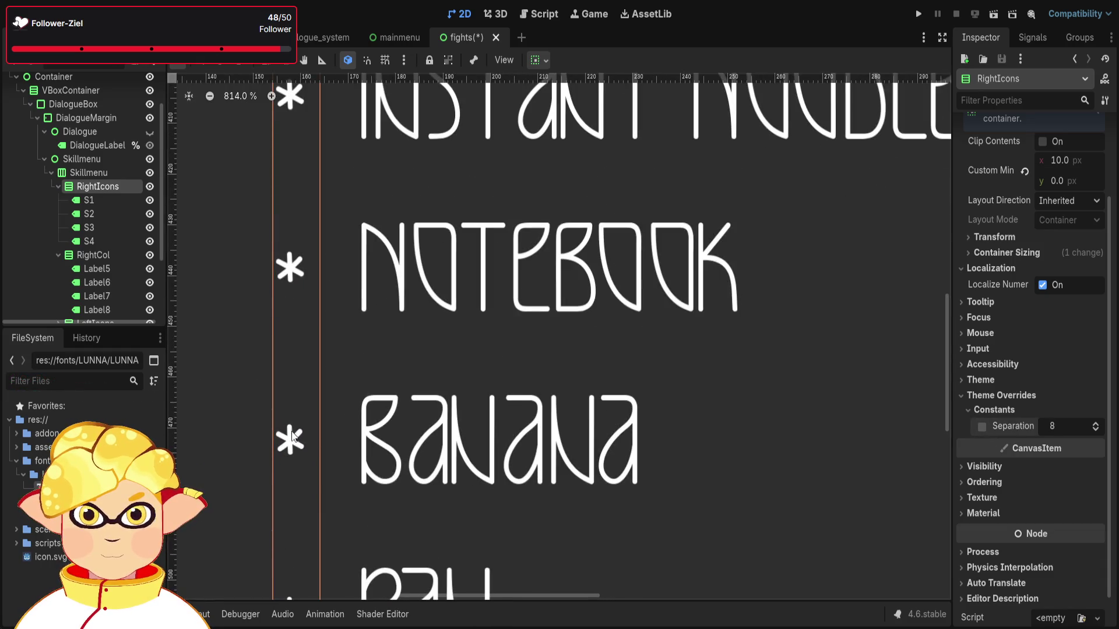
{"action": "scroll", "coordinate": [455, 312], "scroll_direction": "down", "scroll_amount": 5}
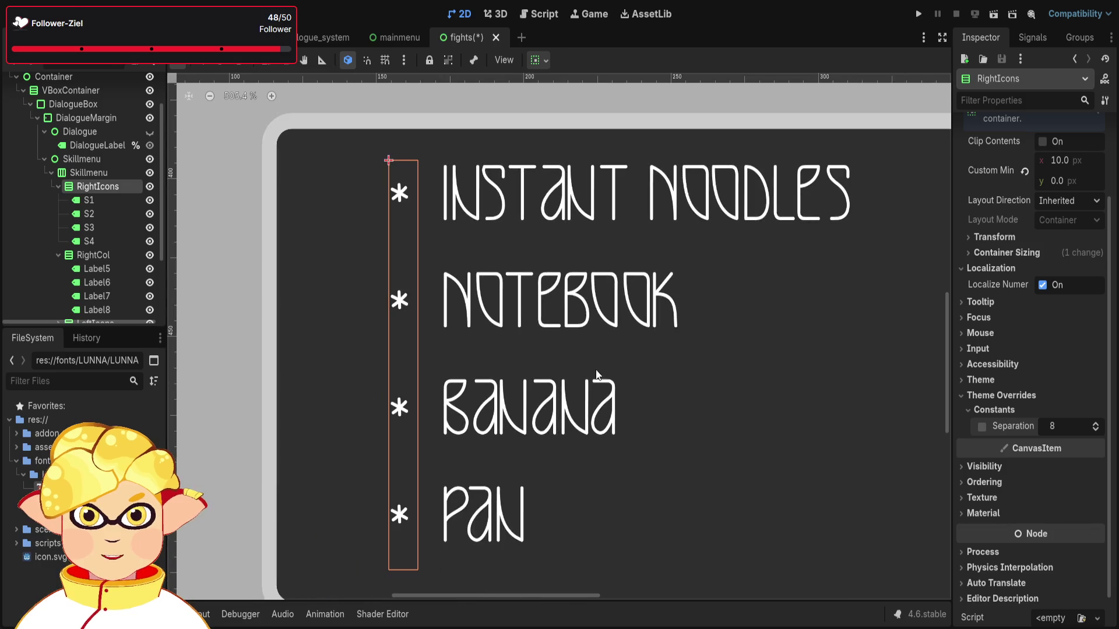
{"action": "scroll", "coordinate": [87, 204], "scroll_direction": "down", "scroll_amount": 3}
Toggle the Theme Overrides > Constants > Separation override on the LeftIcons container.
{"action": "left_click", "coordinate": [57, 236]}
{"action": "left_click", "coordinate": [87, 249]}
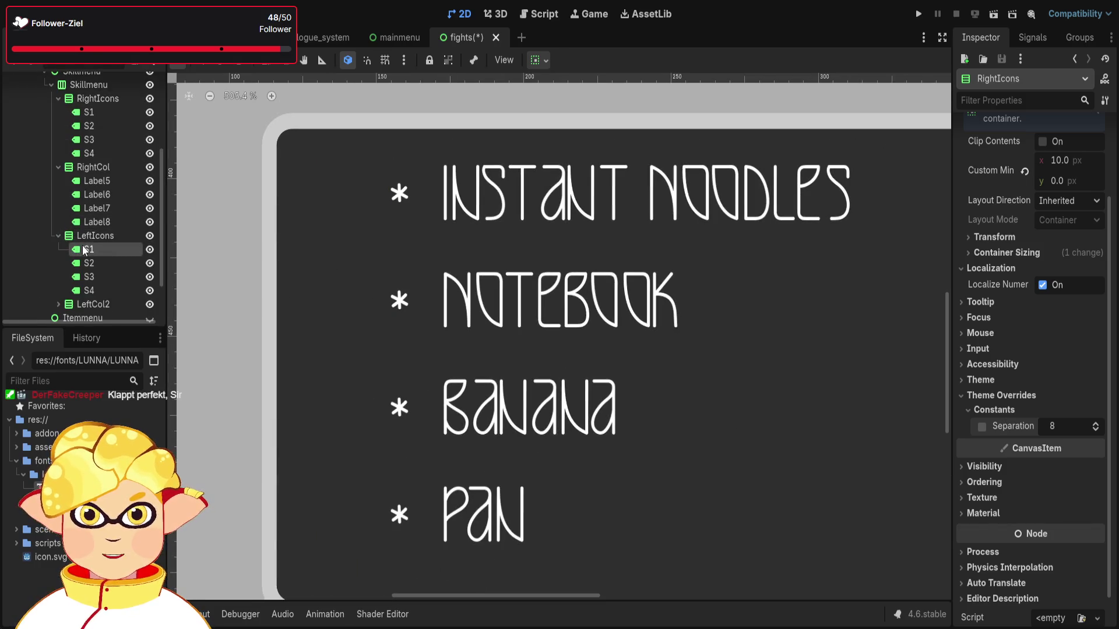
{"action": "scroll", "coordinate": [743, 389], "scroll_direction": "down", "scroll_amount": 2}
{"action": "scroll", "coordinate": [746, 390], "scroll_direction": "right", "scroll_amount": 10}
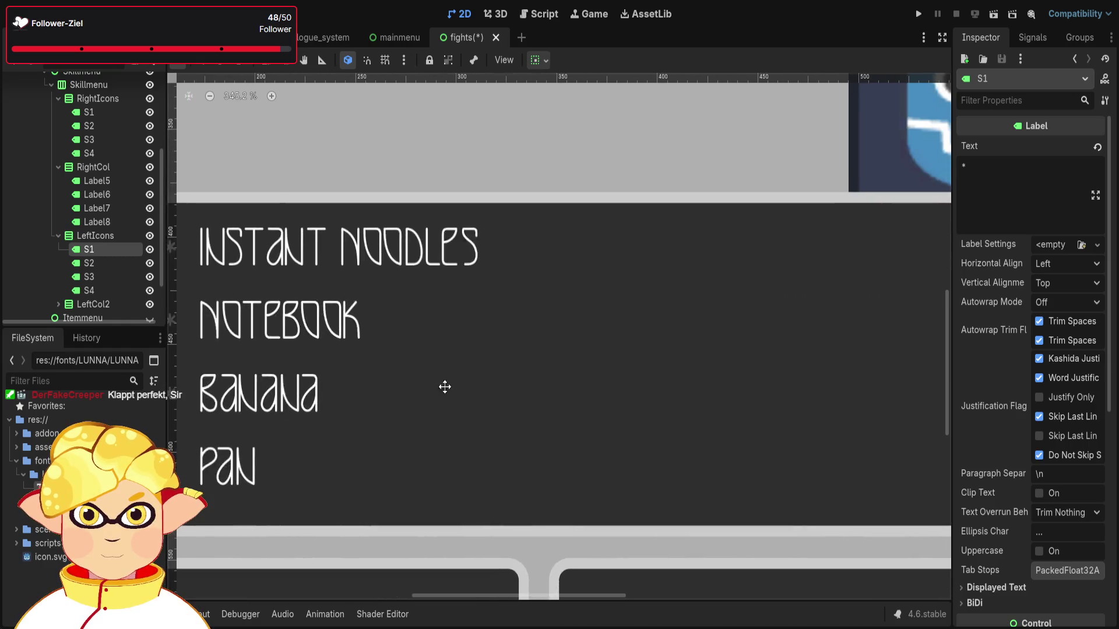
{"action": "scroll", "coordinate": [997, 498], "scroll_direction": "down", "scroll_amount": 5}
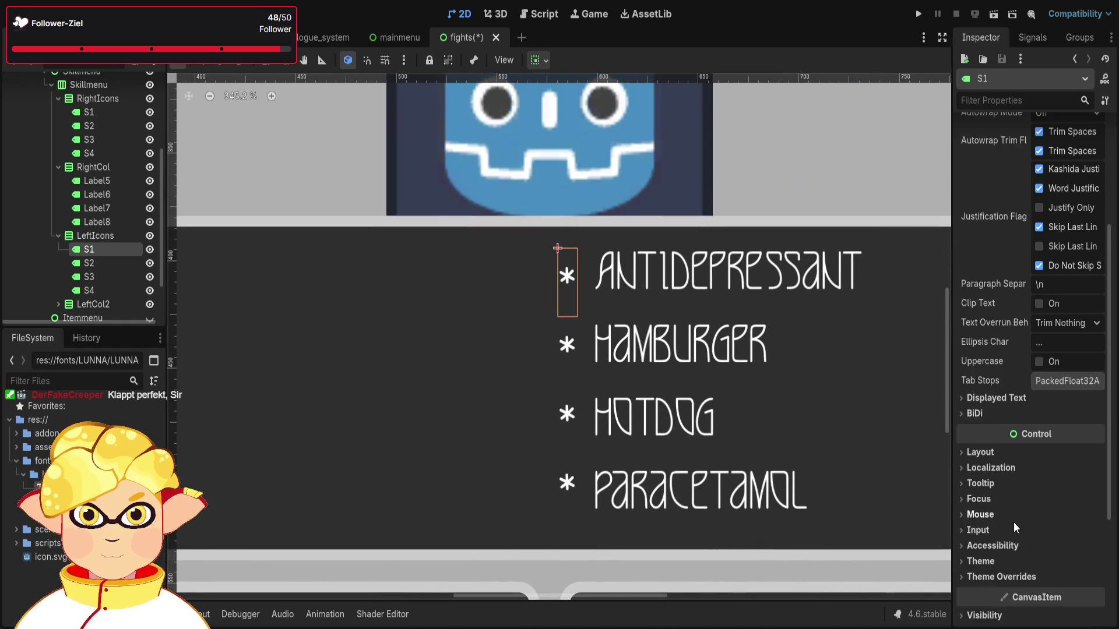
{"action": "left_click", "coordinate": [995, 577]}
{"action": "scroll", "coordinate": [1005, 516], "scroll_direction": "down", "scroll_amount": 5}
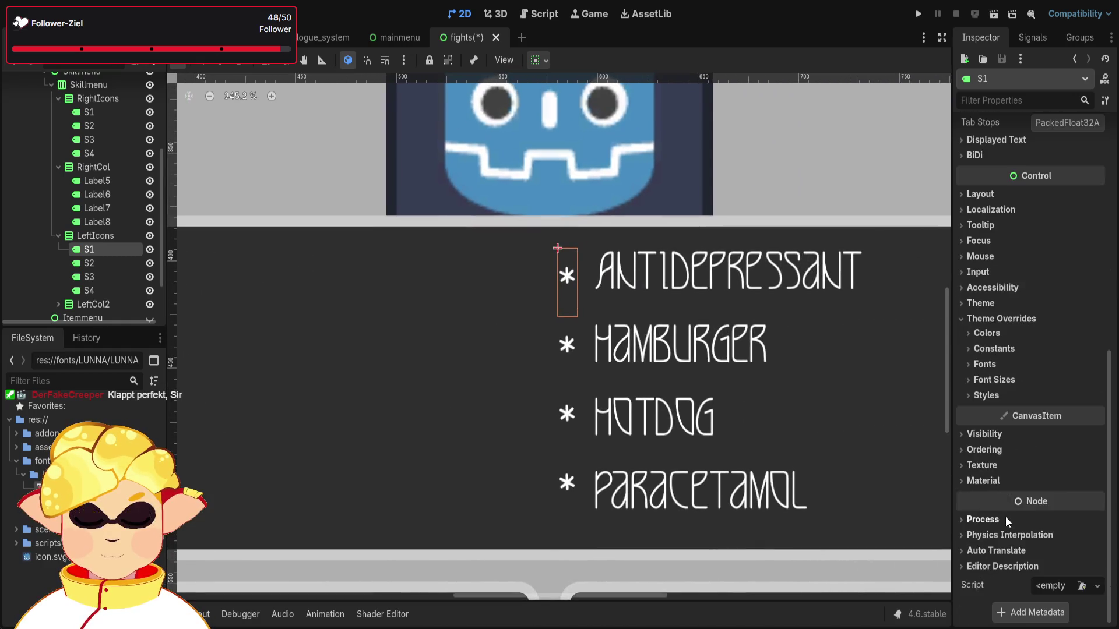
{"action": "left_click", "coordinate": [96, 236]}
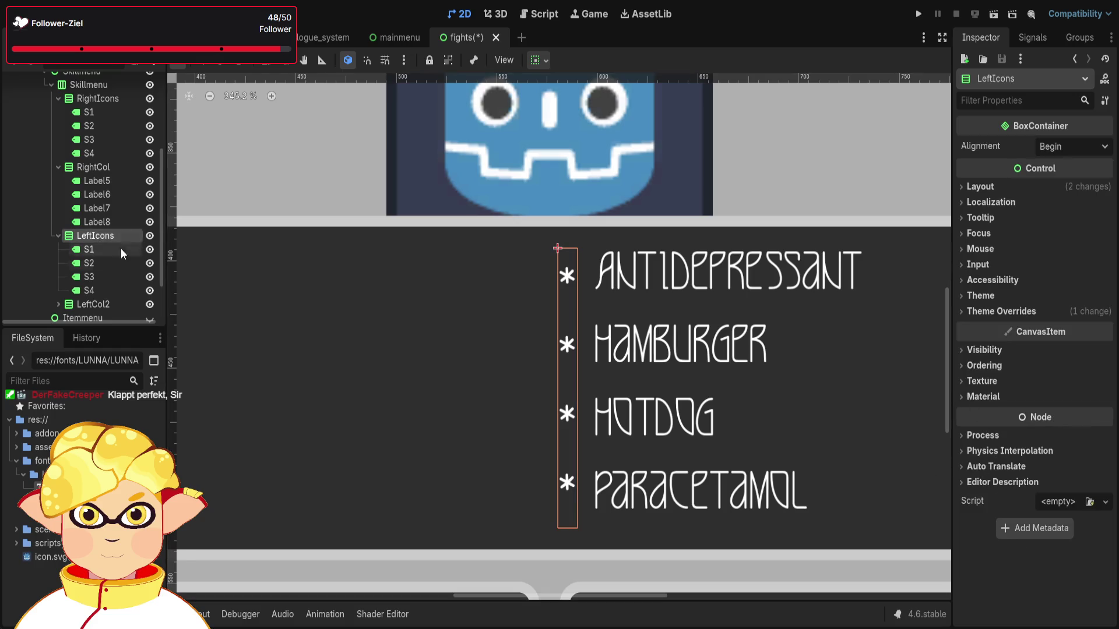
{"action": "left_click", "coordinate": [994, 313]}
{"action": "left_click", "coordinate": [983, 327]}
{"action": "left_click", "coordinate": [983, 343]}
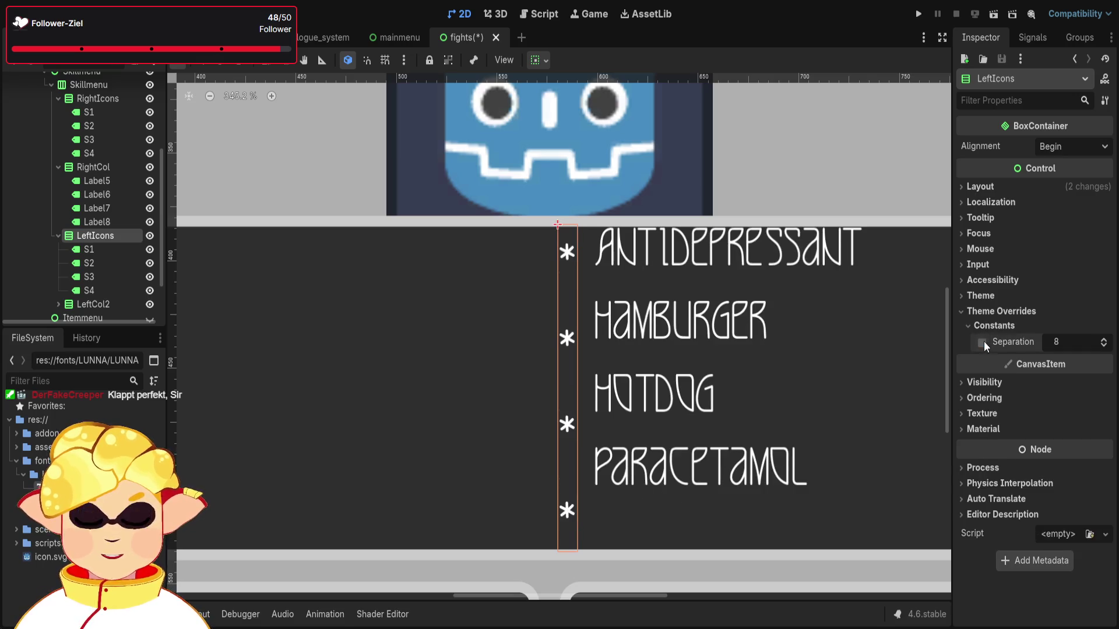
Give the LeftIcons asterisks S1 and S2 a 25 px font size override.
{"action": "left_click", "coordinate": [969, 326]}
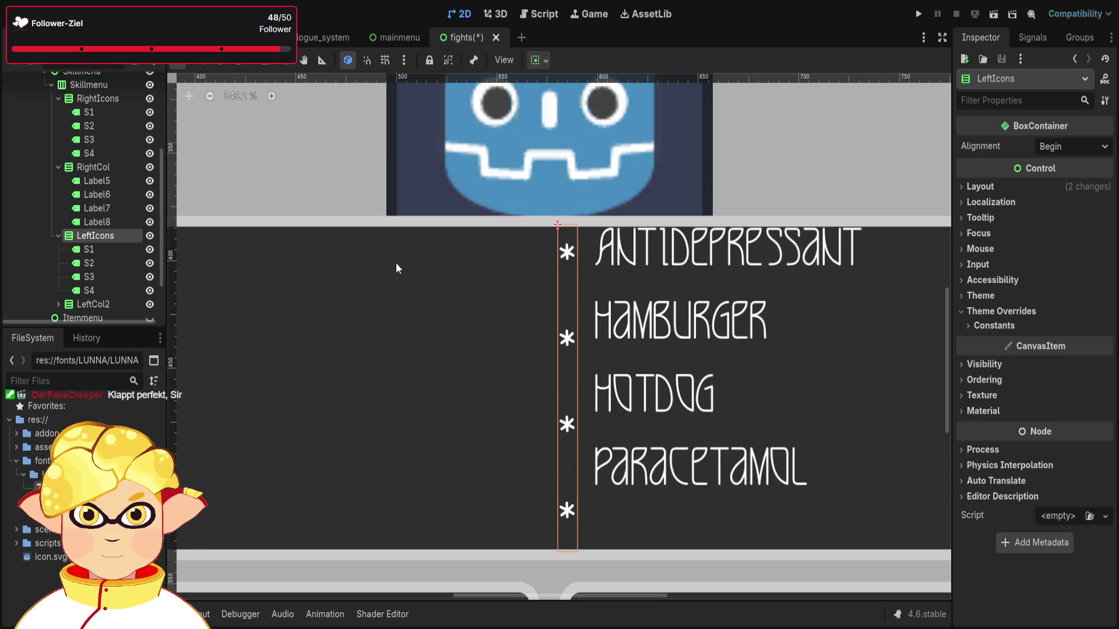
{"action": "left_click", "coordinate": [89, 250]}
{"action": "left_click", "coordinate": [993, 380]}
{"action": "left_click", "coordinate": [982, 397]}
{"action": "left_click", "coordinate": [1056, 396]}
{"action": "type", "text": "25"}
{"action": "key", "text": "Return"}
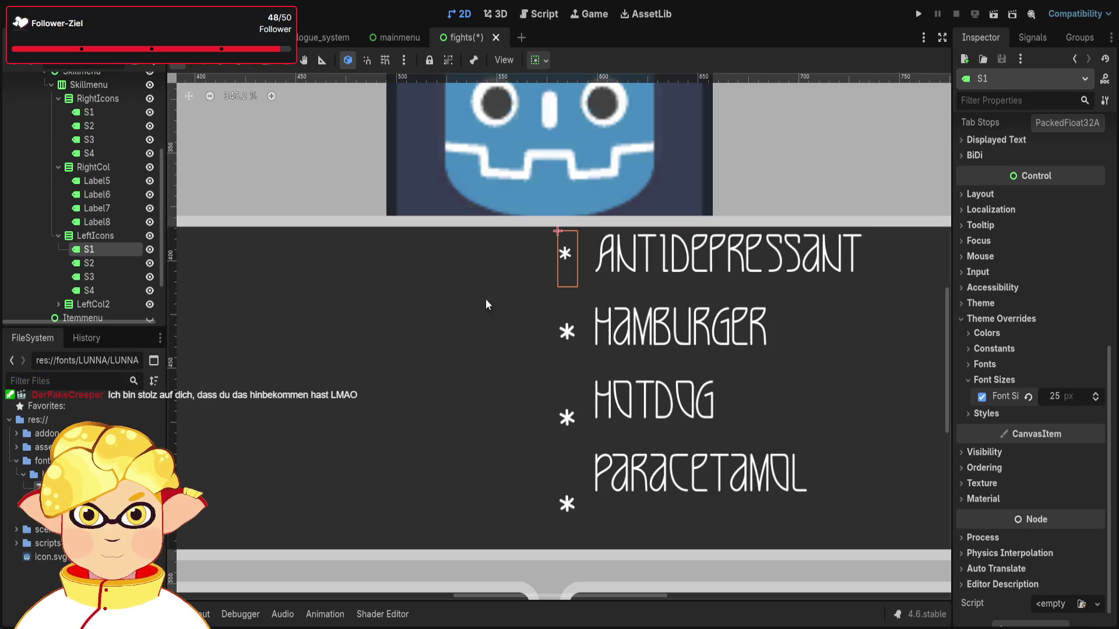
{"action": "left_click", "coordinate": [571, 319]}
{"action": "scroll", "coordinate": [990, 355], "scroll_direction": "down", "scroll_amount": 5}
{"action": "left_click", "coordinate": [982, 380]}
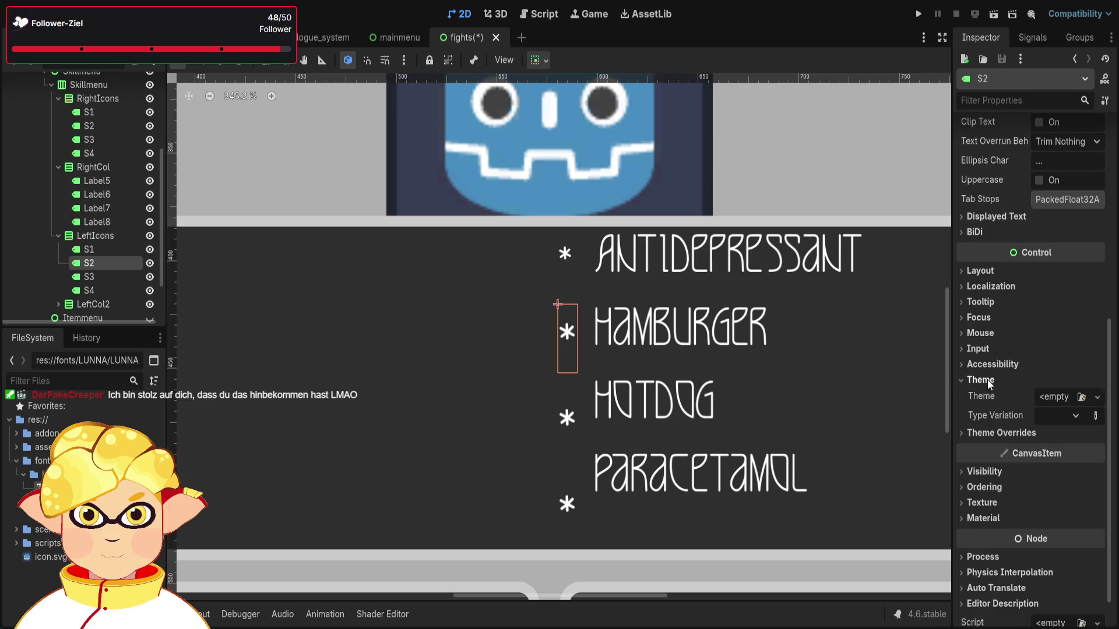
{"action": "left_click", "coordinate": [987, 380]}
{"action": "left_click", "coordinate": [998, 396]}
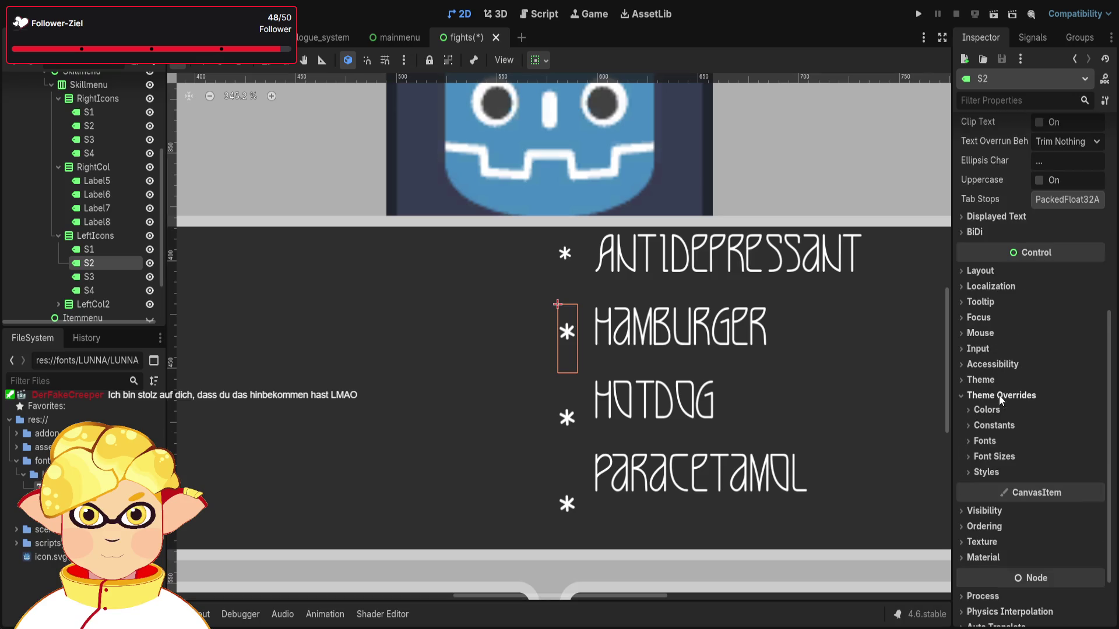
{"action": "left_click", "coordinate": [990, 456]}
{"action": "left_click", "coordinate": [1068, 476]}
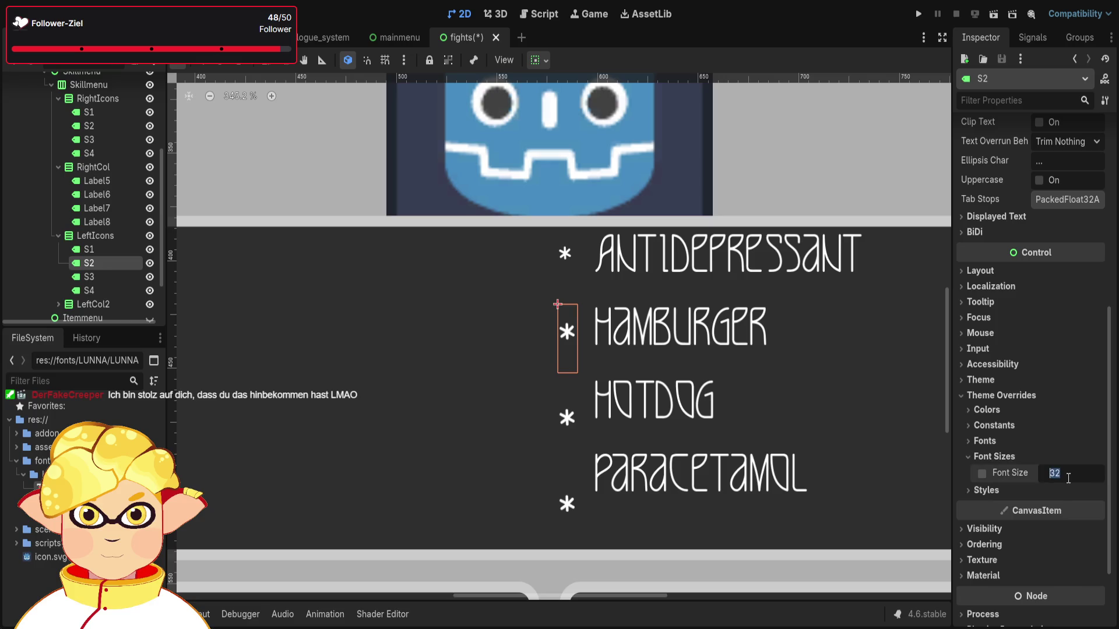
{"action": "key", "text": "Return"}
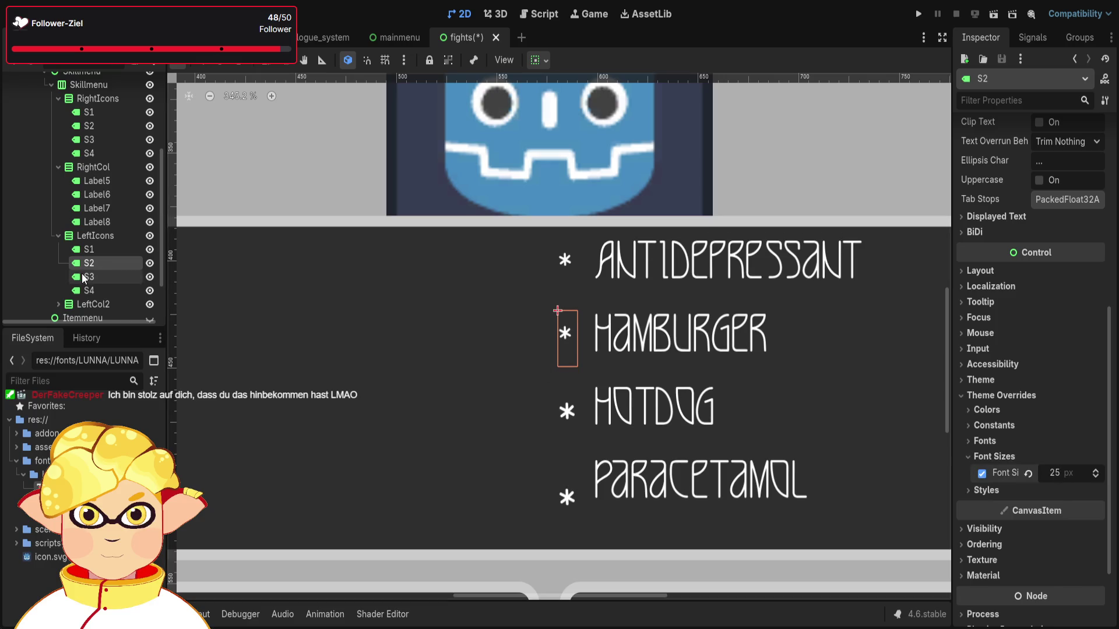
Give the LeftIcons asterisks S3 and S4 a 25 px font size override.
{"action": "left_click", "coordinate": [88, 278]}
{"action": "scroll", "coordinate": [1011, 393], "scroll_direction": "down", "scroll_amount": 5}
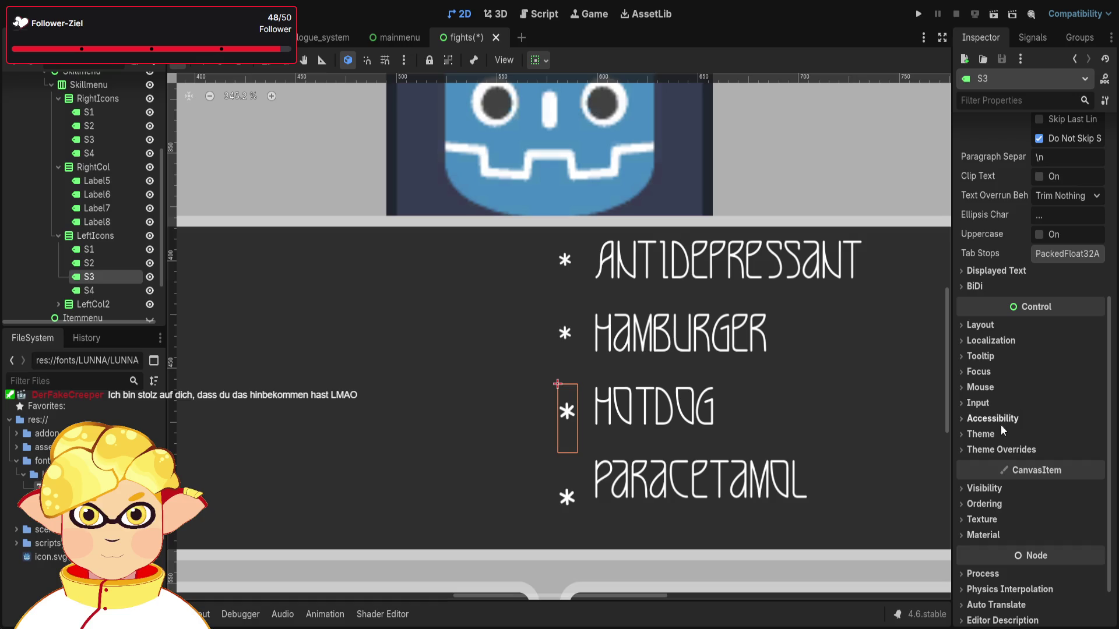
{"action": "left_click", "coordinate": [985, 449]}
{"action": "left_click", "coordinate": [994, 511]}
{"action": "left_click", "coordinate": [1055, 526]}
{"action": "type", "text": "25"}
{"action": "key", "text": "Return"}
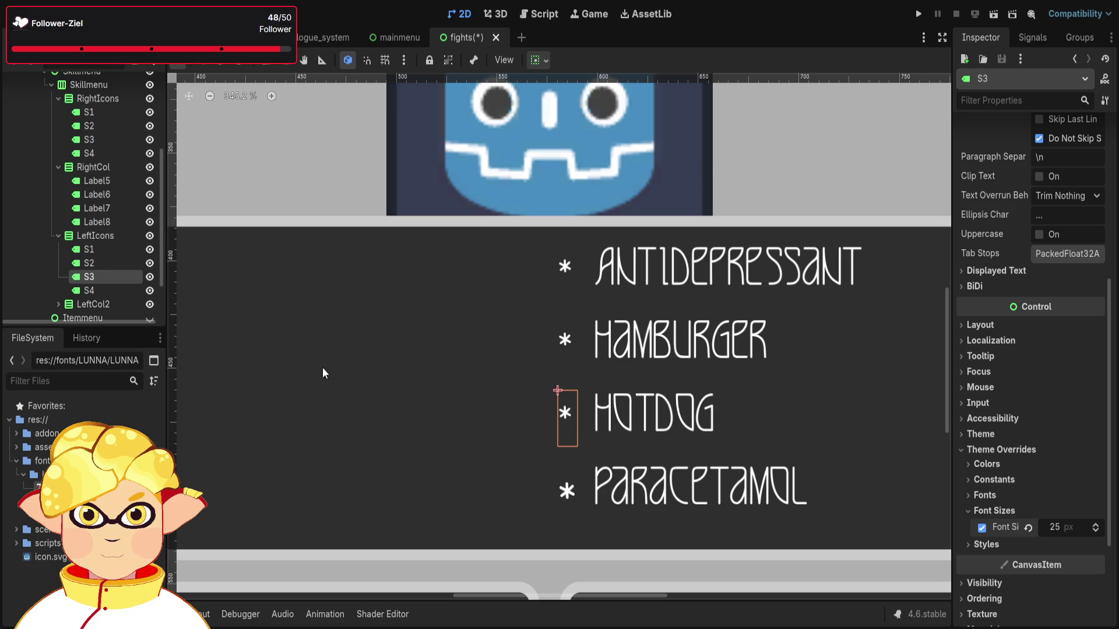
{"action": "left_click", "coordinate": [107, 291]}
{"action": "scroll", "coordinate": [1027, 499], "scroll_direction": "down", "scroll_amount": 8}
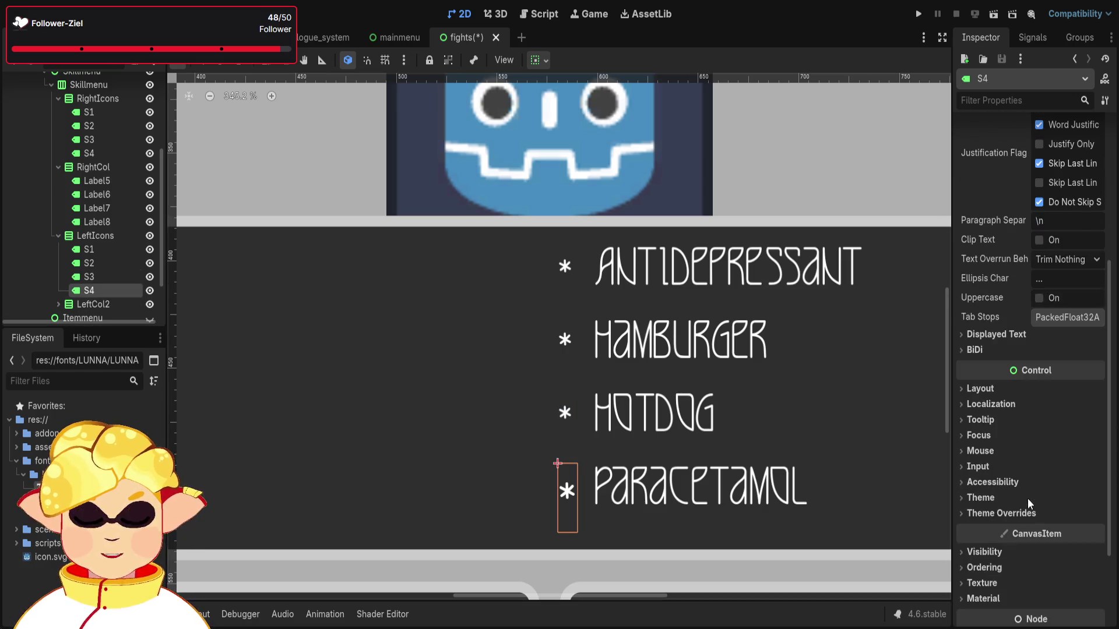
{"action": "left_click", "coordinate": [1009, 514]}
{"action": "left_click", "coordinate": [994, 574]}
{"action": "left_click", "coordinate": [1076, 591]}
{"action": "type", "text": "25"}
{"action": "key", "text": "Return"}
Frame the fight box on the canvas, then save and run the current scene.
{"action": "scroll", "coordinate": [557, 350], "scroll_direction": "down", "scroll_amount": 5}
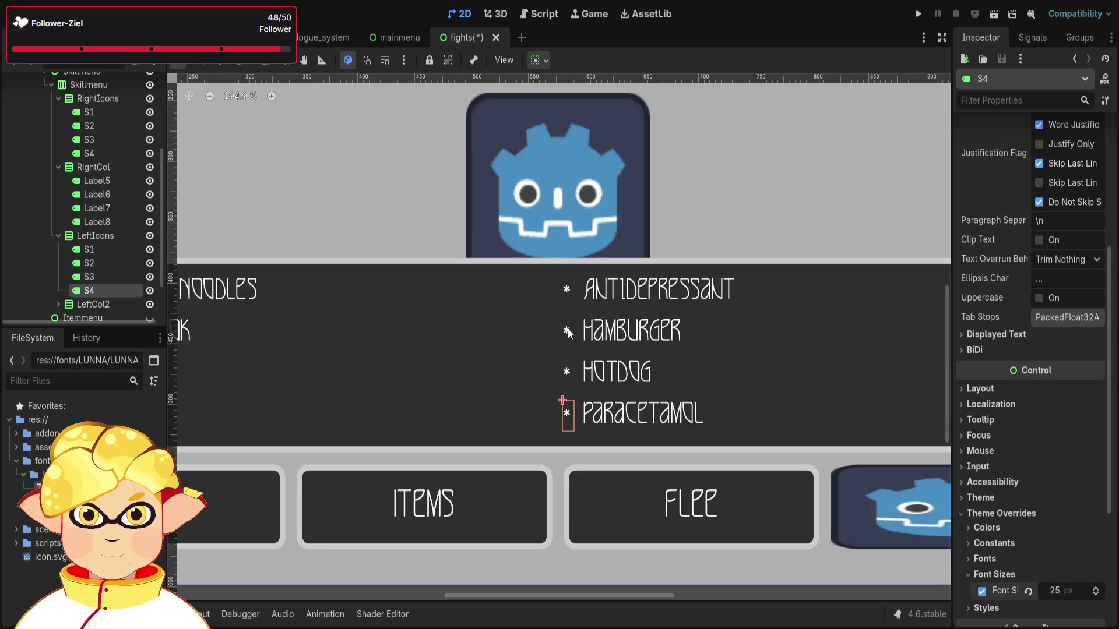
{"action": "left_click_drag", "start_coordinate": [556, 350], "coordinate": [578, 356]}
{"action": "left_click", "coordinate": [994, 14]}
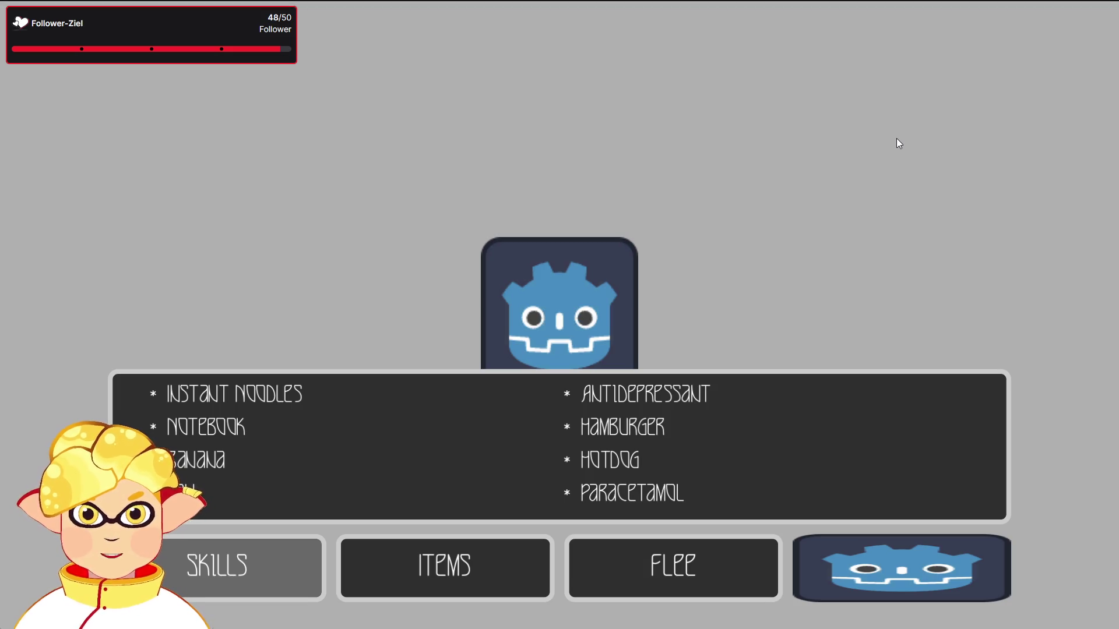
Cycle the battle-menu focus back and forth between SKILLS, ITEMS and FLEE with the arrow keys.
{"action": "key", "text": "Right"}
{"action": "key", "text": "Right"}
{"action": "key", "text": "Left"}
{"action": "key", "text": "Left"}
{"action": "key", "text": "Right"}
{"action": "key", "text": "Right"}
{"action": "key", "text": "Right"}
{"action": "key", "text": "Right"}
{"action": "key", "text": "Left"}
{"action": "key", "text": "Right"}
{"action": "key", "text": "Left"}
{"action": "key", "text": "Right"}
{"action": "key", "text": "Right"}
{"action": "key", "text": "Left"}
{"action": "key", "text": "Right"}
{"action": "key", "text": "Left"}
{"action": "key", "text": "Right"}
{"action": "key", "text": "Left"}
{"action": "key", "text": "Left"}
{"action": "key", "text": "Right"}
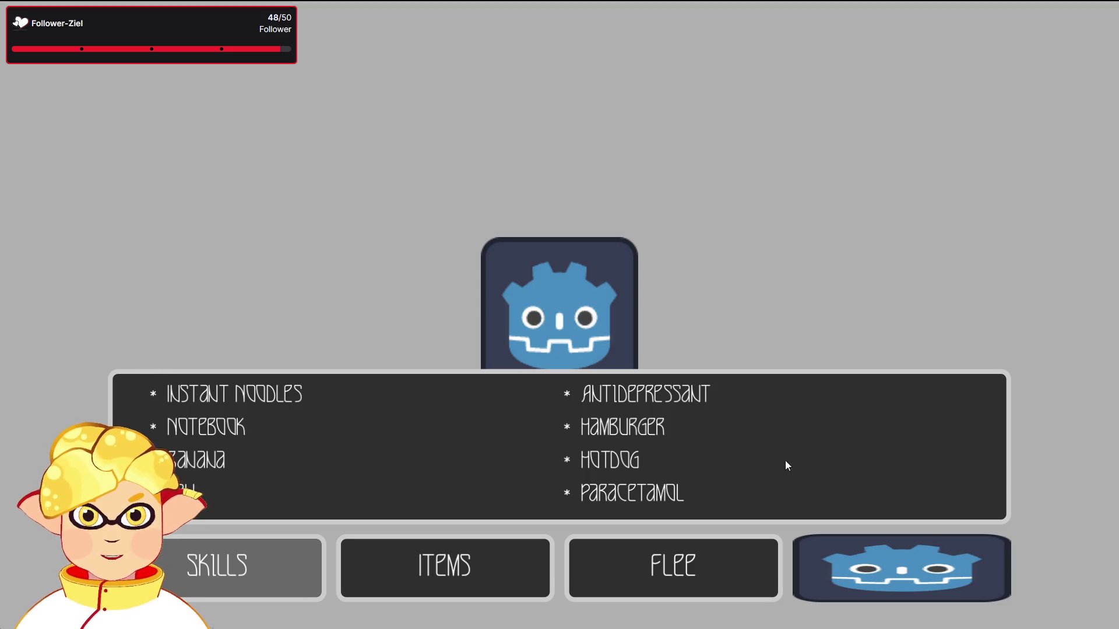
Close the running game and collapse the LeftIcons, RightCol and RightIcons branches.
{"action": "left_click", "coordinate": [592, 577]}
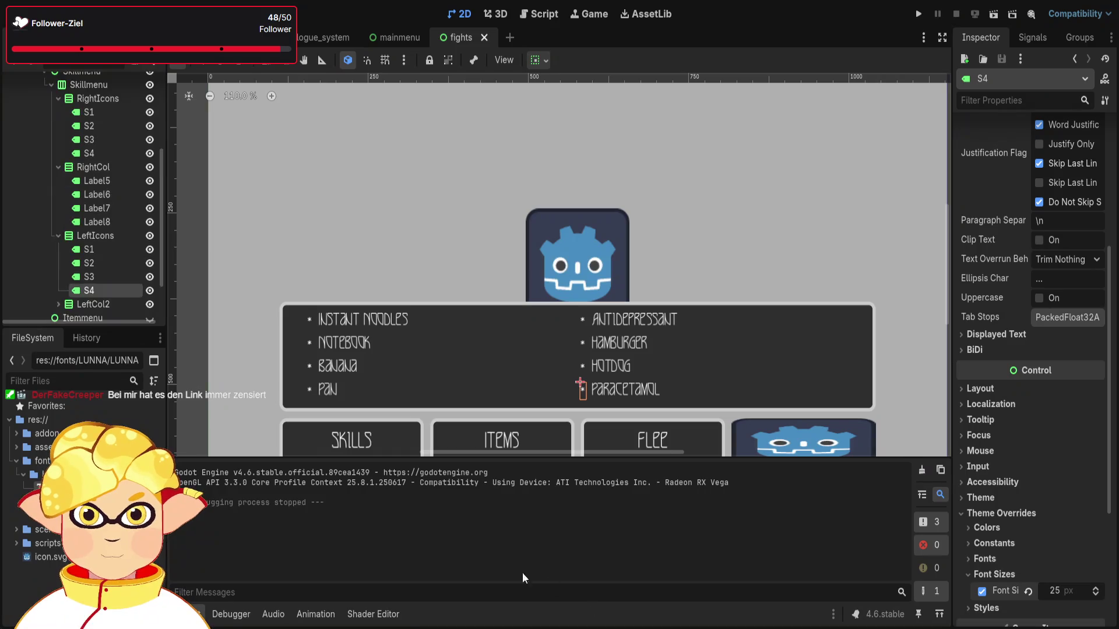
{"action": "left_click", "coordinate": [59, 234]}
{"action": "left_click", "coordinate": [59, 168]}
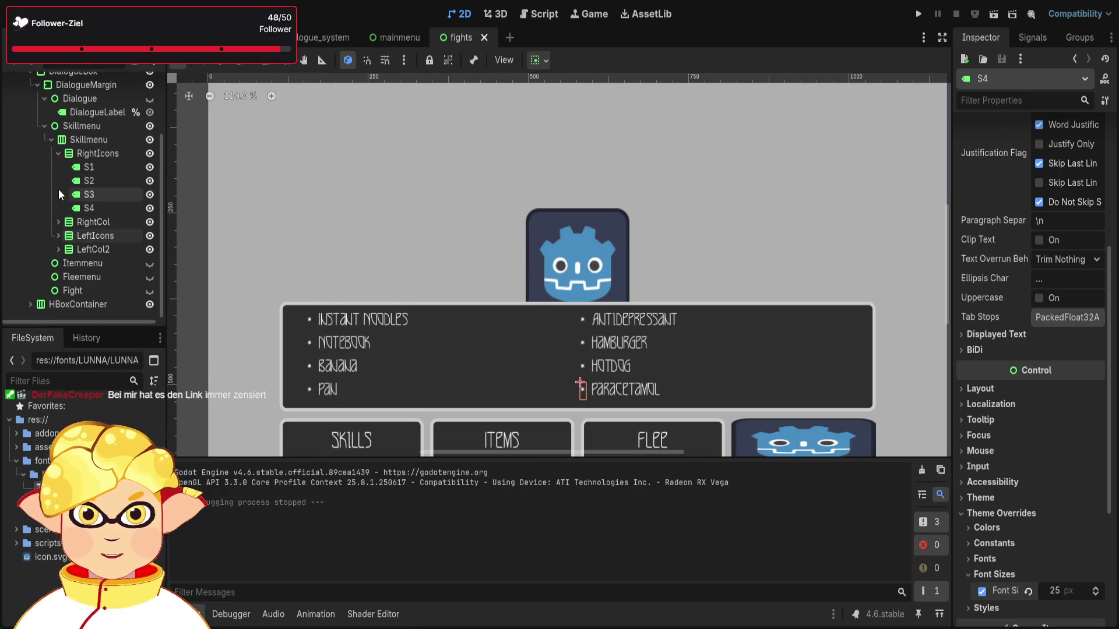
{"action": "left_click", "coordinate": [60, 163]}
Rename nodes to ItemHBox and Itemmenu, Skillmenu2 to Skillmenu, and make Skillmenu visible.
{"action": "left_click", "coordinate": [78, 197]}
{"action": "type", "text": "Itemmenu"}
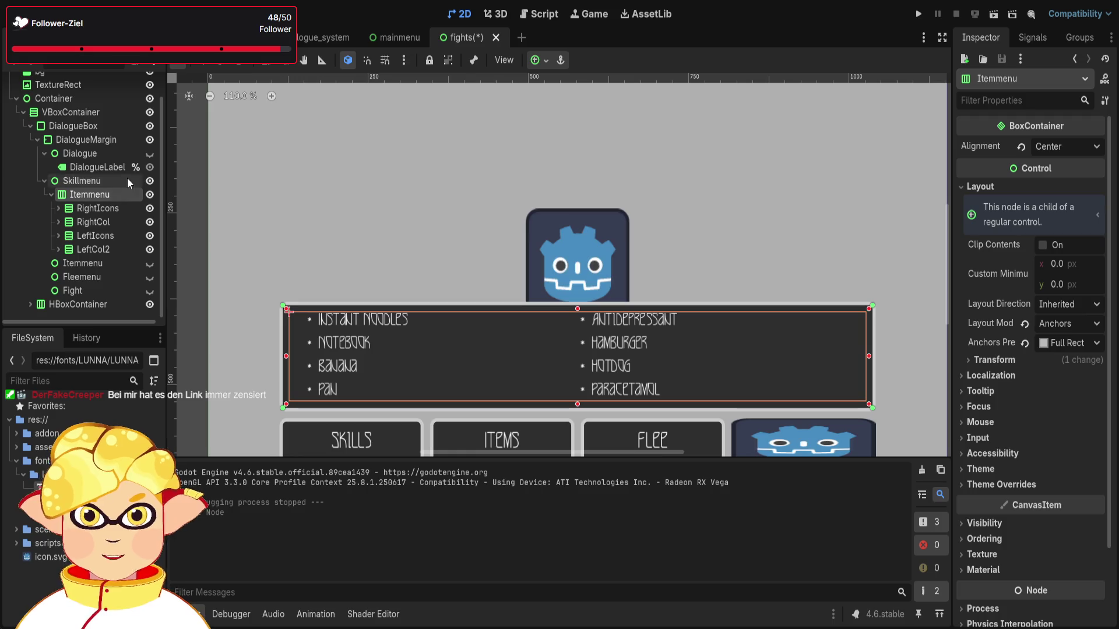
{"action": "left_click", "coordinate": [74, 265]}
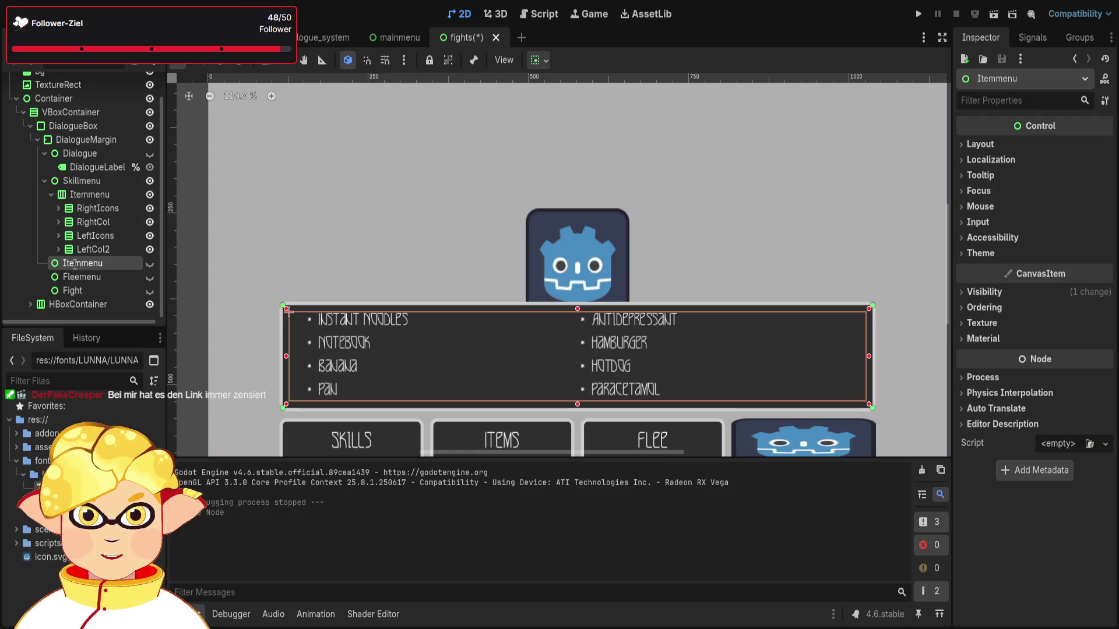
{"action": "key", "text": "ctrl+z"}
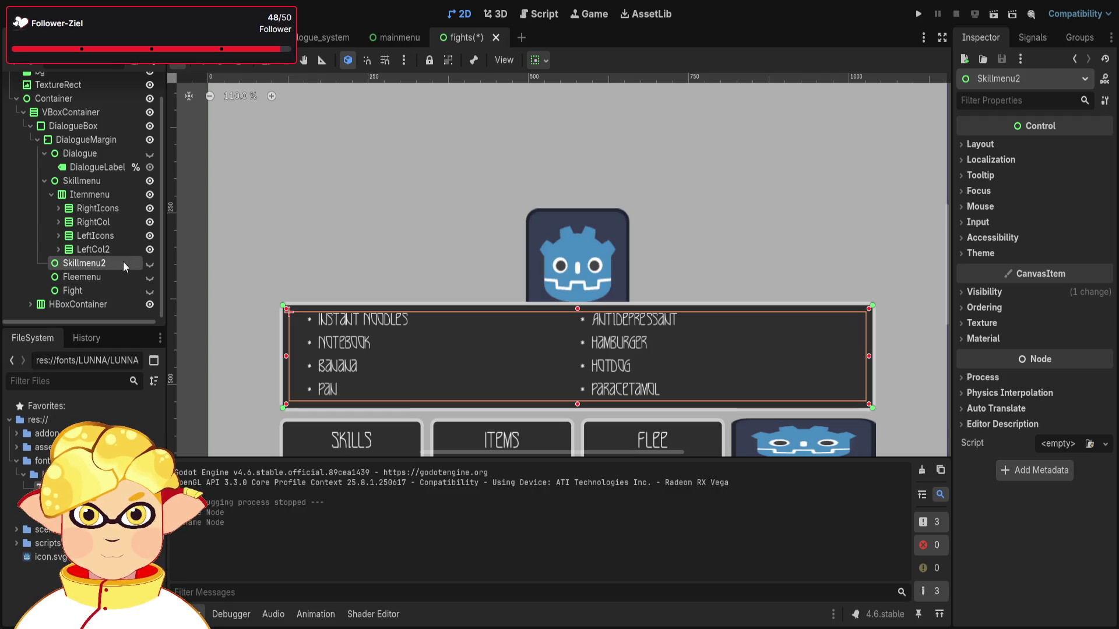
{"action": "left_click", "coordinate": [85, 194]}
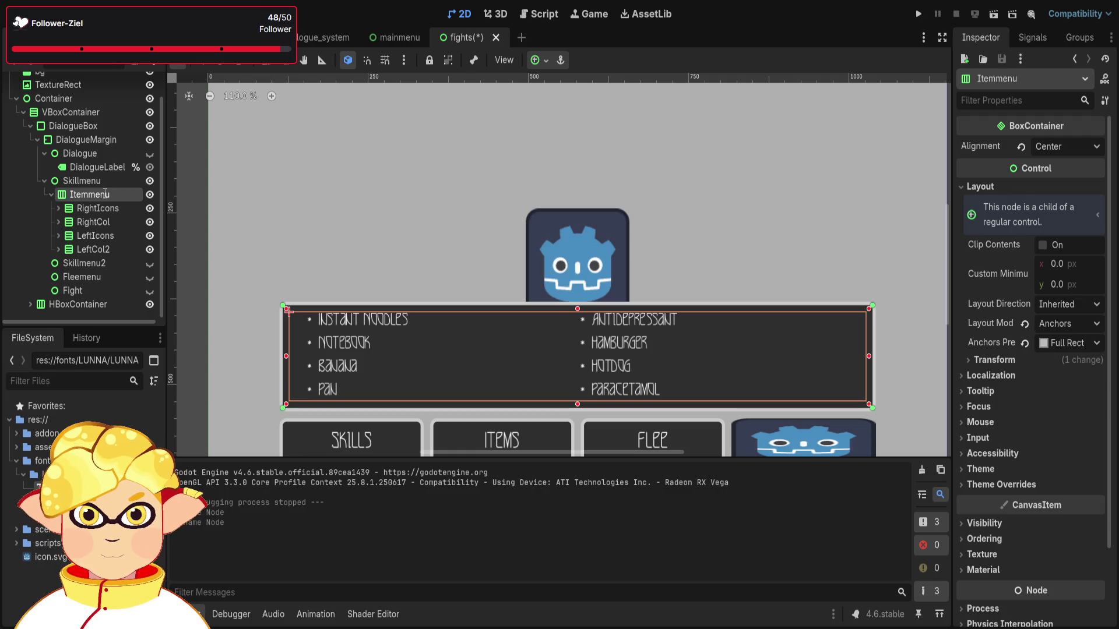
{"action": "type", "text": "HBox"}
{"action": "left_click", "coordinate": [98, 181]}
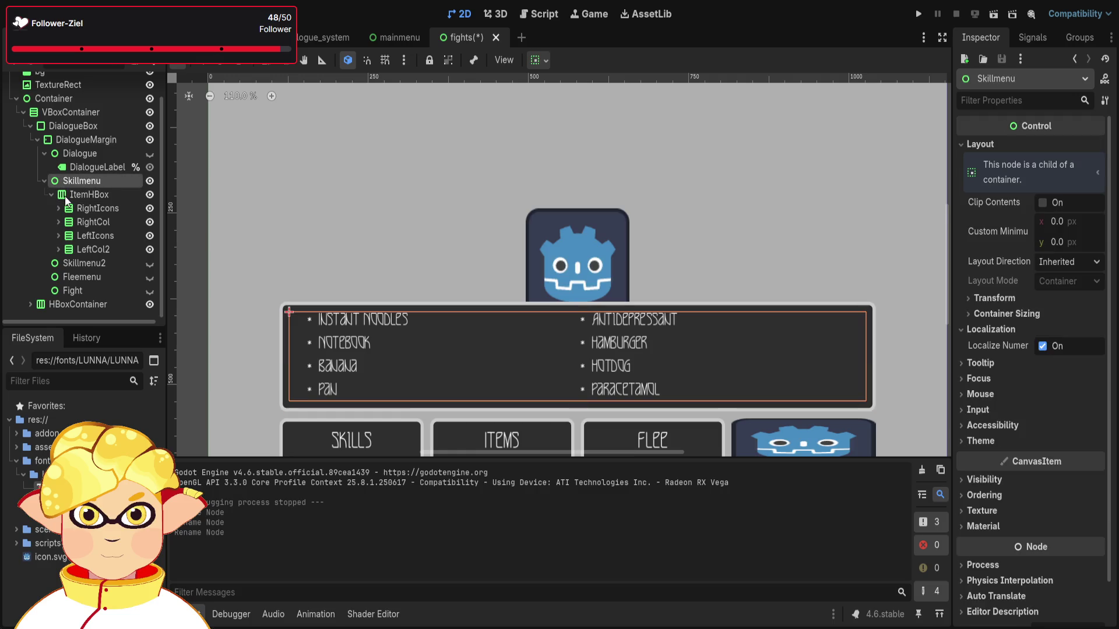
{"action": "key", "text": "ctrl+z"}
{"action": "left_click", "coordinate": [88, 263]}
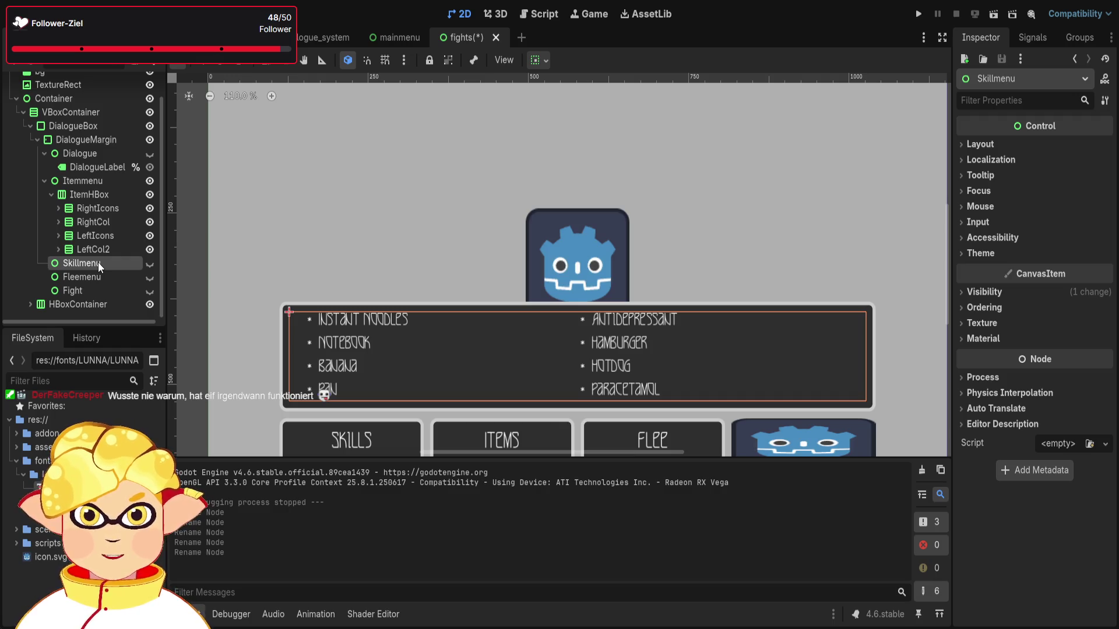
{"action": "left_click", "coordinate": [149, 265]}
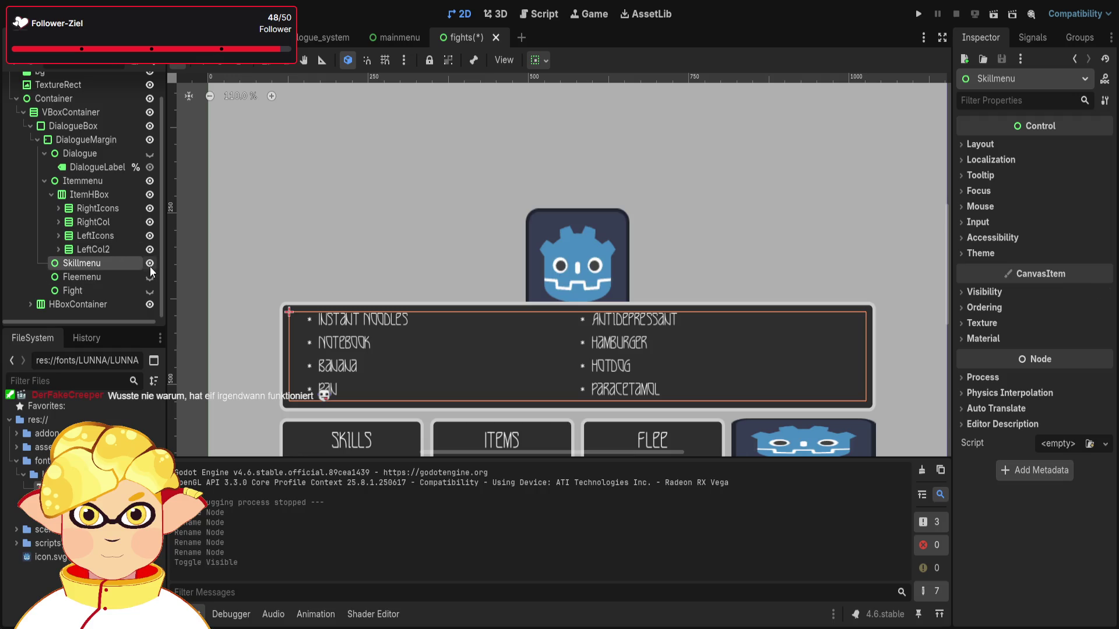
Hide Skillmenu and collapse the ItemHBox and Itemmenu branches.
{"action": "left_click", "coordinate": [150, 265]}
{"action": "left_click", "coordinate": [149, 267]}
{"action": "left_click", "coordinate": [149, 267]}
{"action": "scroll", "coordinate": [118, 253], "scroll_direction": "up", "scroll_amount": 1}
{"action": "left_click", "coordinate": [52, 224]}
{"action": "left_click", "coordinate": [45, 208]}
Toggle the Itemmenu item list's visibility, leaving it shown, and check the canvas.
{"action": "left_click", "coordinate": [155, 208]}
{"action": "left_click", "coordinate": [155, 208]}
{"action": "left_click", "coordinate": [155, 208]}
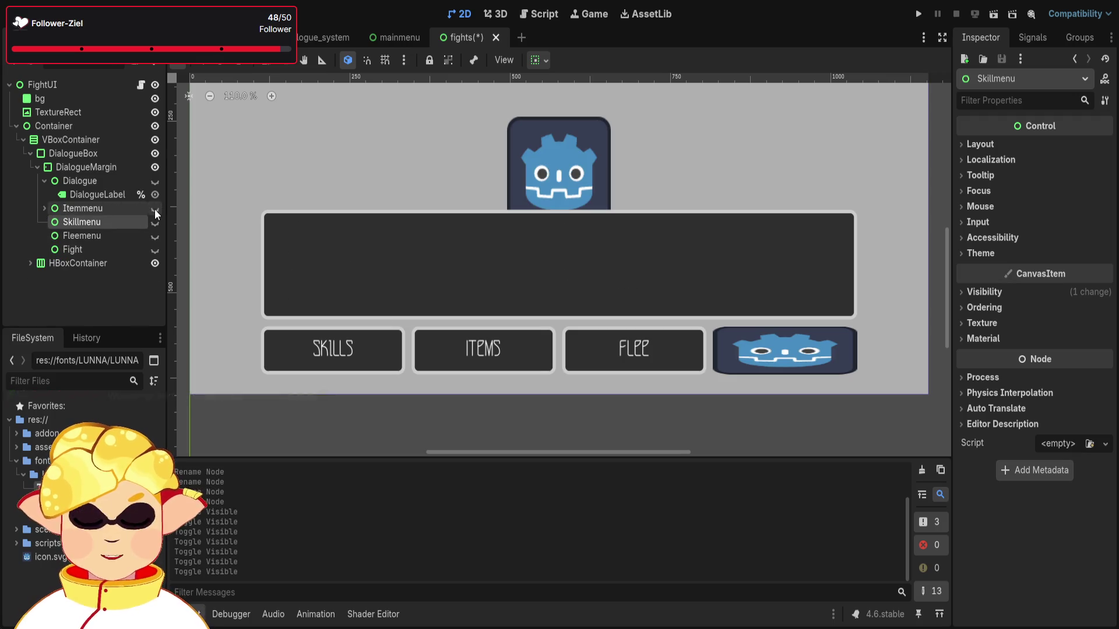
{"action": "left_click", "coordinate": [155, 208]}
{"action": "left_click", "coordinate": [155, 208]}
{"action": "left_click", "coordinate": [155, 208]}
{"action": "left_click", "coordinate": [155, 209]}
{"action": "left_click", "coordinate": [155, 208]}
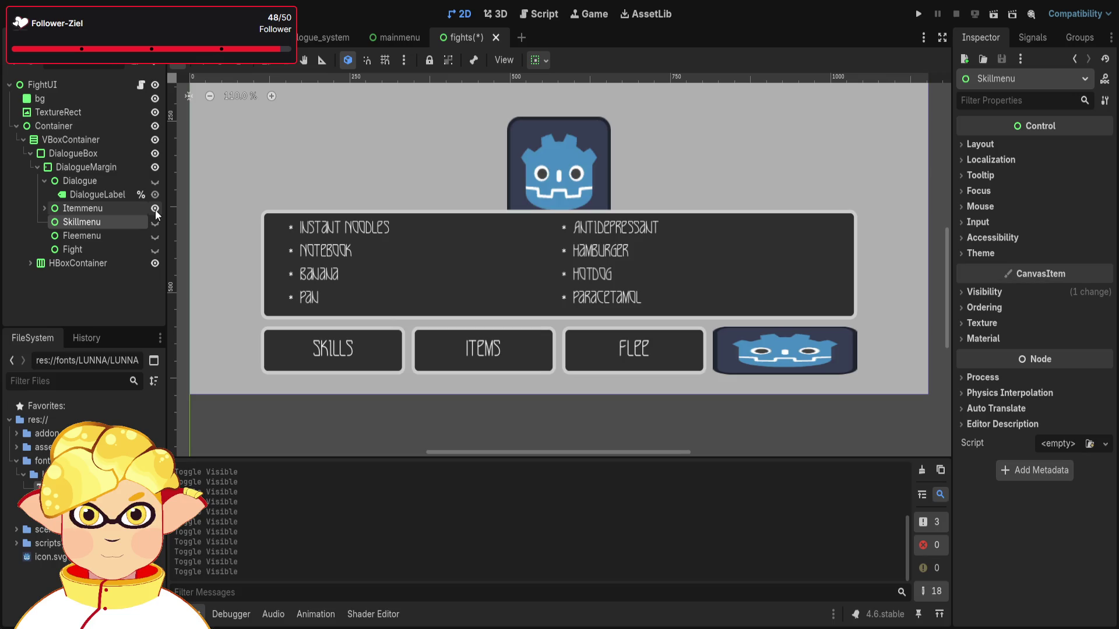
{"action": "scroll", "coordinate": [408, 283], "scroll_direction": "down", "scroll_amount": 1}
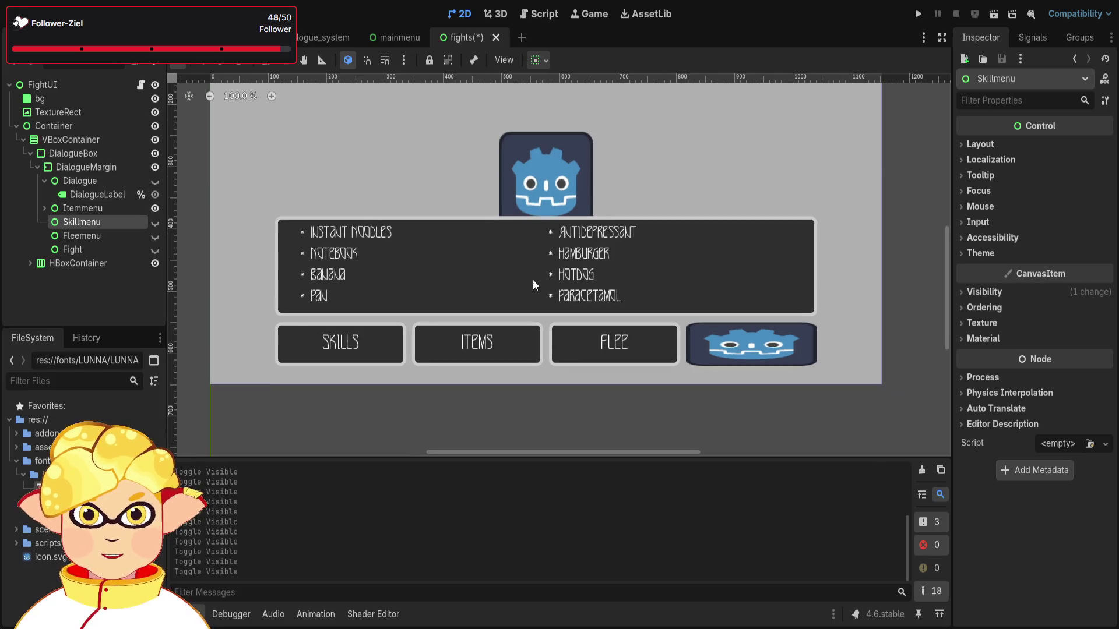
{"action": "scroll", "coordinate": [535, 270], "scroll_direction": "up", "scroll_amount": 2}
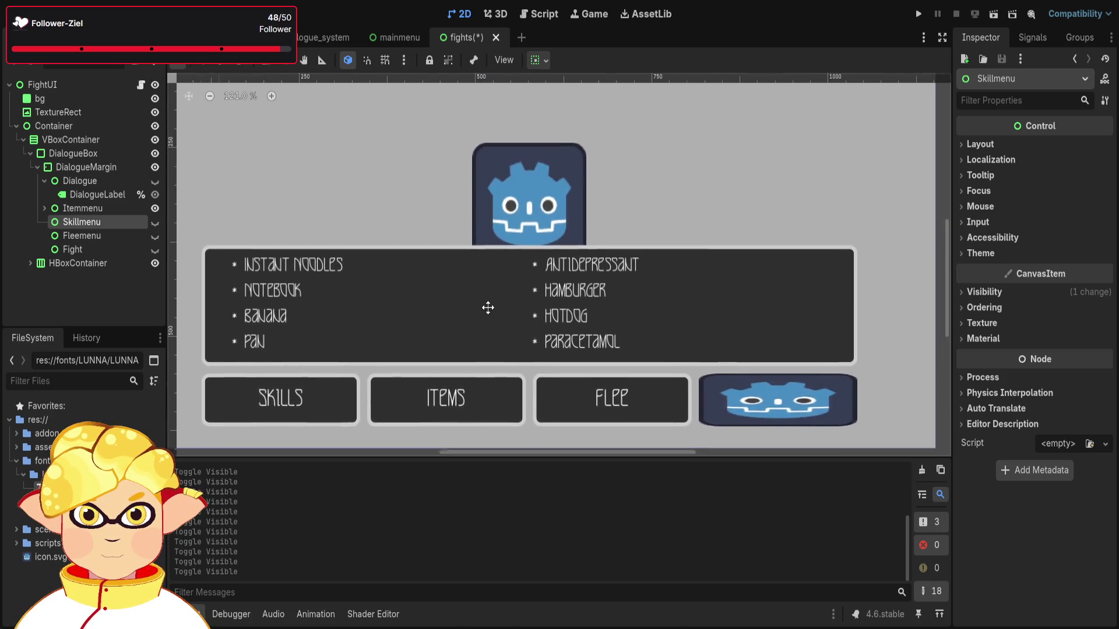
{"action": "scroll", "coordinate": [535, 323], "scroll_direction": "down", "scroll_amount": 1}
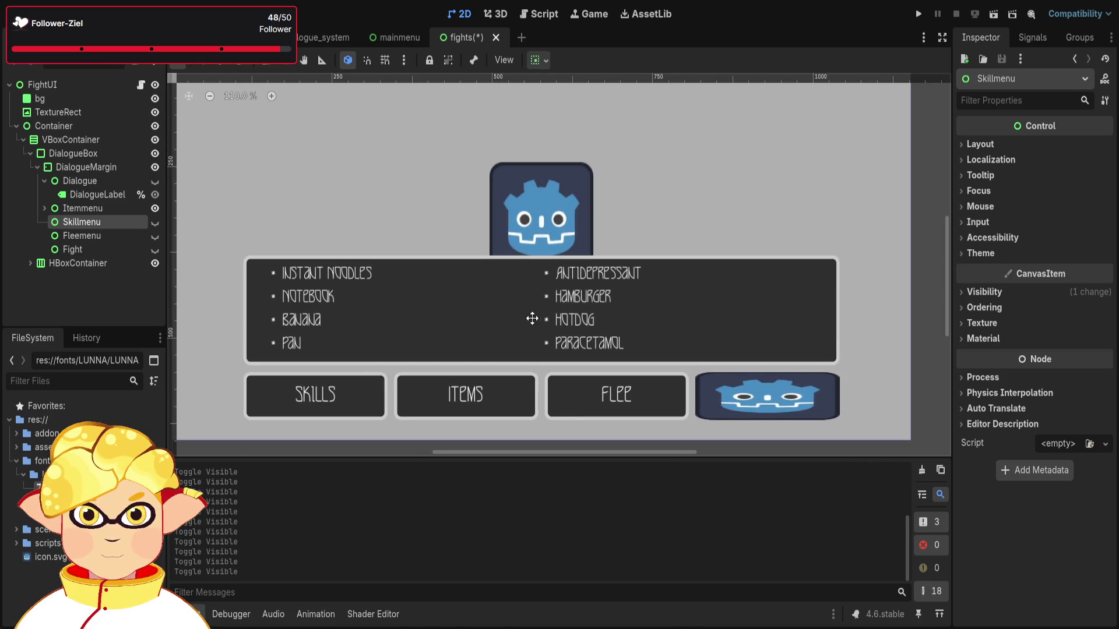
{"action": "left_click", "coordinate": [537, 320]}
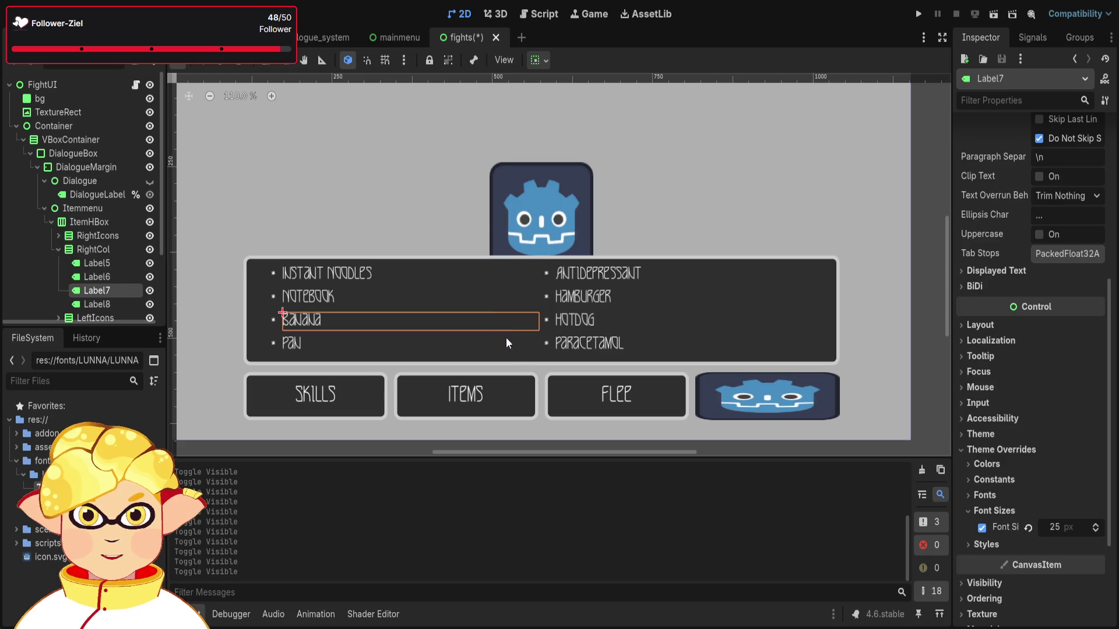
{"action": "left_click", "coordinate": [45, 208]}
{"action": "left_click", "coordinate": [91, 183]}
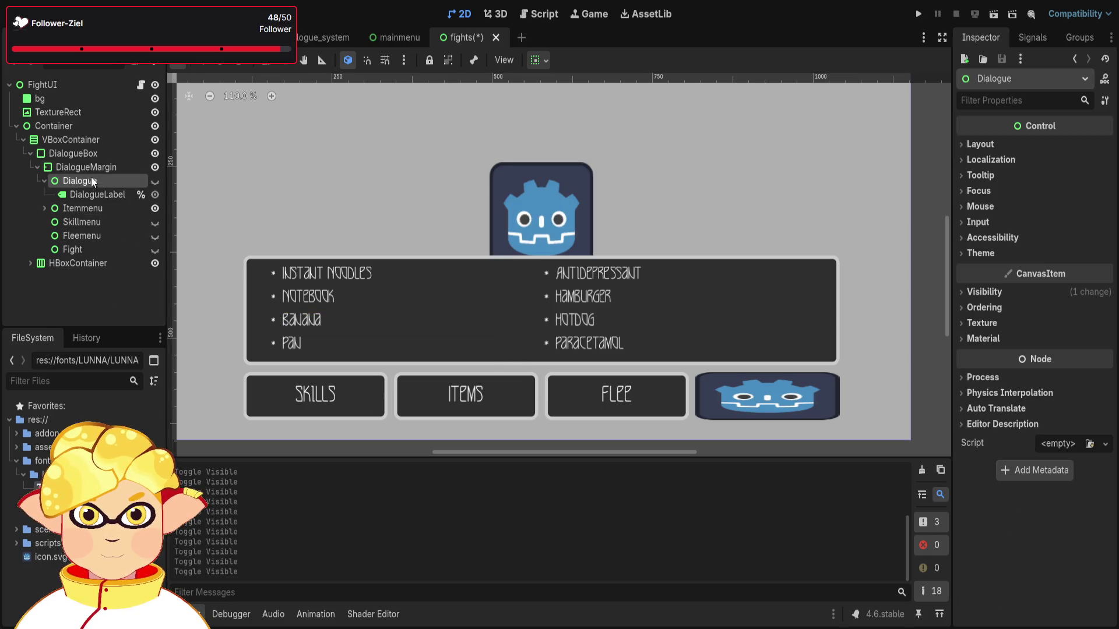
{"action": "left_click", "coordinate": [88, 190]}
{"action": "left_click", "coordinate": [85, 179]}
{"action": "left_click", "coordinate": [82, 167]}
{"action": "left_click", "coordinate": [76, 158]}
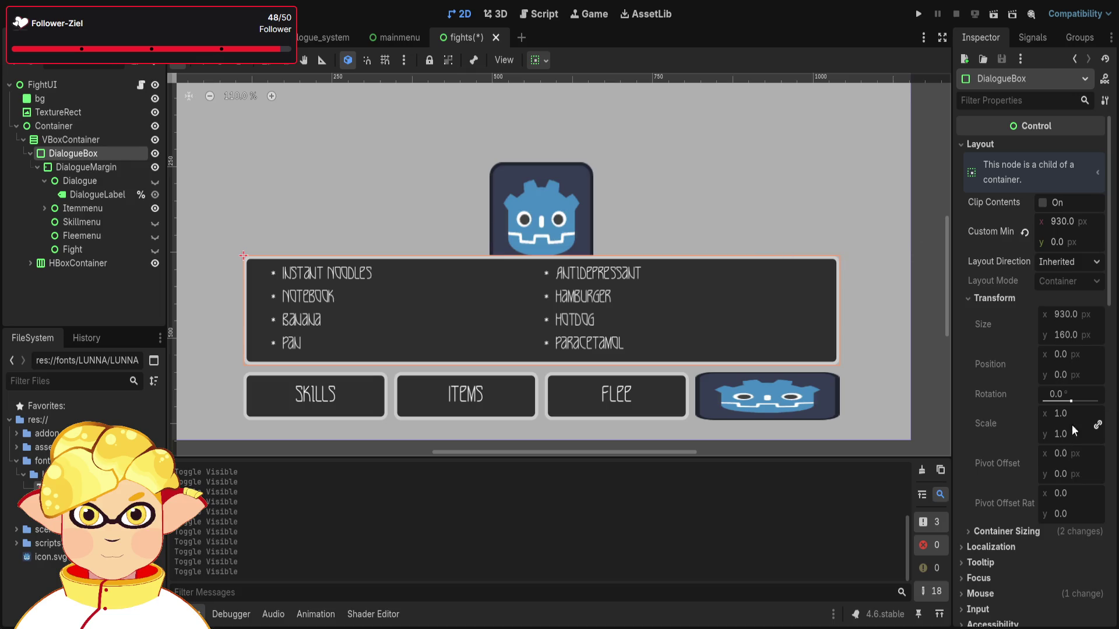
{"action": "scroll", "coordinate": [1082, 413], "scroll_direction": "down", "scroll_amount": 10}
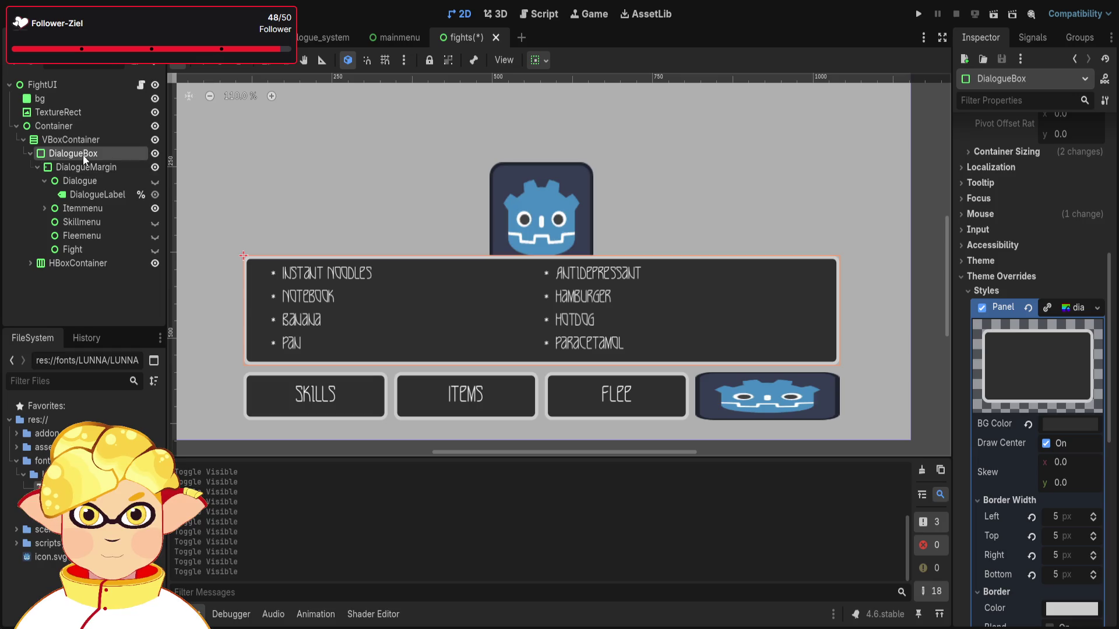
{"action": "left_click", "coordinate": [29, 154]}
{"action": "left_click", "coordinate": [28, 155]}
{"action": "left_click", "coordinate": [35, 268]}
{"action": "left_click", "coordinate": [30, 264]}
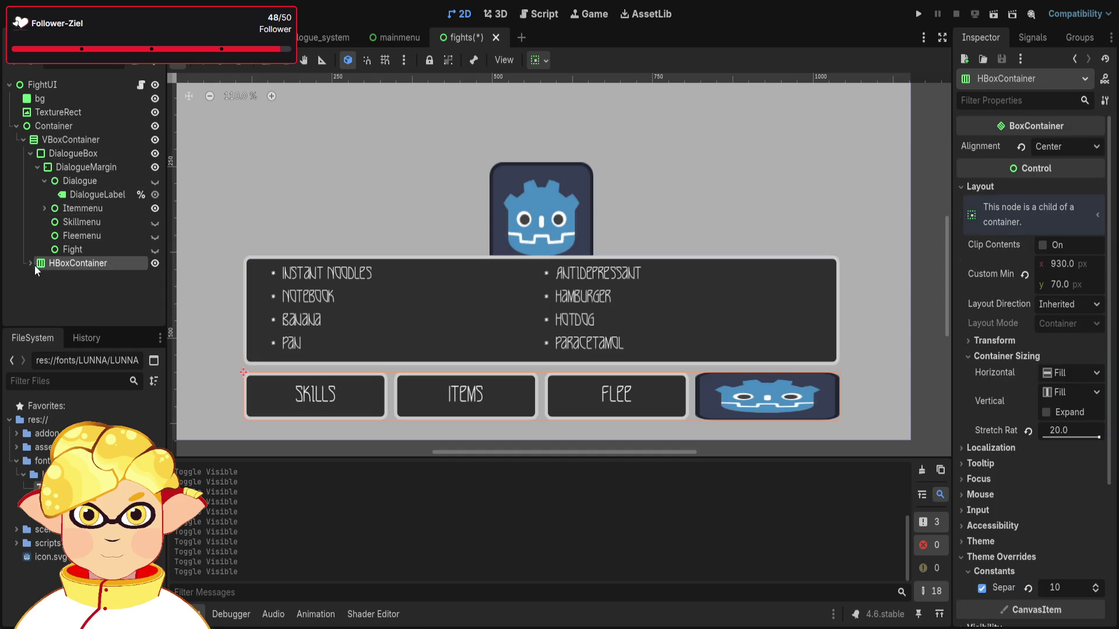
{"action": "scroll", "coordinate": [27, 262], "scroll_direction": "down", "scroll_amount": 1}
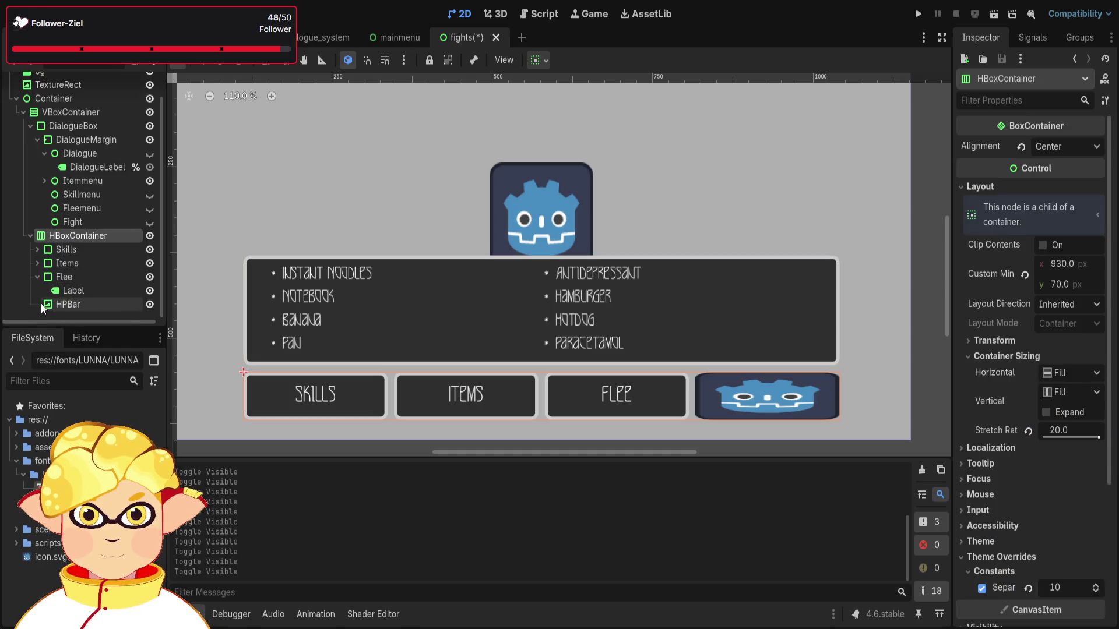
{"action": "left_click", "coordinate": [54, 303]}
{"action": "left_click", "coordinate": [64, 277]}
{"action": "left_click", "coordinate": [30, 235]}
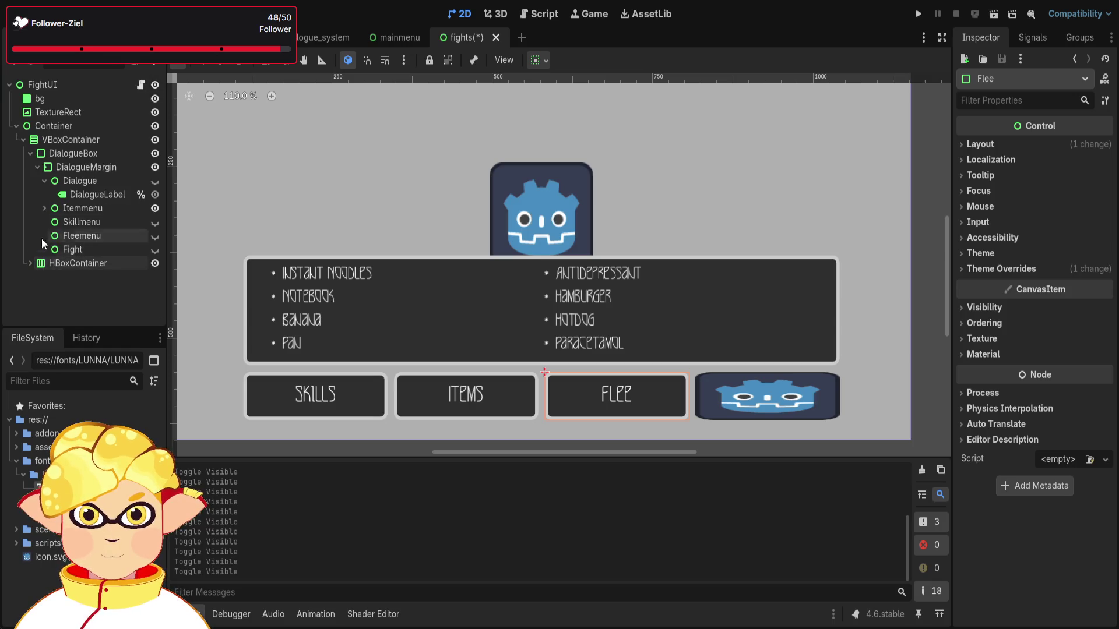
{"action": "left_click", "coordinate": [22, 140]}
{"action": "left_click", "coordinate": [22, 140]}
{"action": "key", "text": "f"}
{"action": "left_click", "coordinate": [22, 140]}
{"action": "left_click", "coordinate": [22, 139]}
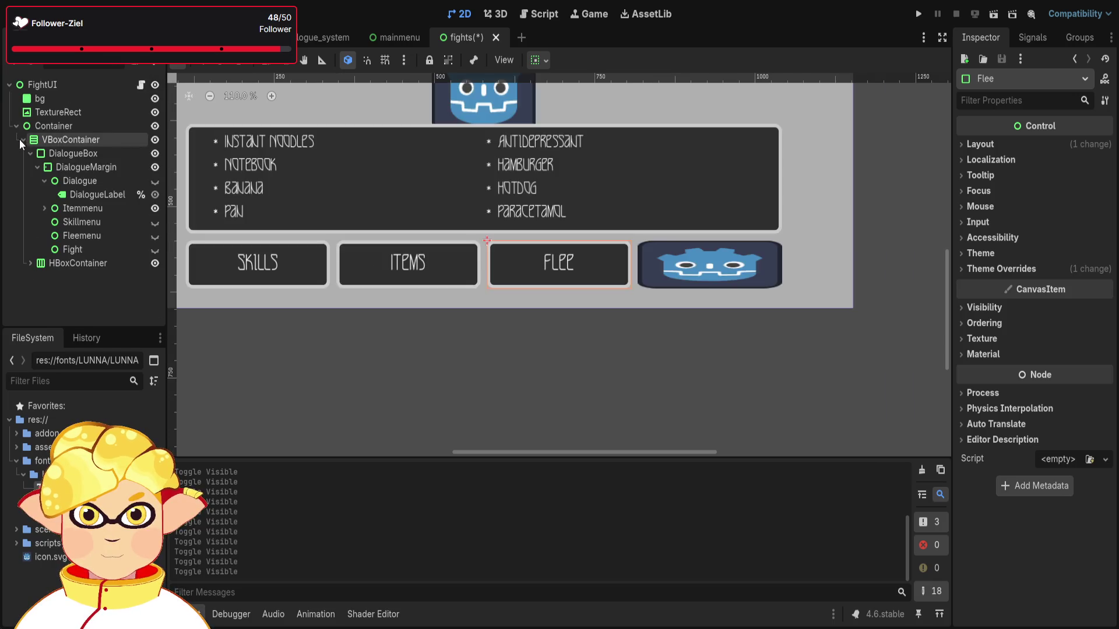
{"action": "left_click", "coordinate": [52, 140]}
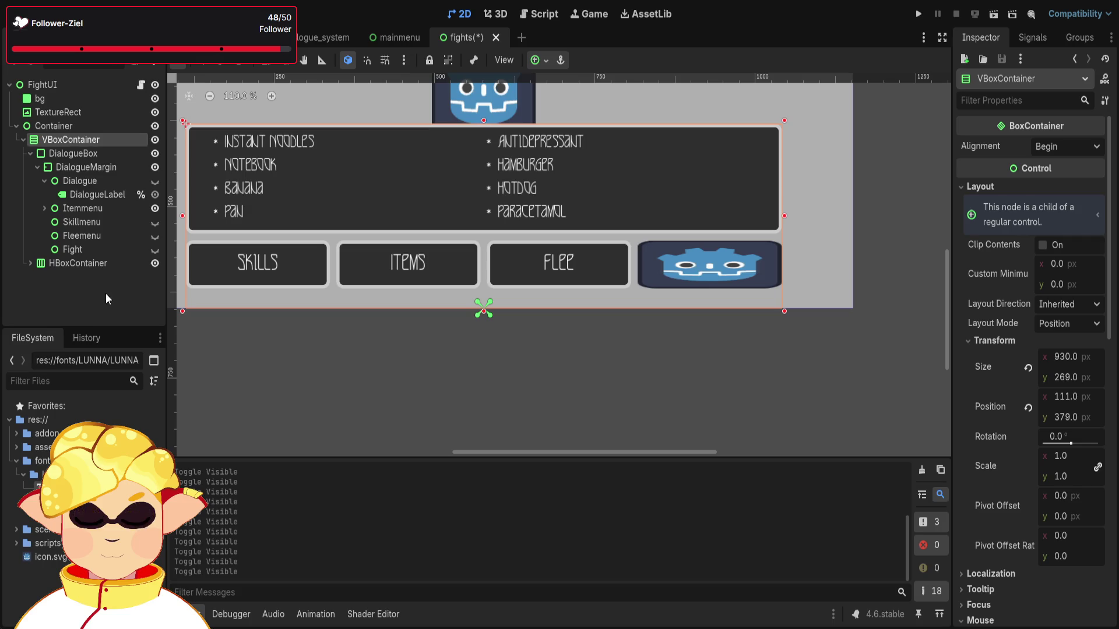
{"action": "scroll", "coordinate": [517, 331], "scroll_direction": "down", "scroll_amount": 4}
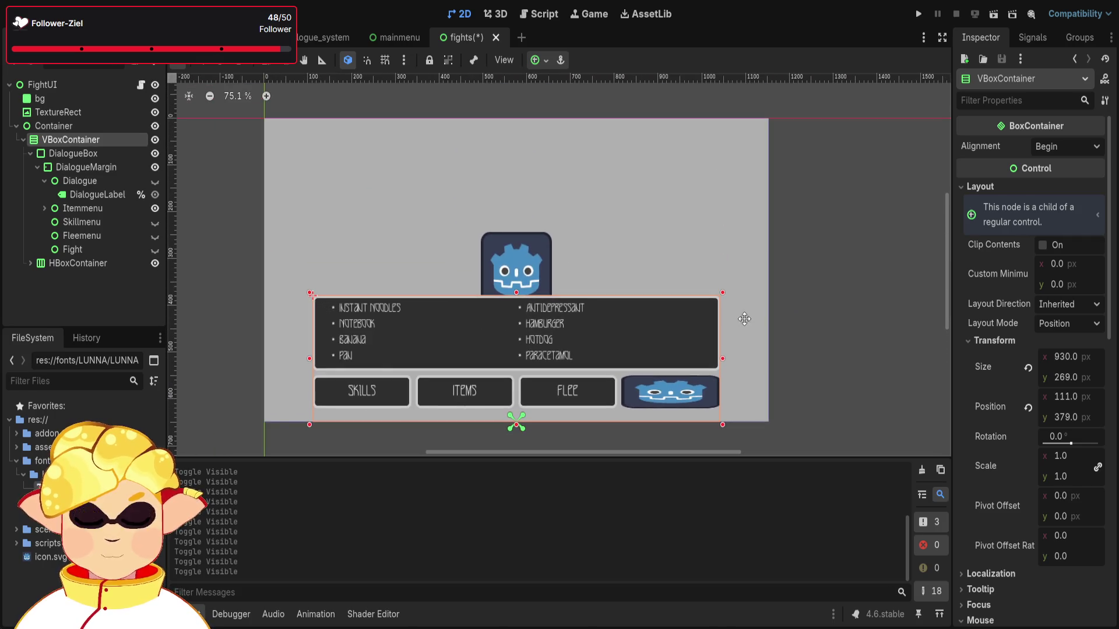
{"action": "scroll", "coordinate": [643, 427], "scroll_direction": "up", "scroll_amount": 1}
{"action": "scroll", "coordinate": [626, 408], "scroll_direction": "down", "scroll_amount": 1}
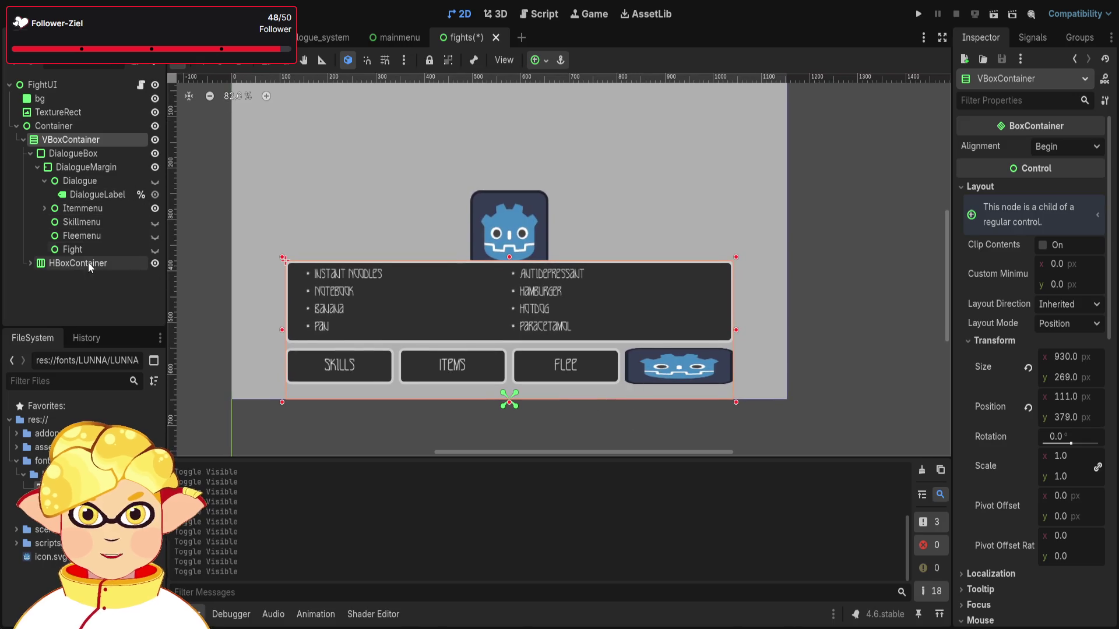
{"action": "left_click", "coordinate": [73, 153]}
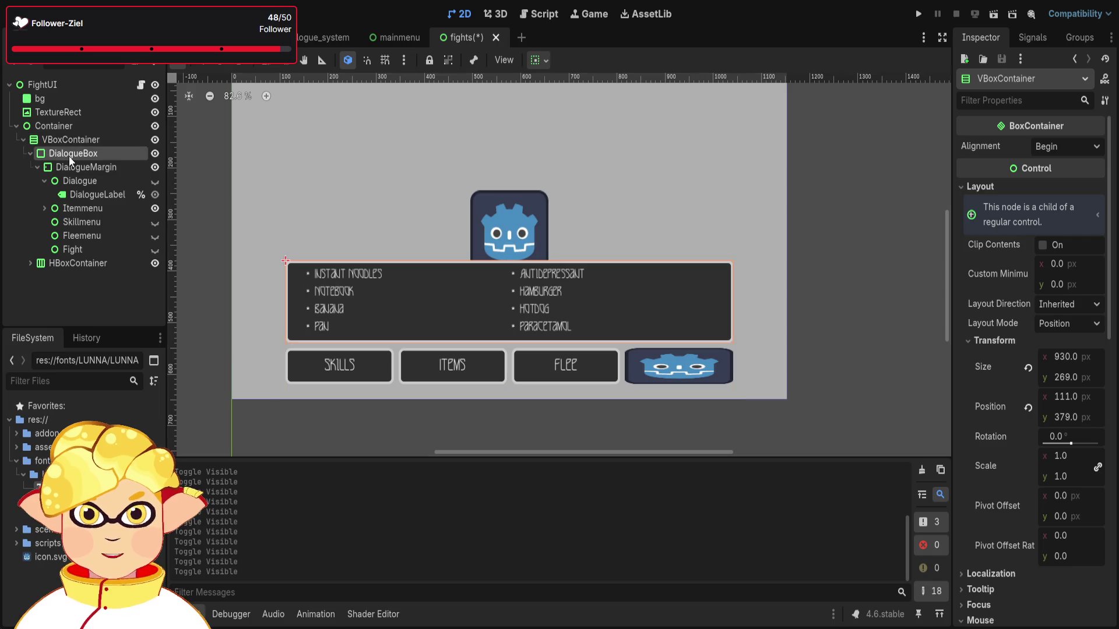
{"action": "scroll", "coordinate": [889, 231], "scroll_direction": "up", "scroll_amount": 2}
{"action": "scroll", "coordinate": [1011, 245], "scroll_direction": "down", "scroll_amount": 4}
{"action": "scroll", "coordinate": [843, 265], "scroll_direction": "down", "scroll_amount": 2}
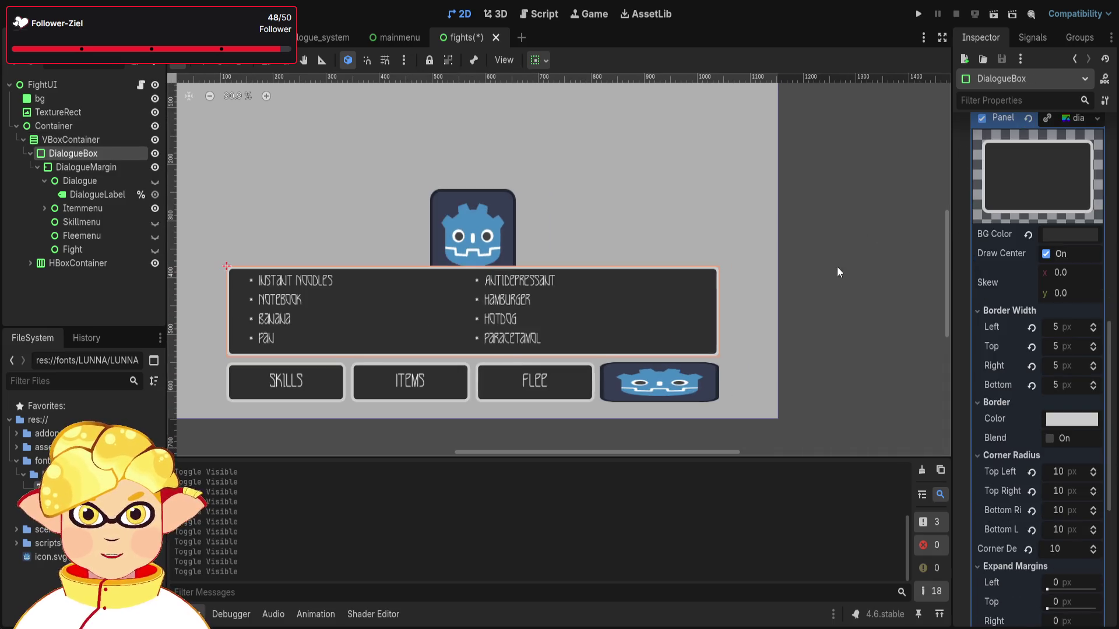
{"action": "scroll", "coordinate": [1035, 310], "scroll_direction": "up", "scroll_amount": 6}
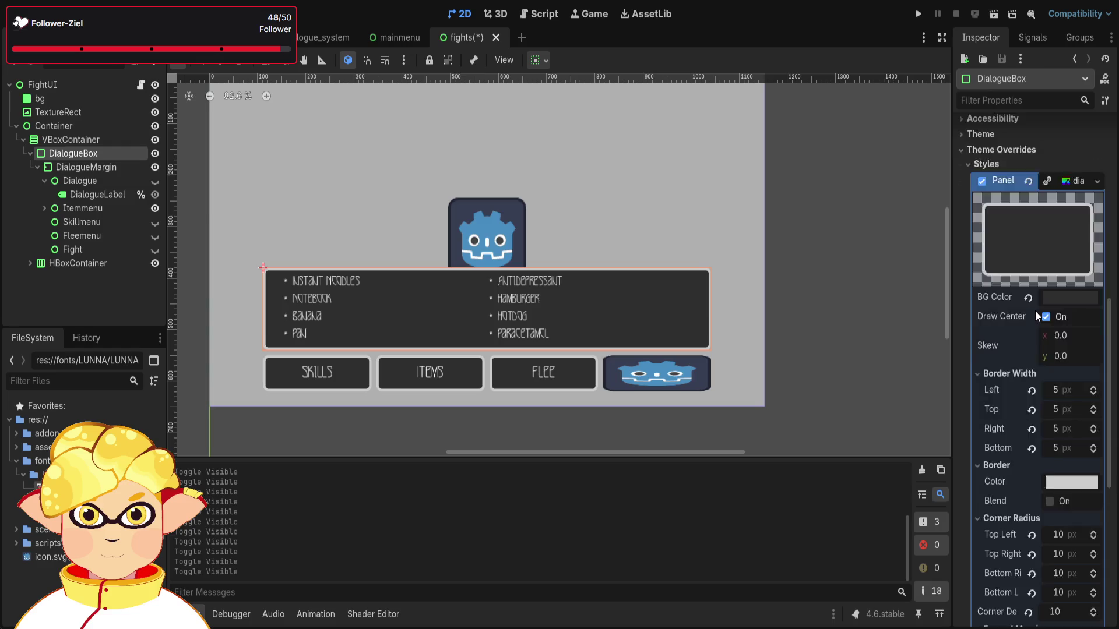
{"action": "scroll", "coordinate": [654, 268], "scroll_direction": "up", "scroll_amount": 2}
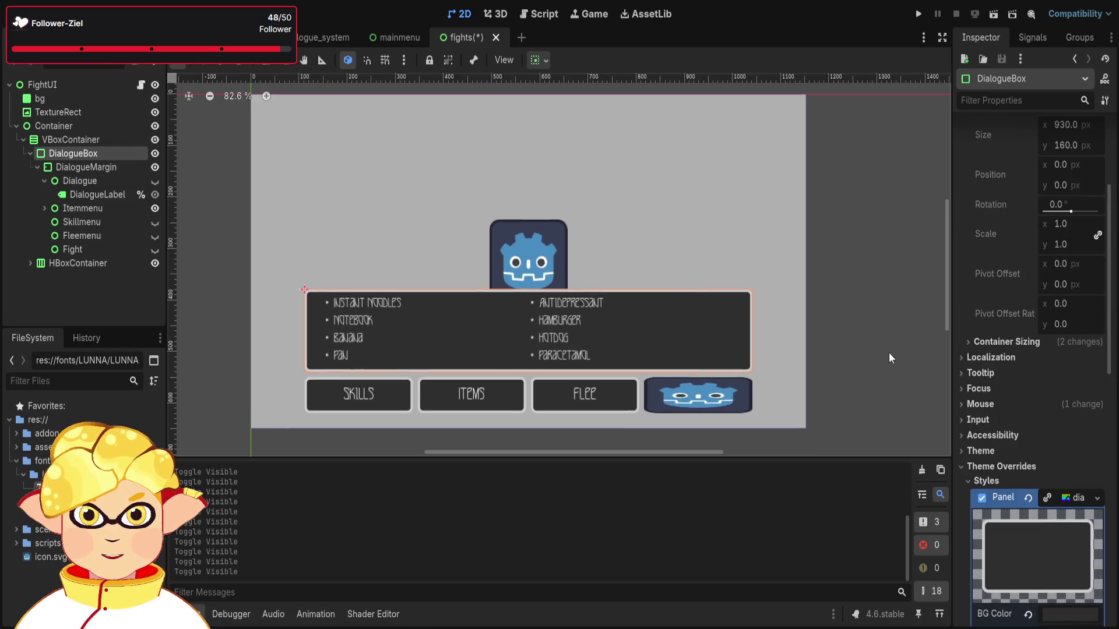
{"action": "scroll", "coordinate": [1038, 394], "scroll_direction": "up", "scroll_amount": 4}
{"action": "left_click", "coordinate": [1064, 242]}
{"action": "type", "text": "9000"}
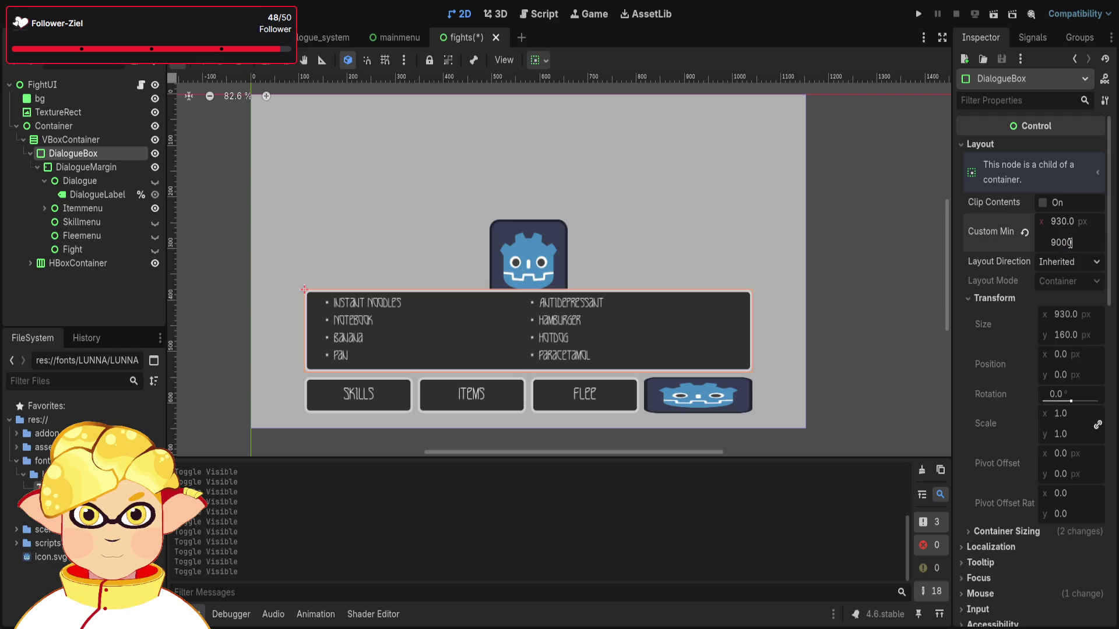
{"action": "key", "text": "Return"}
{"action": "scroll", "coordinate": [784, 236], "scroll_direction": "down", "scroll_amount": 4}
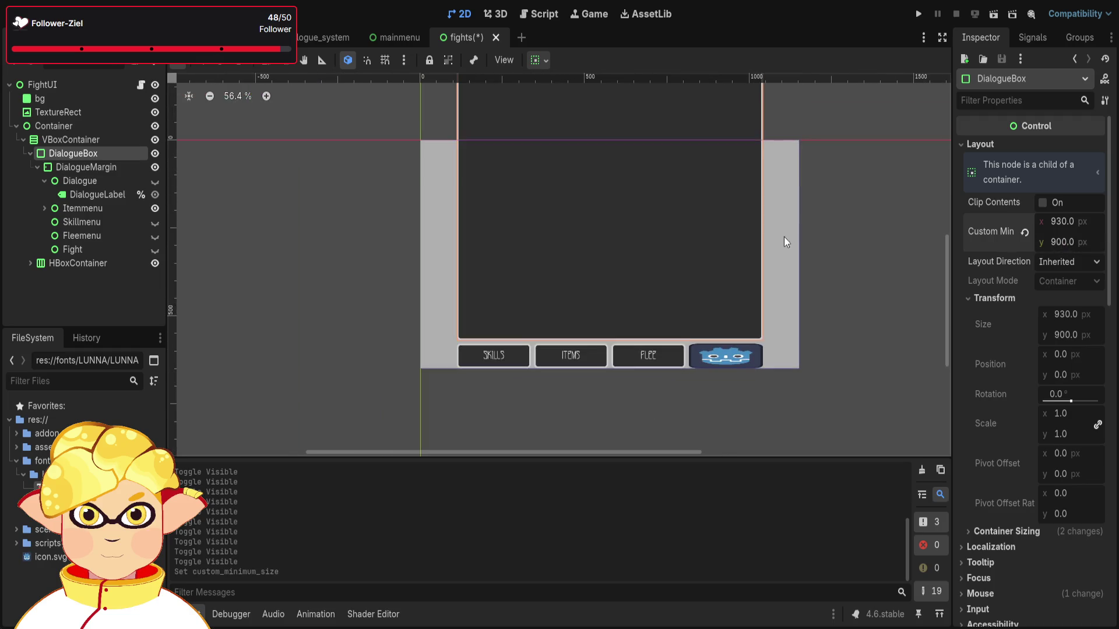
{"action": "mouse_move", "coordinate": [835, 307]}
{"action": "left_mouse_down"}
{"action": "mouse_move", "coordinate": [816, 347]}
{"action": "mouse_move", "coordinate": [794, 262]}
{"action": "left_mouse_up"}
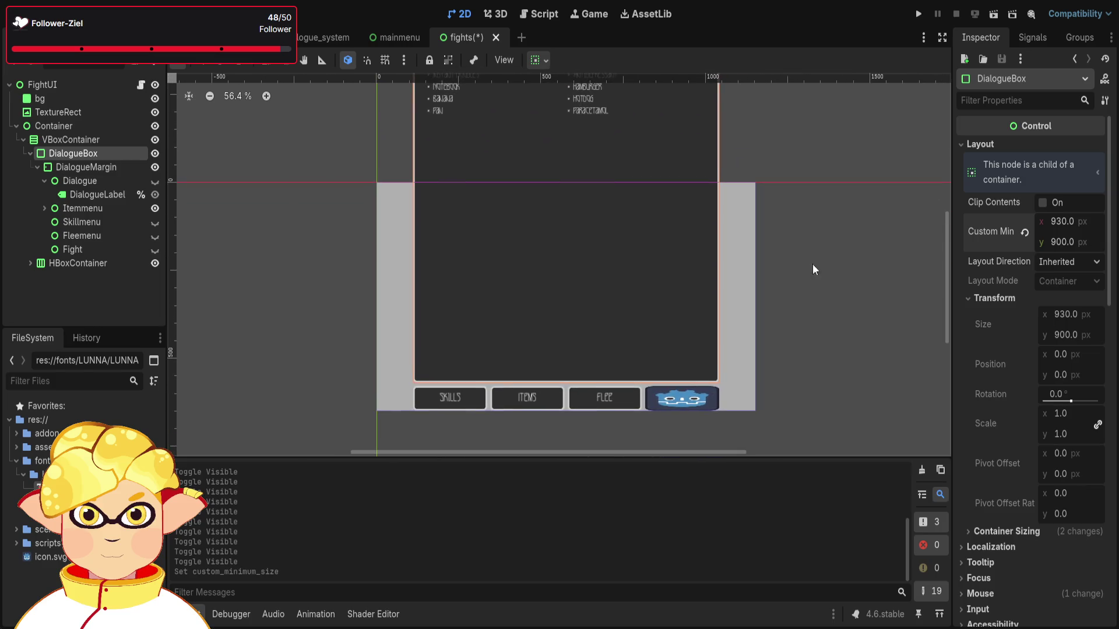
{"action": "left_click", "coordinate": [1067, 242]}
{"action": "type", "text": "0"}
{"action": "key", "text": "Return"}
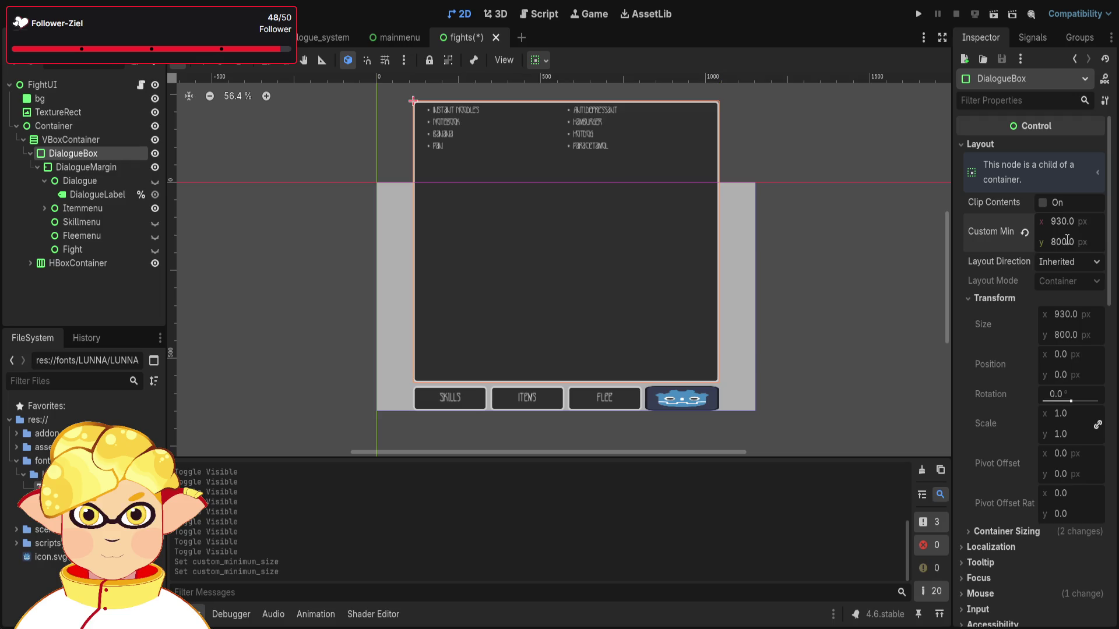
{"action": "left_click", "coordinate": [1081, 240]}
{"action": "type", "text": "0"}
{"action": "key", "text": "Return"}
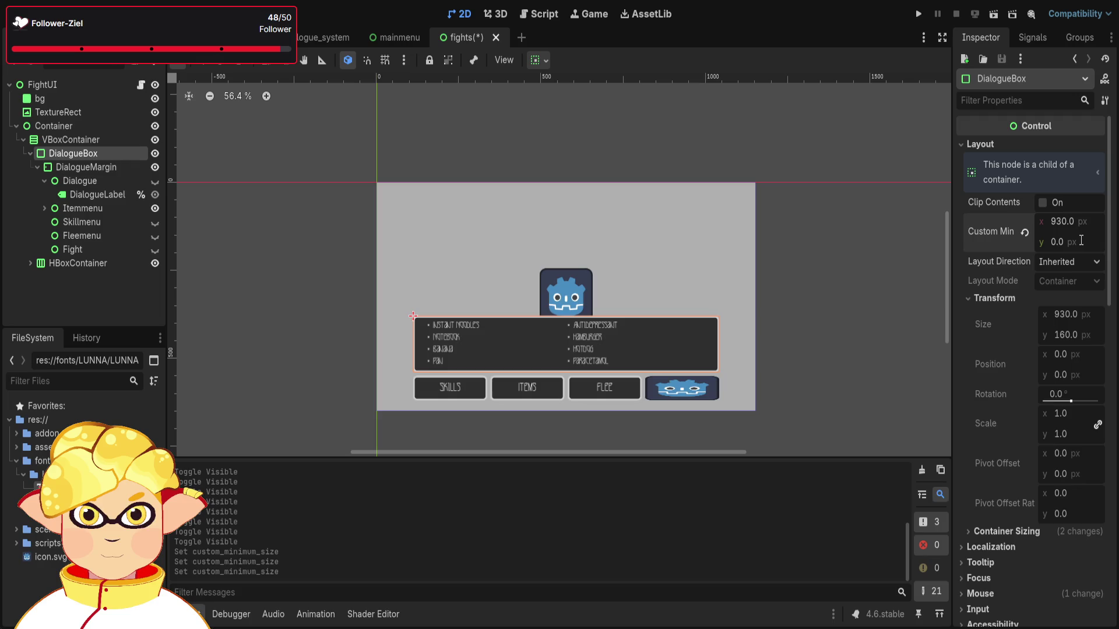
{"action": "left_click", "coordinate": [1081, 240]}
{"action": "type", "text": "200"}
{"action": "key", "text": "Return"}
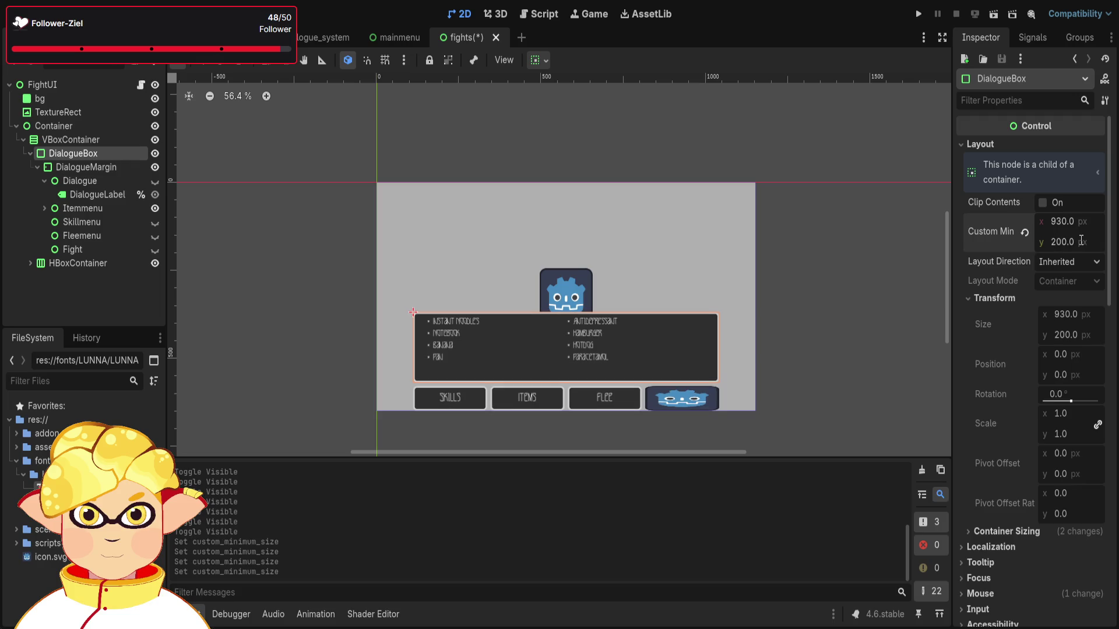
{"action": "left_click", "coordinate": [1081, 241]}
{"action": "type", "text": "0"}
{"action": "key", "text": "Return"}
{"action": "scroll", "coordinate": [526, 375], "scroll_direction": "up", "scroll_amount": 4}
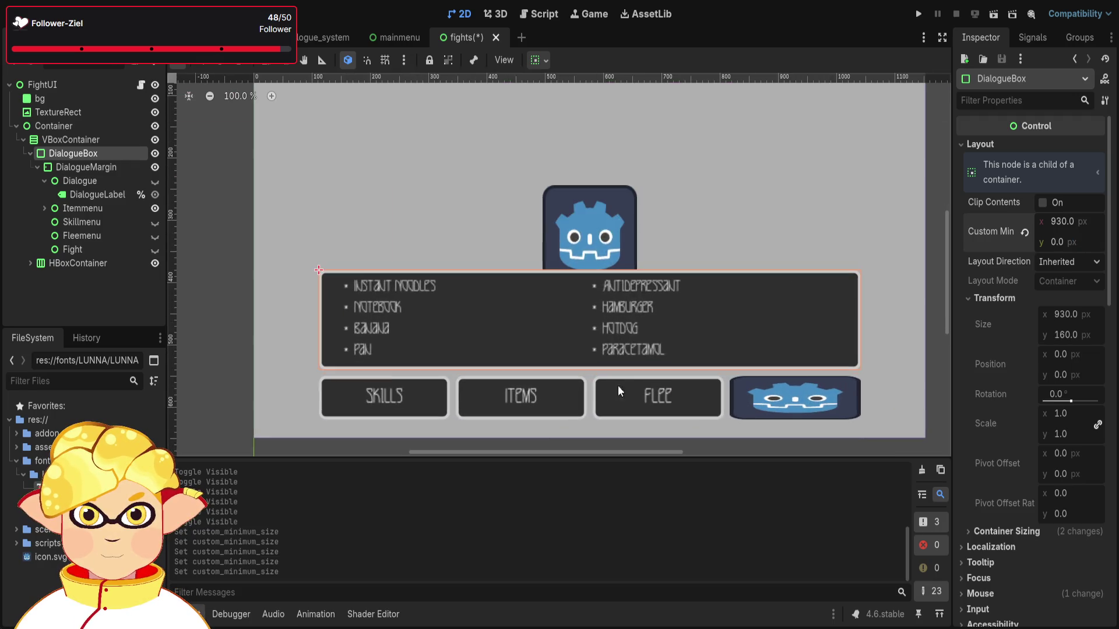
{"action": "left_click_drag", "start_coordinate": [232, 292], "coordinate": [218, 297]}
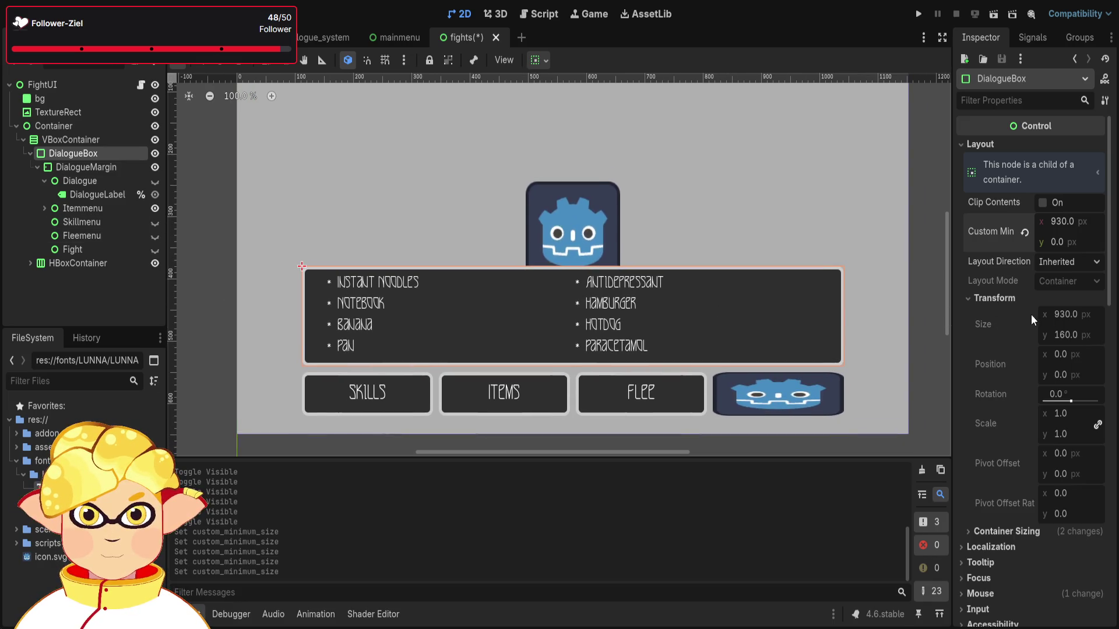
{"action": "scroll", "coordinate": [891, 266], "scroll_direction": "up", "scroll_amount": 1}
{"action": "left_click", "coordinate": [72, 139]}
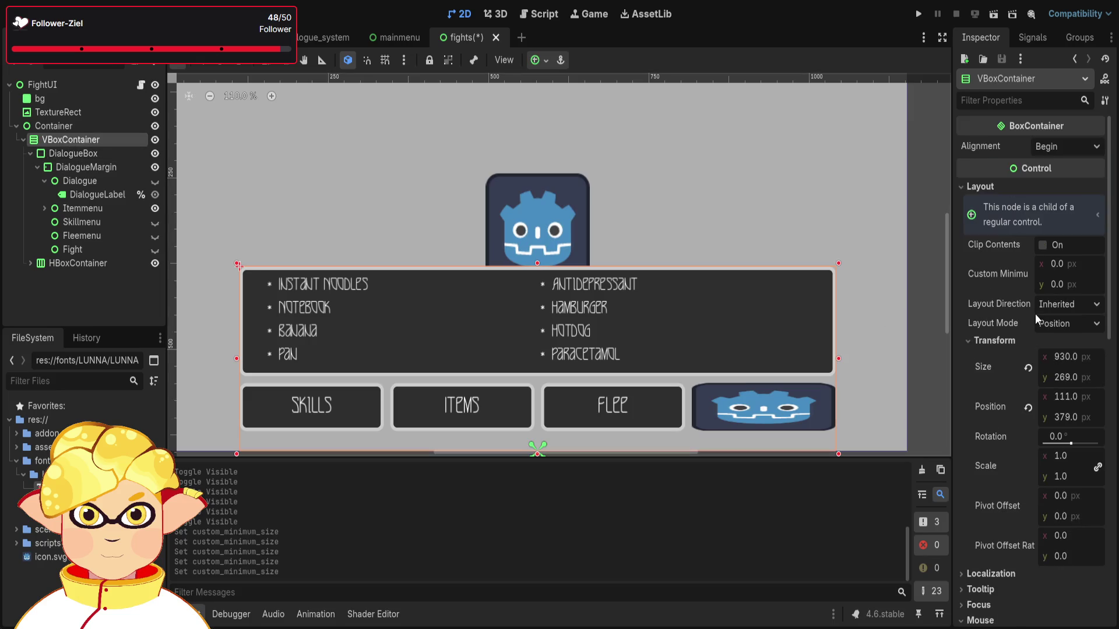
Set the VBoxContainer's alignment to Center.
{"action": "left_click", "coordinate": [1065, 146]}
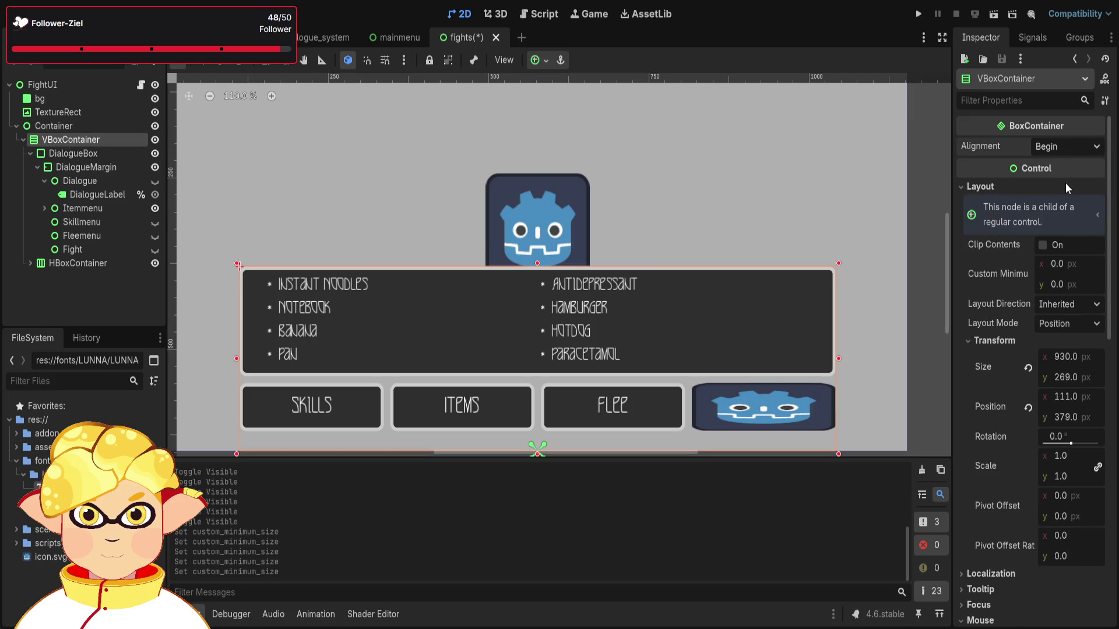
{"action": "left_click", "coordinate": [1065, 183]}
{"action": "scroll", "coordinate": [869, 317], "scroll_direction": "down", "scroll_amount": 1}
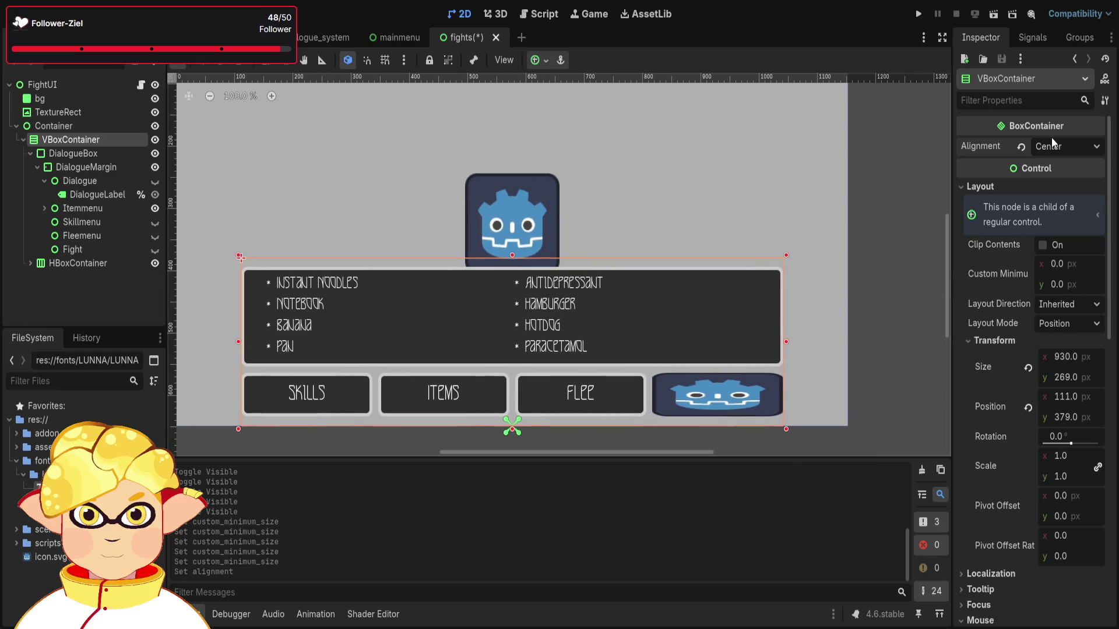
Try a 200 px minimum height on DialogueBox, then set it back to 0.
{"action": "left_click", "coordinate": [73, 153]}
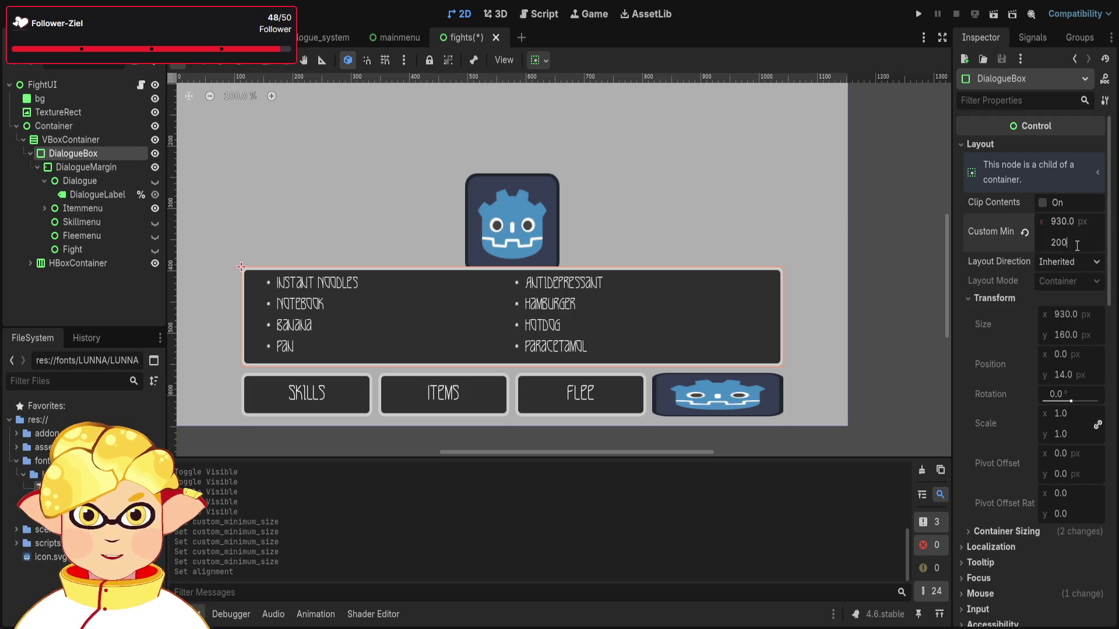
{"action": "type", "text": "200"}
{"action": "key", "text": "Return"}
{"action": "left_click", "coordinate": [1072, 241]}
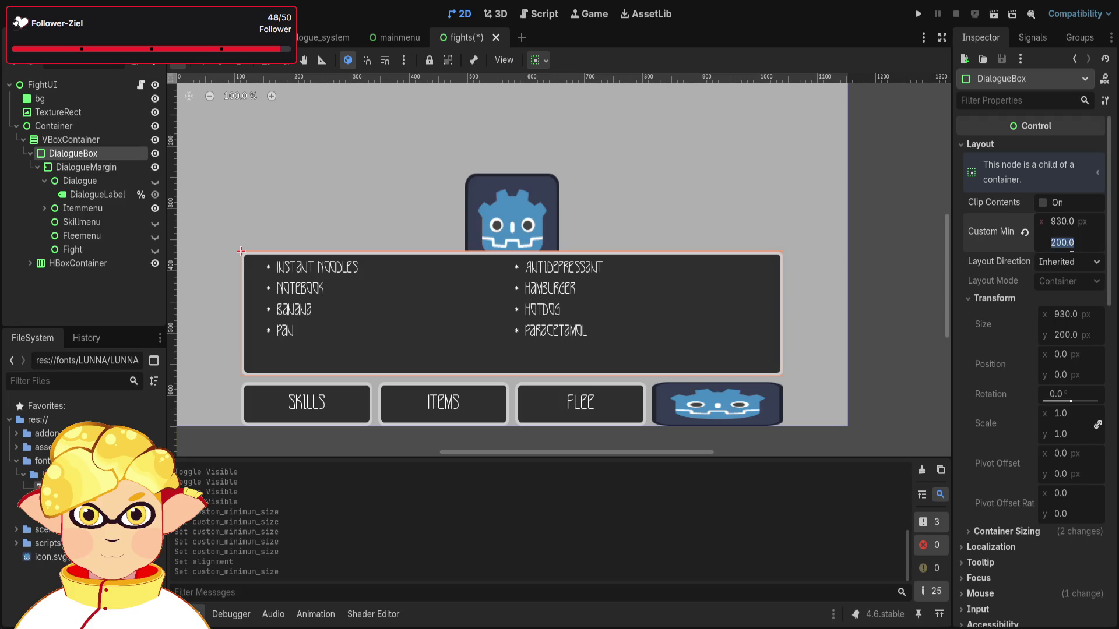
{"action": "type", "text": "0"}
{"action": "key", "text": "Return"}
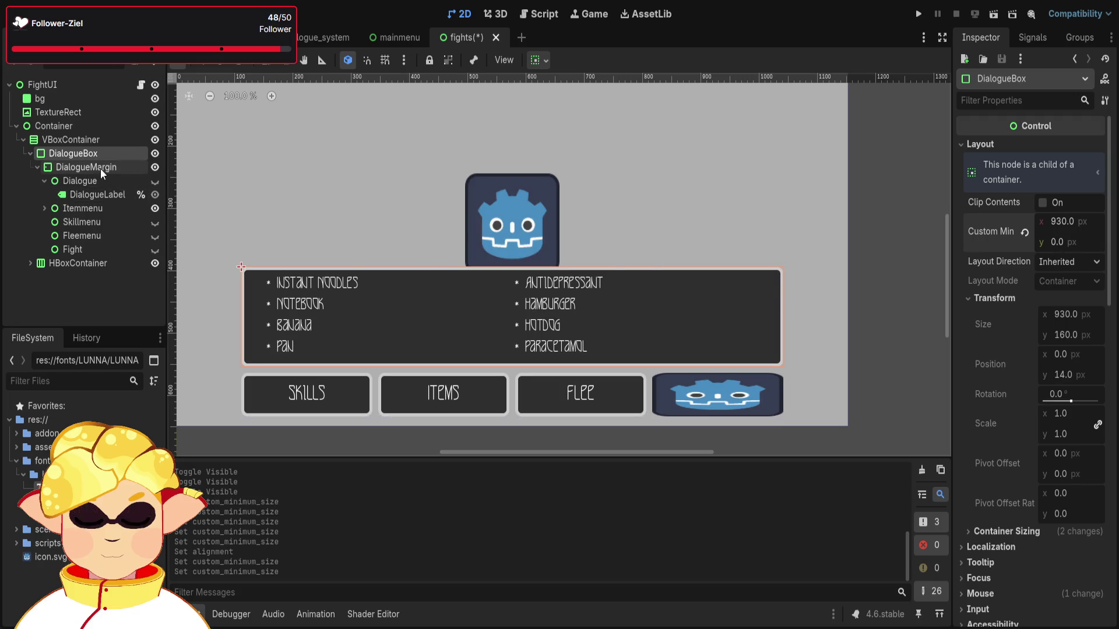
Switch the VBoxContainer's mouse filter to Ignore, then revert it to Pass (Propagate).
{"action": "left_click", "coordinate": [93, 140]}
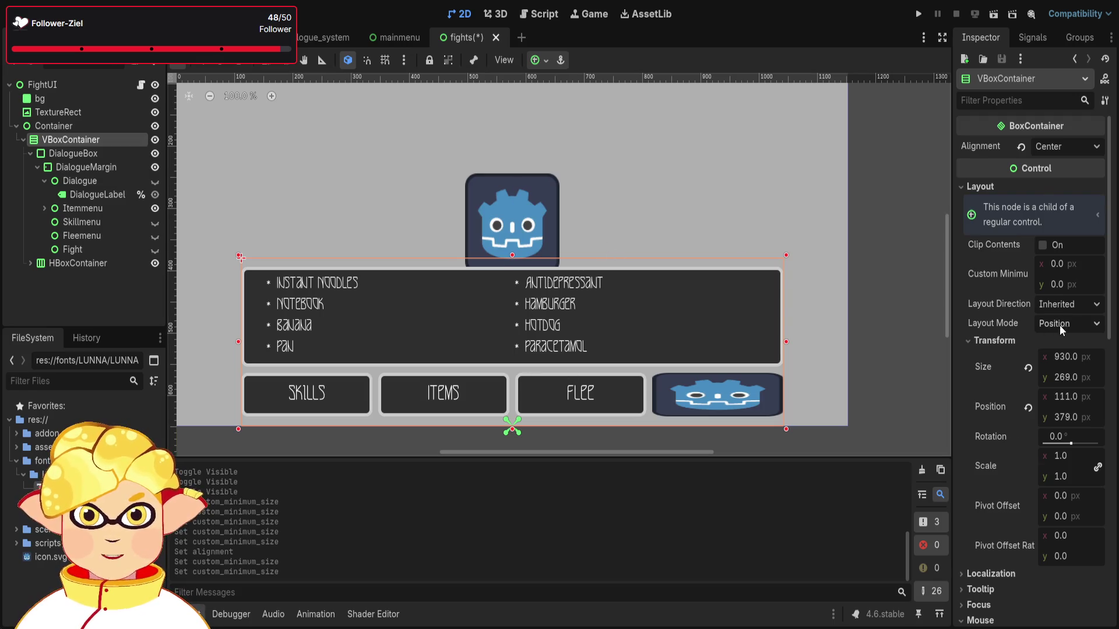
{"action": "scroll", "coordinate": [1064, 326], "scroll_direction": "down", "scroll_amount": 3}
{"action": "scroll", "coordinate": [1053, 455], "scroll_direction": "down", "scroll_amount": 3}
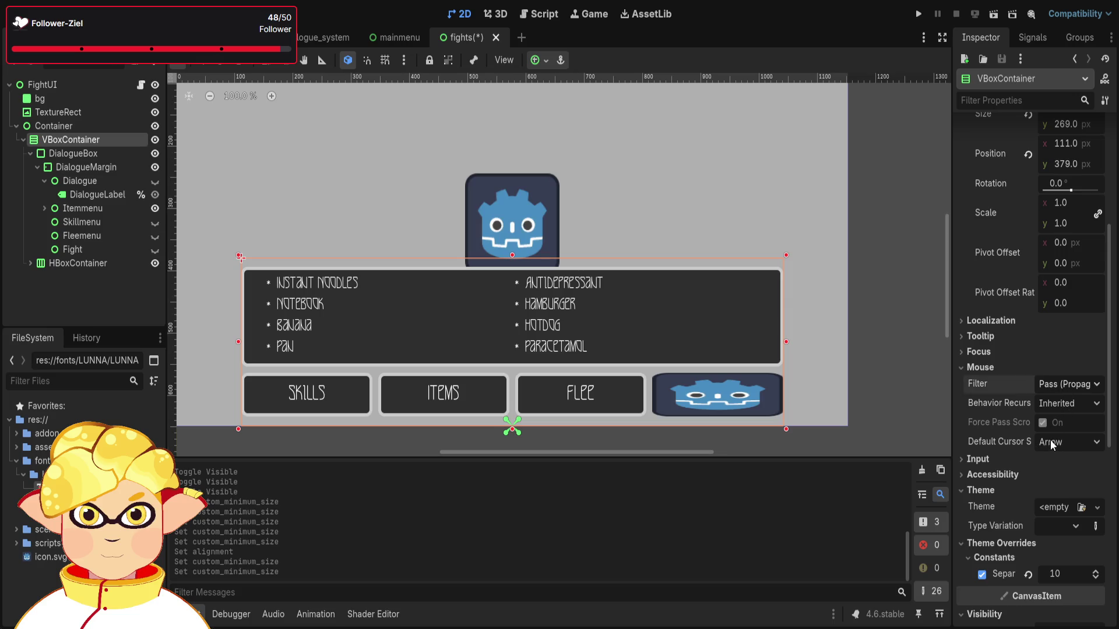
{"action": "left_click", "coordinate": [1064, 384]}
{"action": "left_click", "coordinate": [1053, 435]}
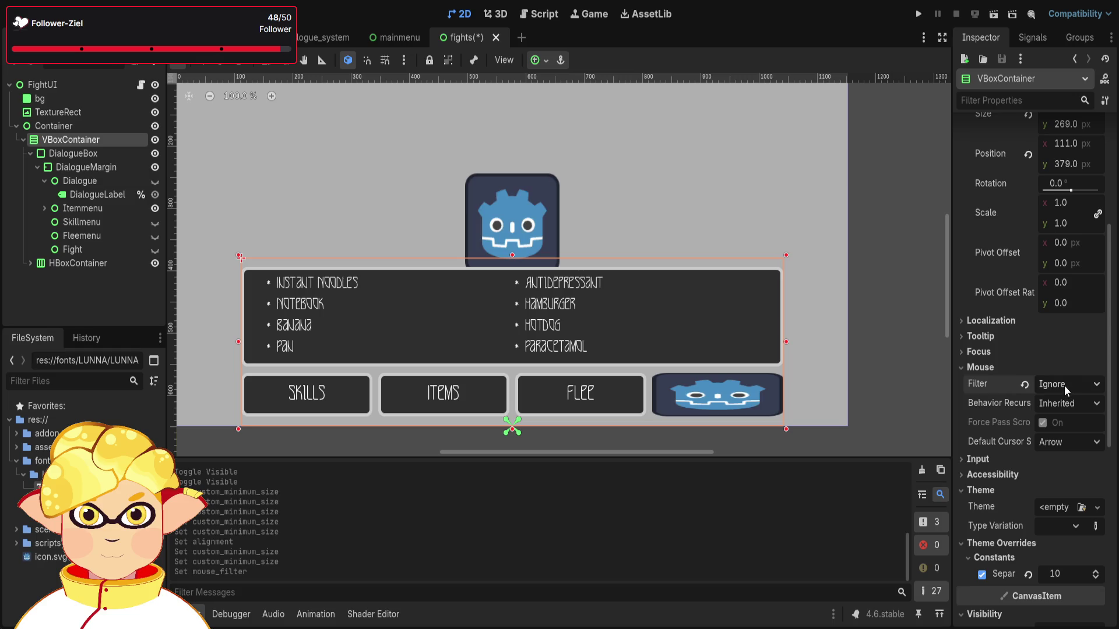
{"action": "scroll", "coordinate": [1061, 389], "scroll_direction": "down", "scroll_amount": 2}
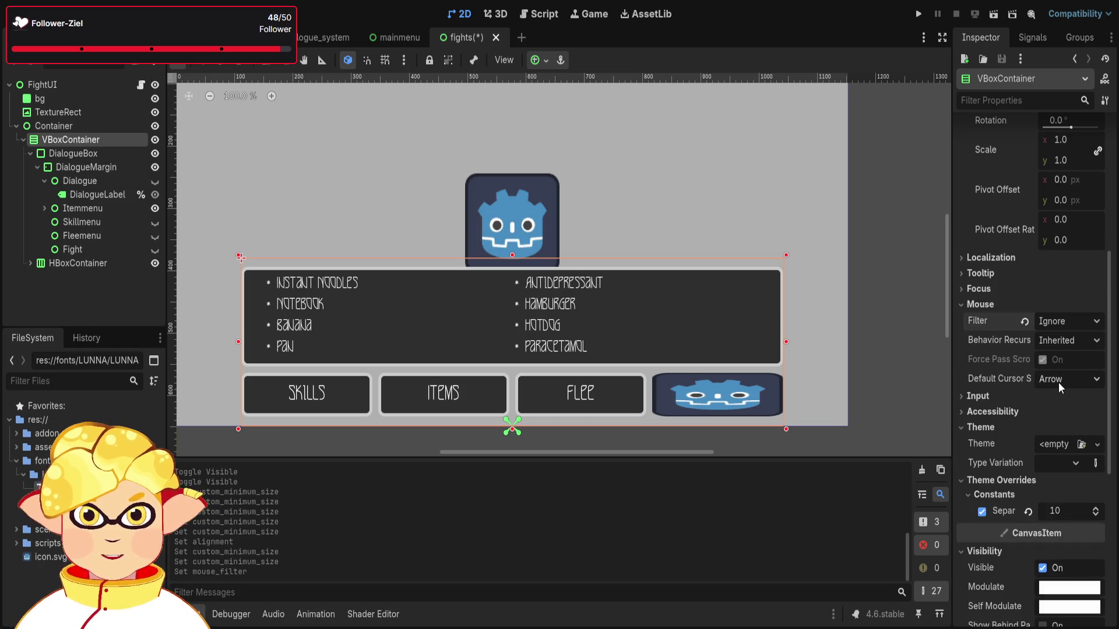
{"action": "left_click", "coordinate": [1024, 321]}
{"action": "scroll", "coordinate": [1031, 370], "scroll_direction": "down", "scroll_amount": 4}
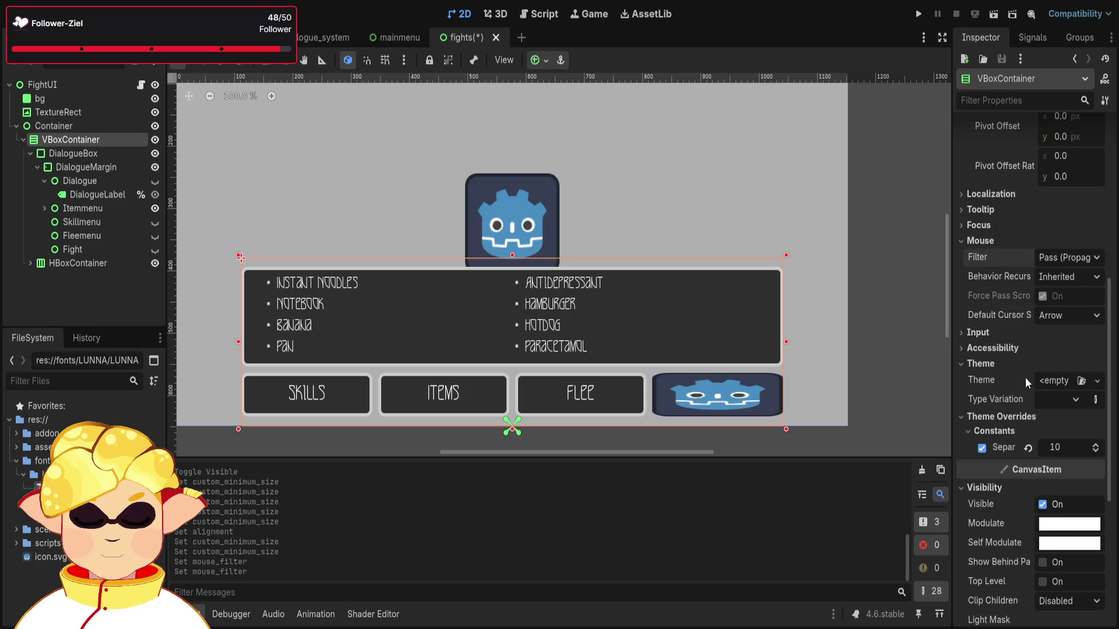
{"action": "scroll", "coordinate": [1016, 372], "scroll_direction": "down", "scroll_amount": 2}
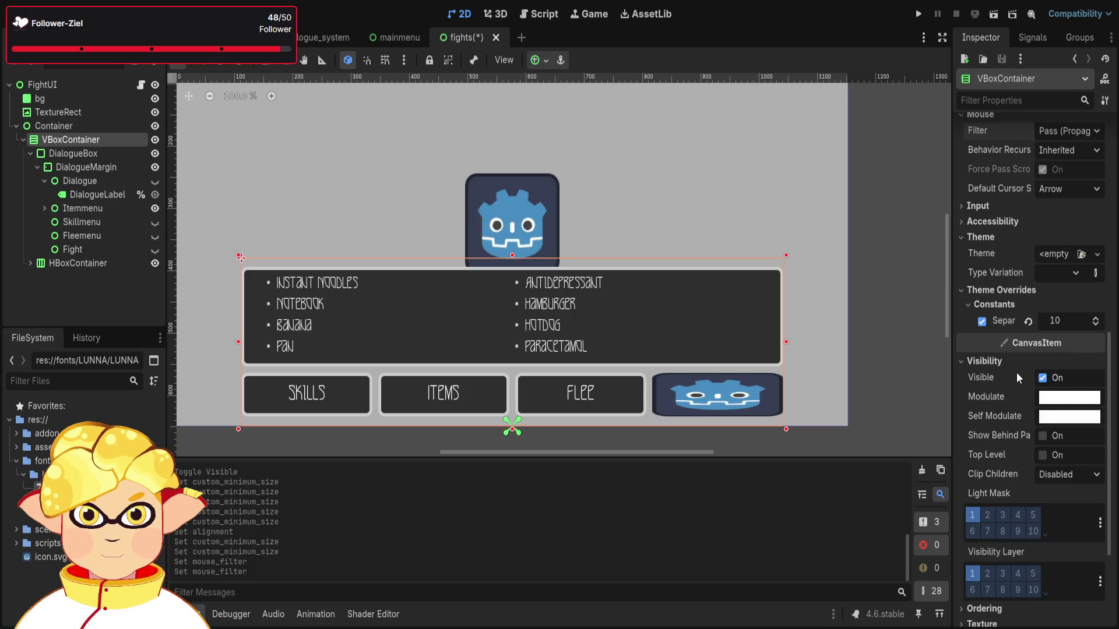
{"action": "scroll", "coordinate": [1016, 373], "scroll_direction": "down", "scroll_amount": 2}
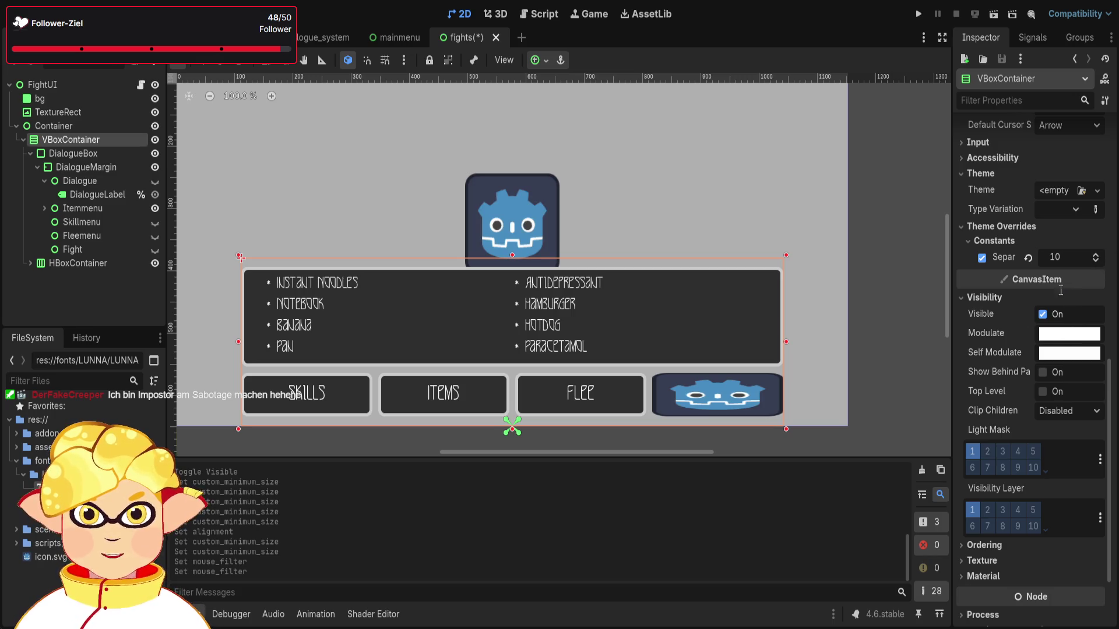
Reset the DialogueBox's parent container self modulate to white, then save and run the fights scene.
{"action": "left_click", "coordinate": [887, 358]}
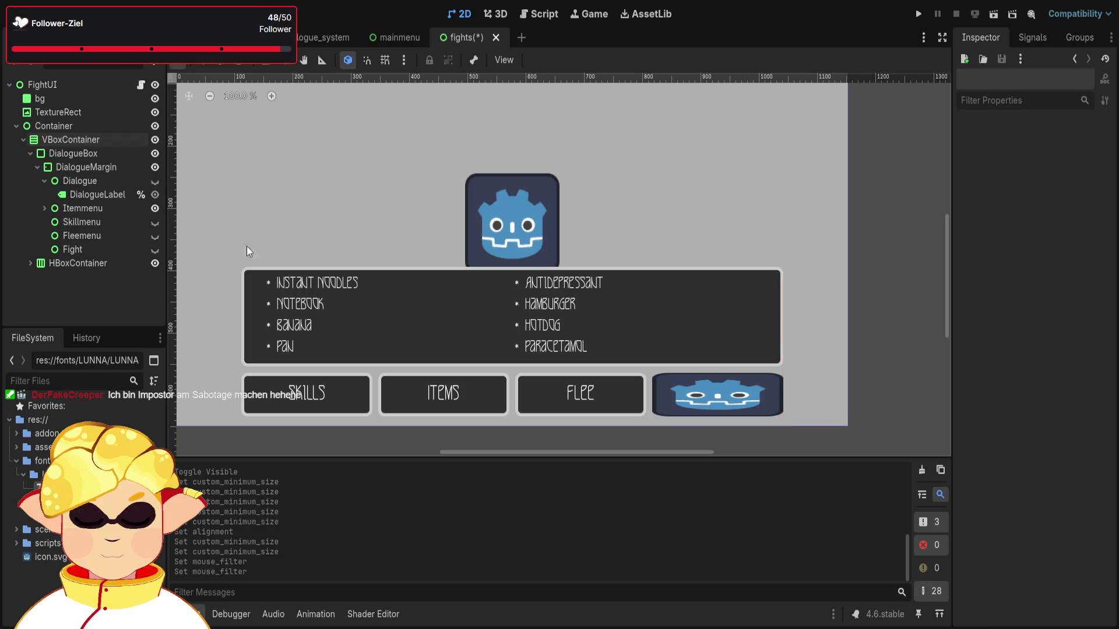
{"action": "left_click", "coordinate": [92, 155]}
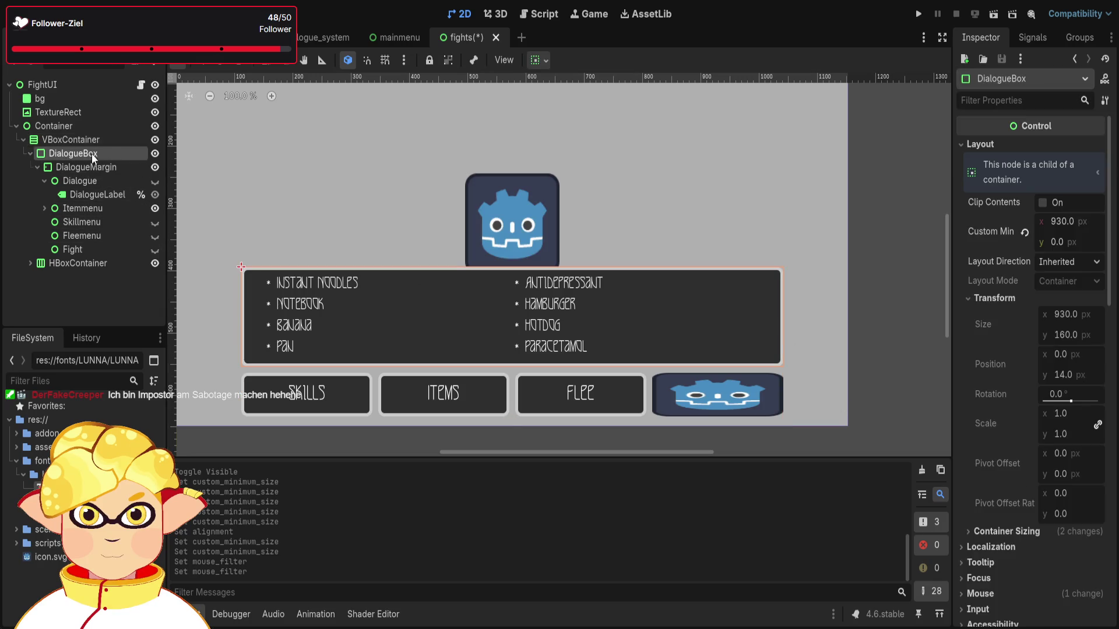
{"action": "key", "text": "Up"}
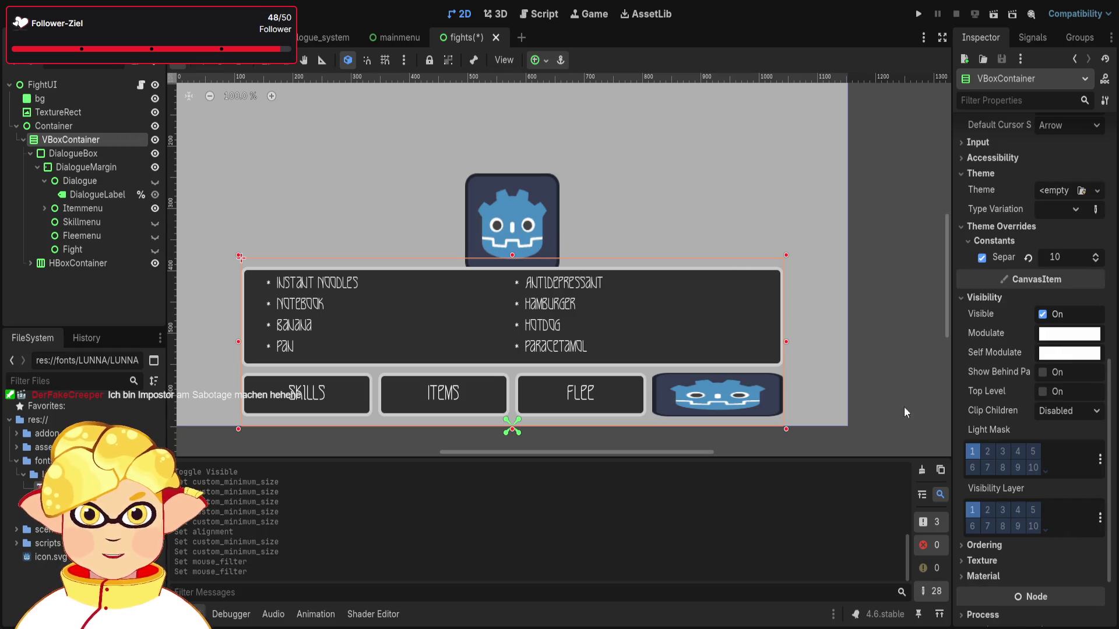
{"action": "left_click", "coordinate": [1025, 352]}
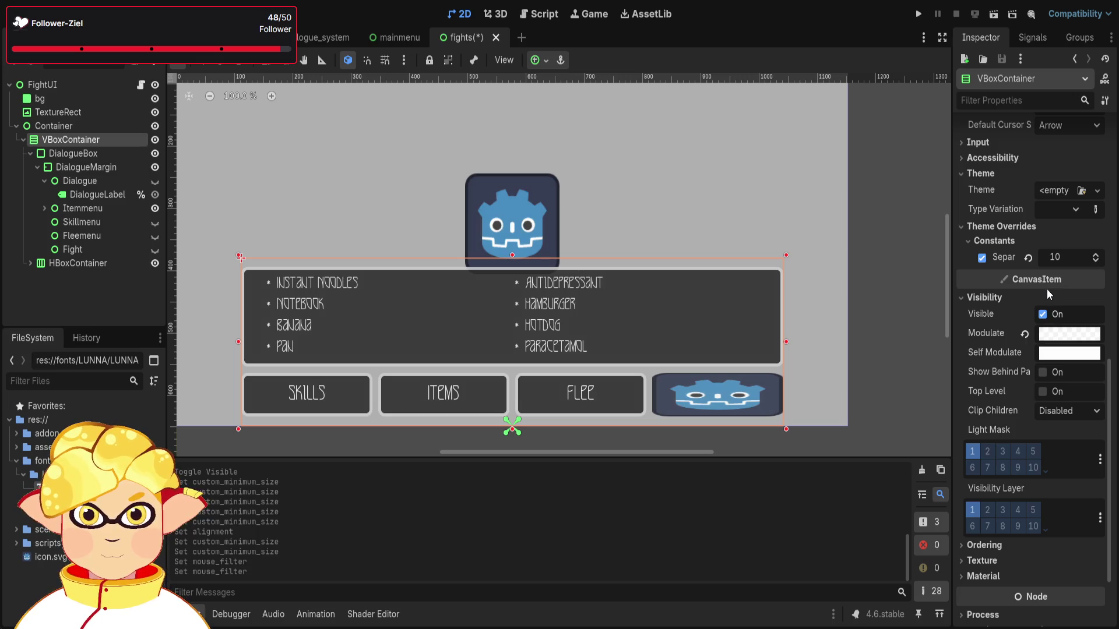
{"action": "left_click", "coordinate": [993, 13]}
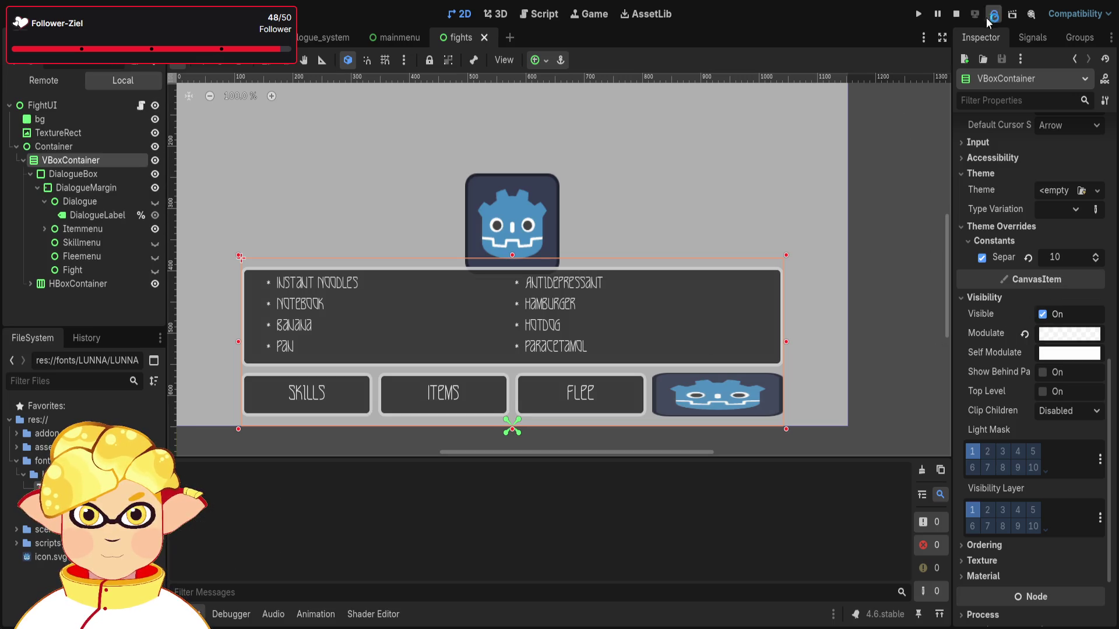
Cycle focus across SKILLS, ITEMS and FLEE with the arrow keys, then close the game with Alt+F4.
{"action": "key", "text": "Right"}
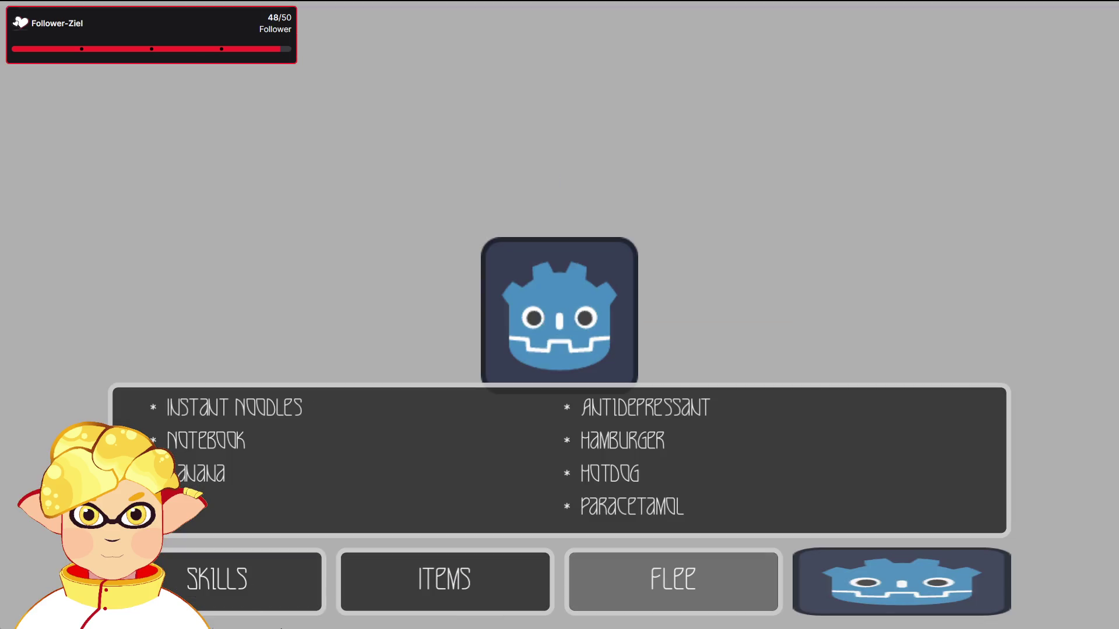
{"action": "key", "text": "Left"}
{"action": "key", "text": "Left"}
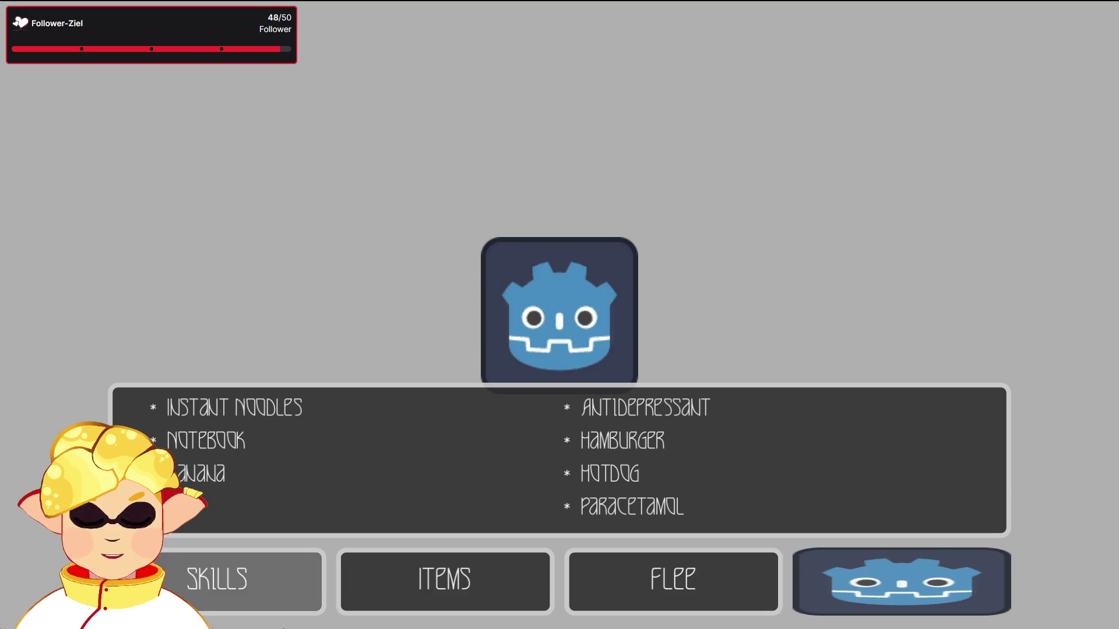
{"action": "key", "text": "Right"}
{"action": "key", "text": "Right"}
{"action": "key", "text": "Left"}
{"action": "key", "text": "Left"}
{"action": "key", "text": "Right"}
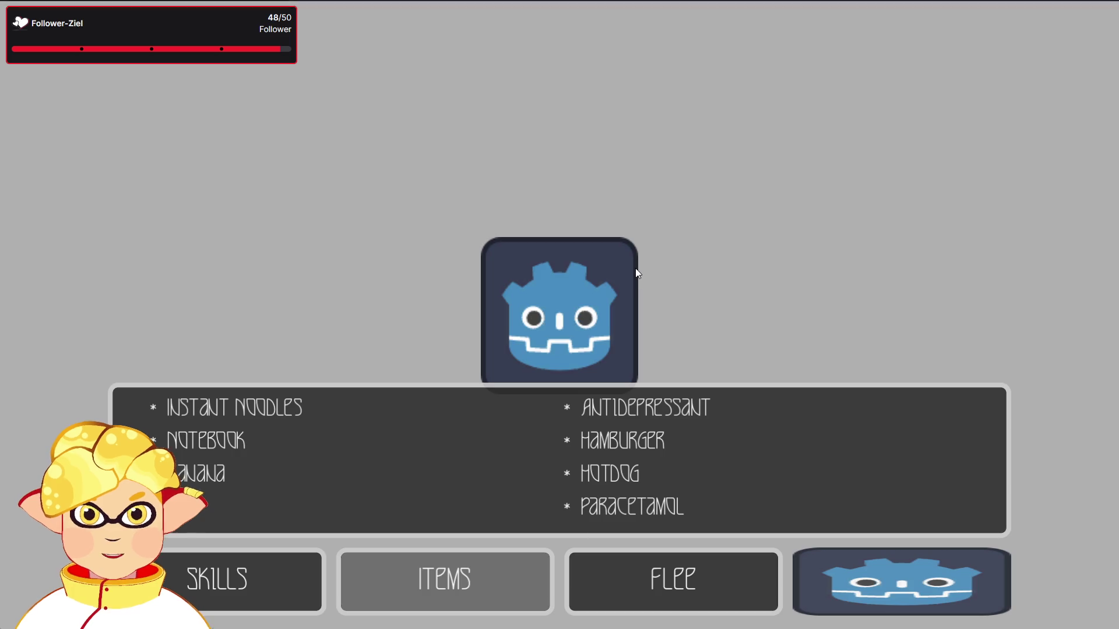
{"action": "key", "text": "alt+F4"}
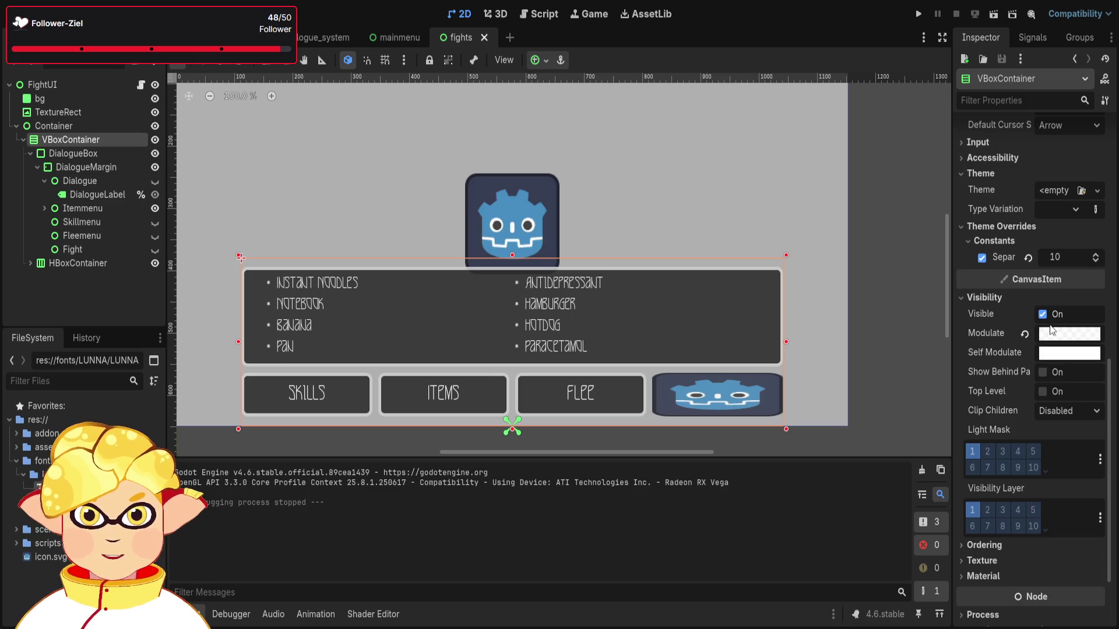
Undo the last change, recentre the fight UI, and collapse then select VBoxContainer in the Scene dock.
{"action": "key", "text": "ctrl+z"}
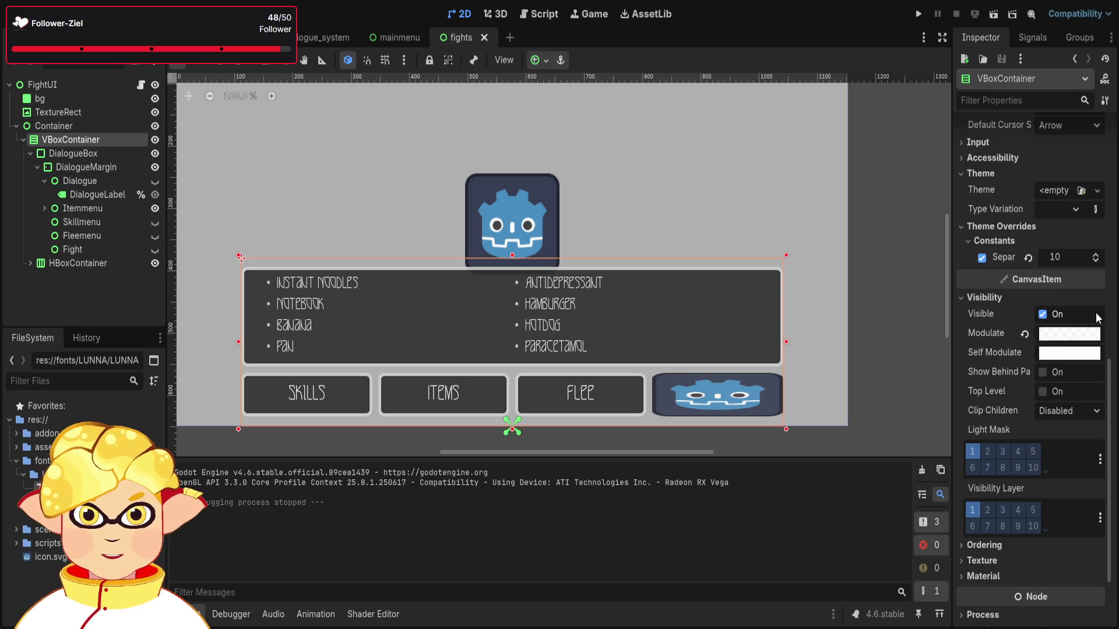
{"action": "left_click", "coordinate": [906, 293]}
{"action": "scroll", "coordinate": [433, 275], "scroll_direction": "up", "scroll_amount": 4}
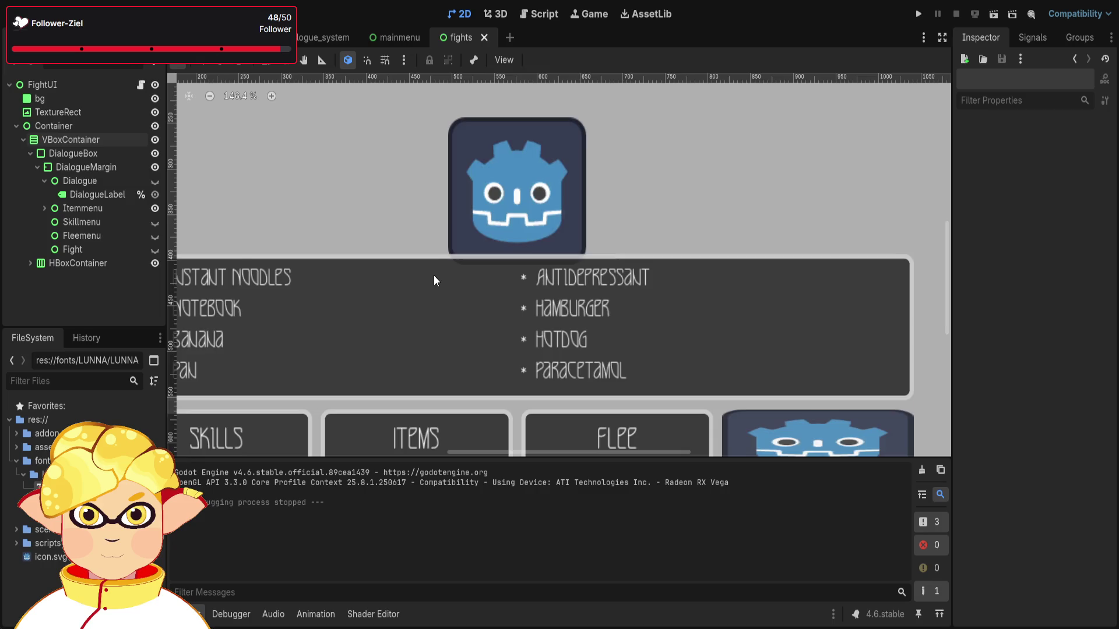
{"action": "scroll", "coordinate": [436, 276], "scroll_direction": "down", "scroll_amount": 5}
{"action": "mouse_move", "coordinate": [549, 342]}
{"action": "left_mouse_down"}
{"action": "mouse_move", "coordinate": [588, 342]}
{"action": "mouse_move", "coordinate": [594, 354]}
{"action": "left_mouse_up"}
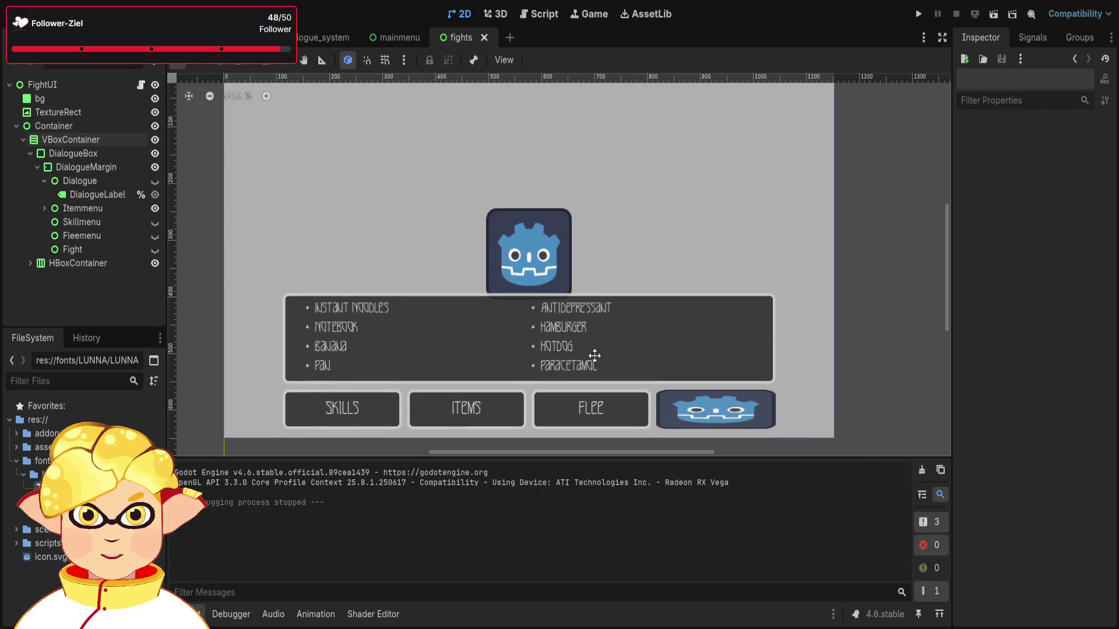
{"action": "left_click", "coordinate": [23, 140]}
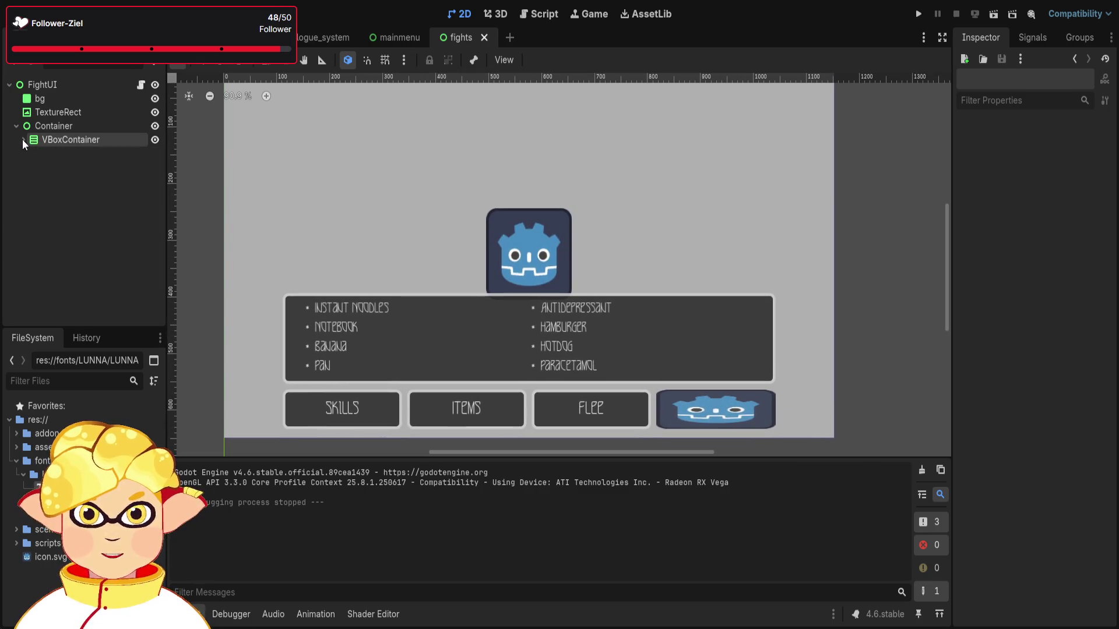
{"action": "left_click", "coordinate": [57, 140]}
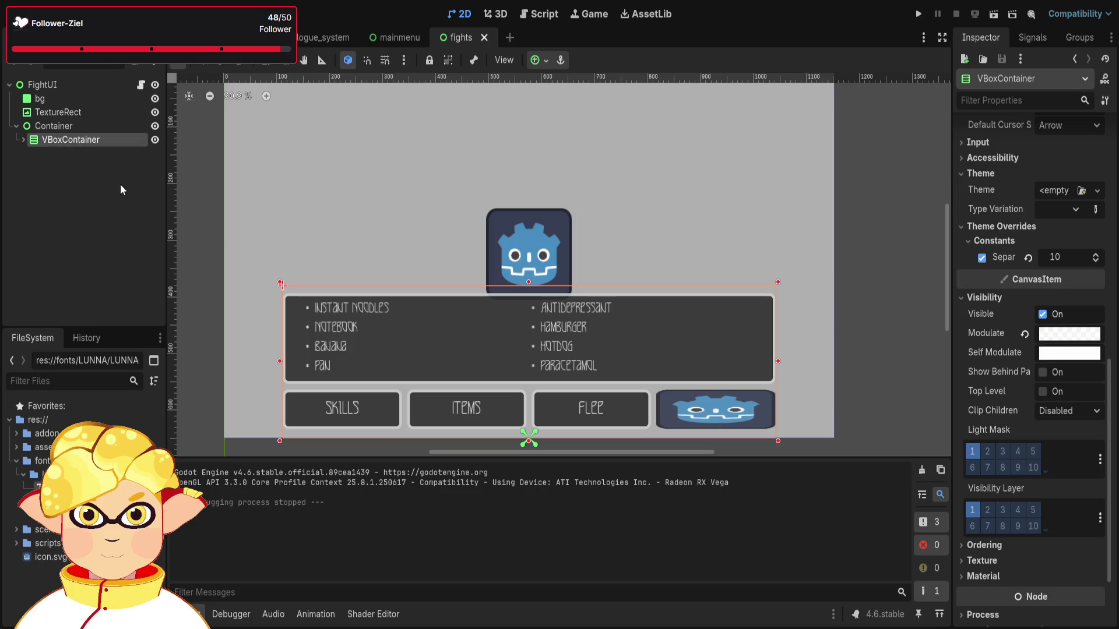
Rename the VBoxContainer to FightUIBox and the Godot-icon TextureRect to Enemy.
{"action": "type", "text": "FightUIBox"}
{"action": "key", "text": "Return"}
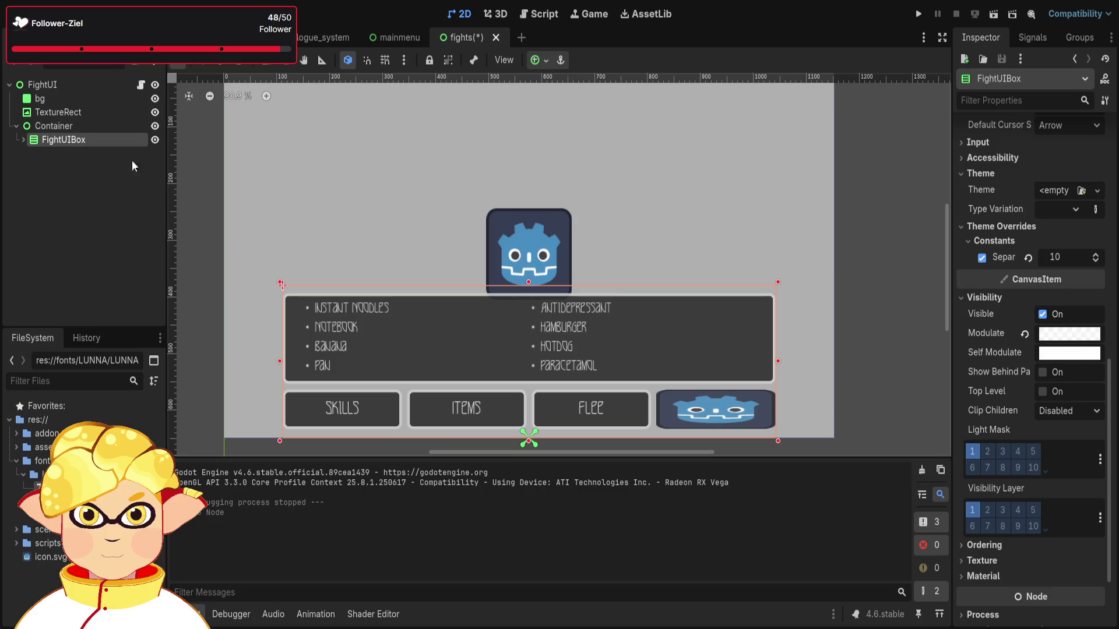
{"action": "left_click", "coordinate": [85, 113]}
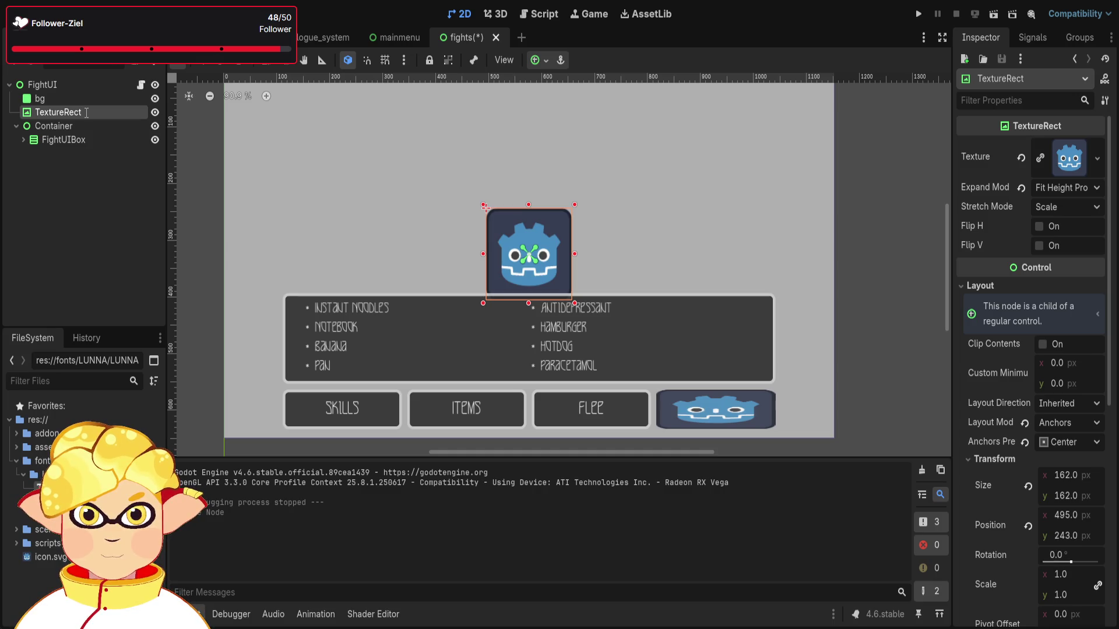
{"action": "type", "text": "Enemy"}
{"action": "key", "text": "Return"}
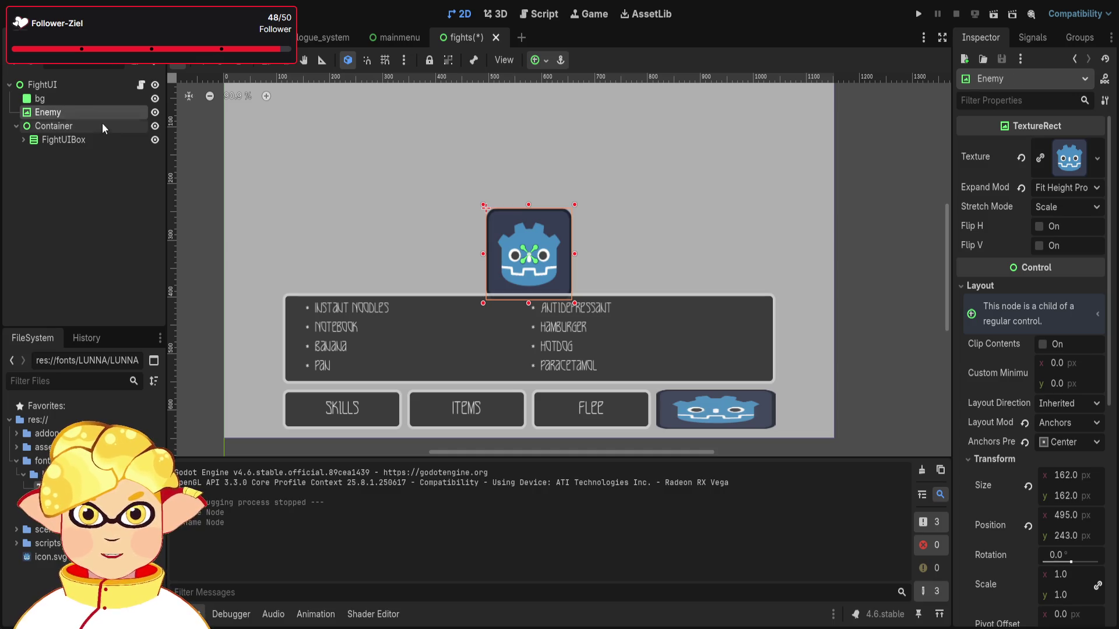
Briefly select the bg node, then select the asterisk bullet beside NOTEBOOK.
{"action": "left_click", "coordinate": [57, 188]}
{"action": "left_click", "coordinate": [51, 97]}
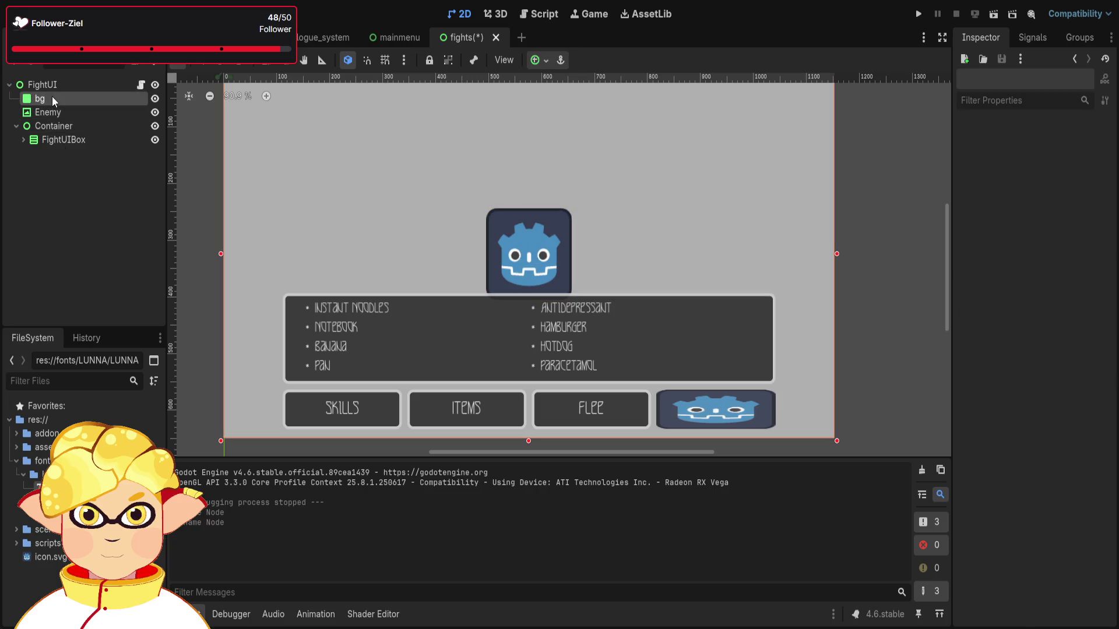
{"action": "left_click", "coordinate": [52, 187]}
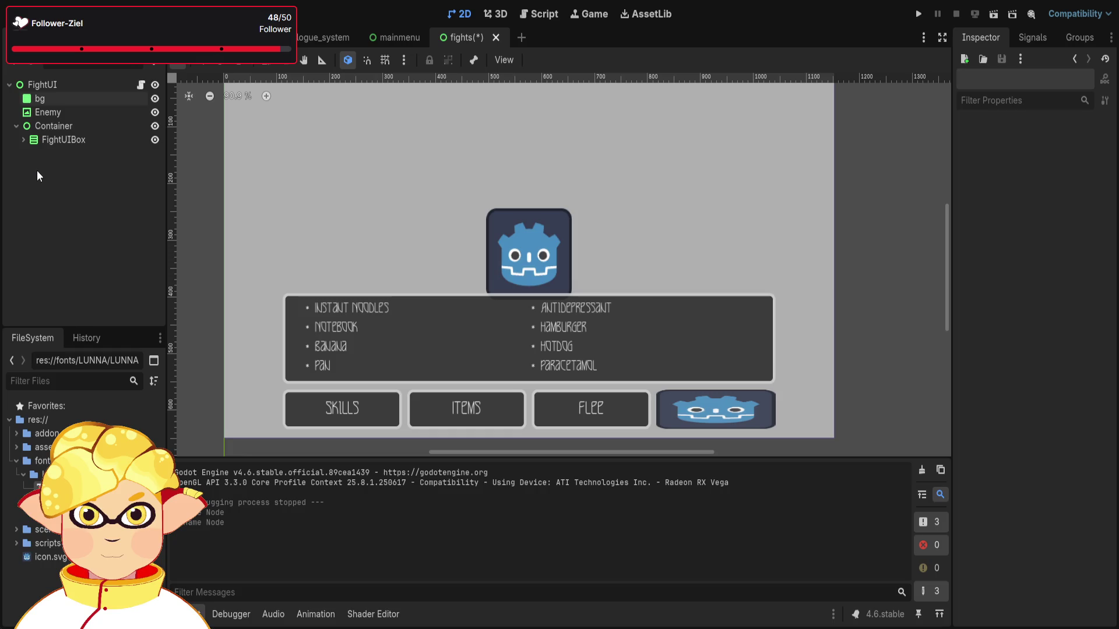
{"action": "scroll", "coordinate": [361, 187], "scroll_direction": "down", "scroll_amount": 1}
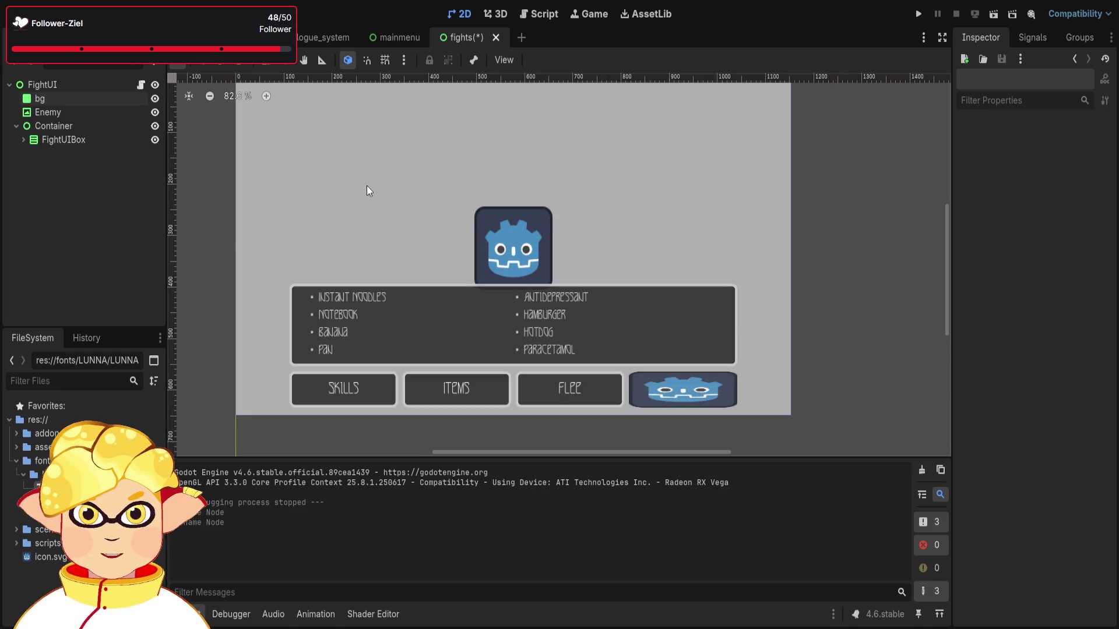
{"action": "scroll", "coordinate": [652, 204], "scroll_direction": "down", "scroll_amount": 2}
{"action": "scroll", "coordinate": [624, 247], "scroll_direction": "up", "scroll_amount": 2}
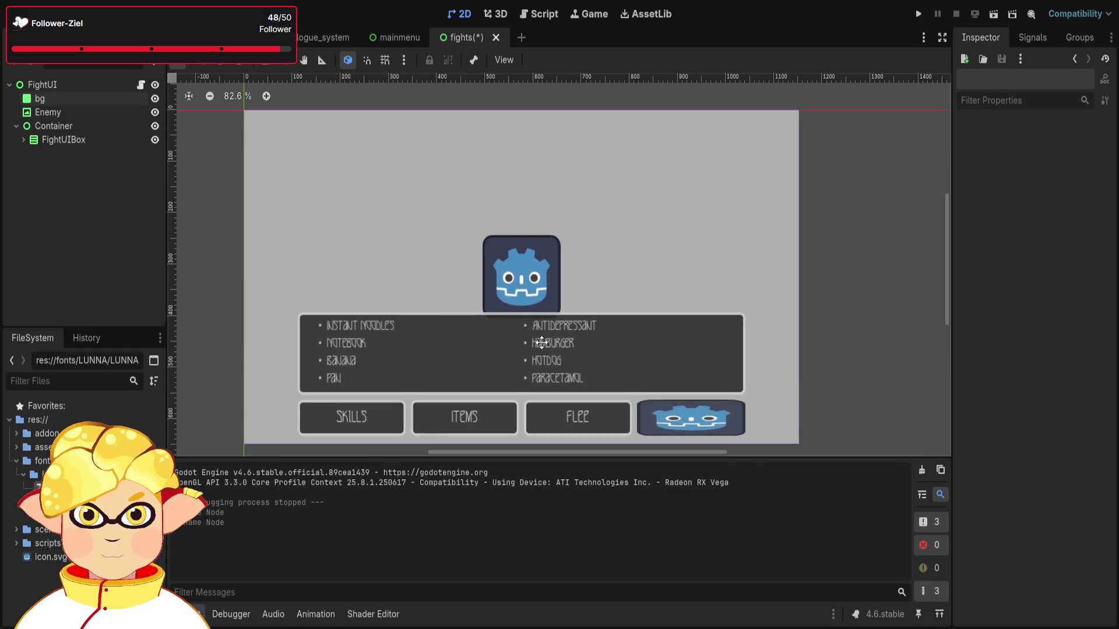
{"action": "scroll", "coordinate": [488, 334], "scroll_direction": "up", "scroll_amount": 1}
{"action": "scroll", "coordinate": [305, 361], "scroll_direction": "up", "scroll_amount": 7}
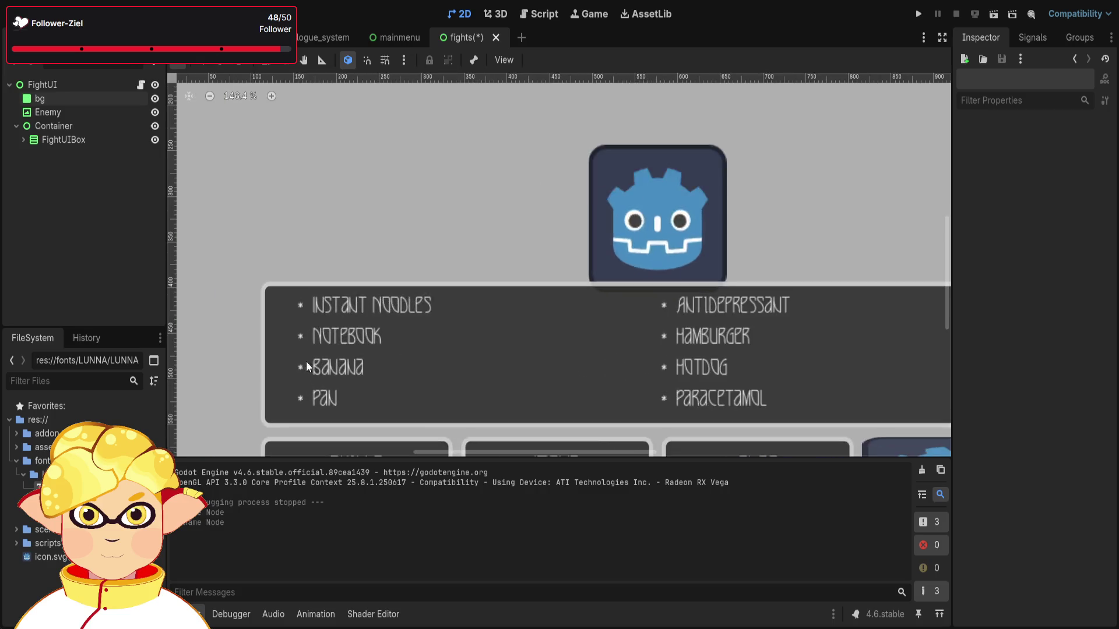
{"action": "left_click", "coordinate": [298, 322]}
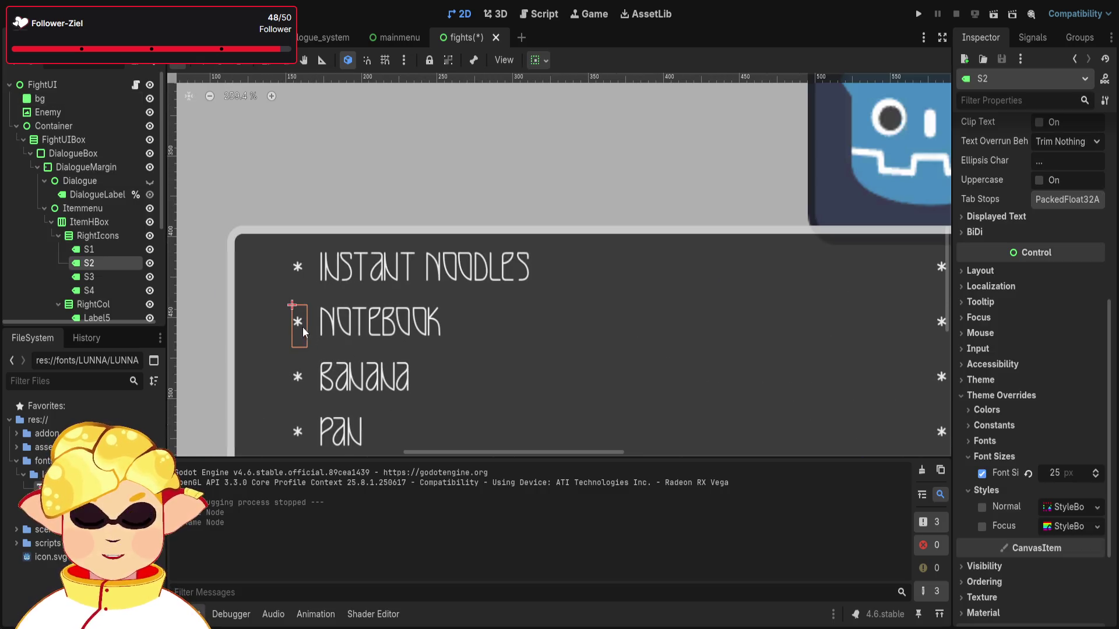
{"action": "scroll", "coordinate": [488, 368], "scroll_direction": "down", "scroll_amount": 3}
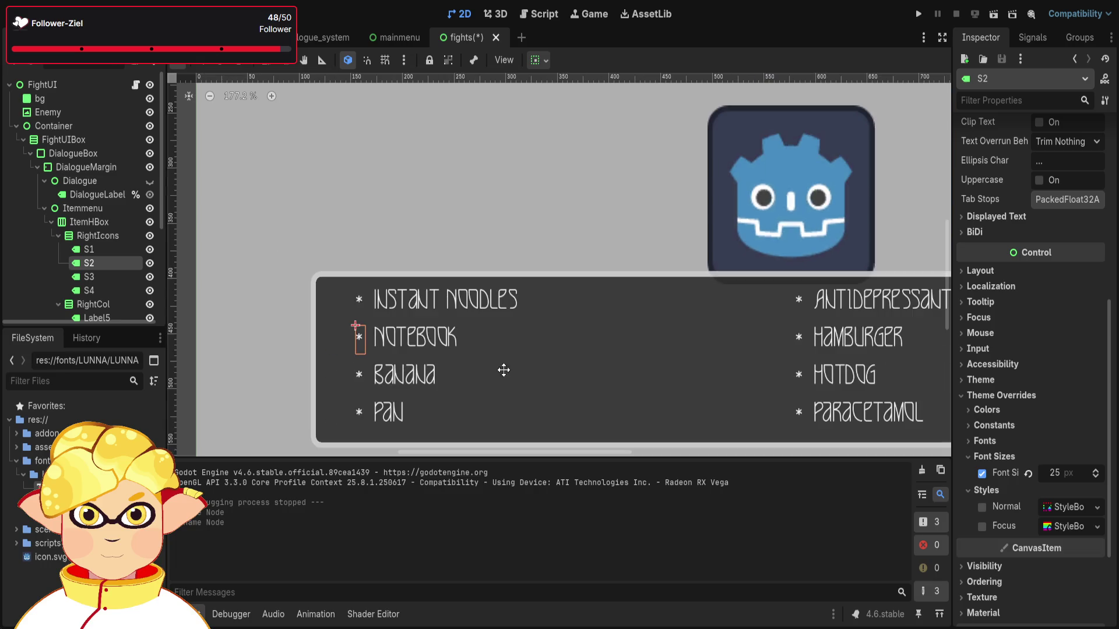
{"action": "scroll", "coordinate": [581, 393], "scroll_direction": "down", "scroll_amount": 2}
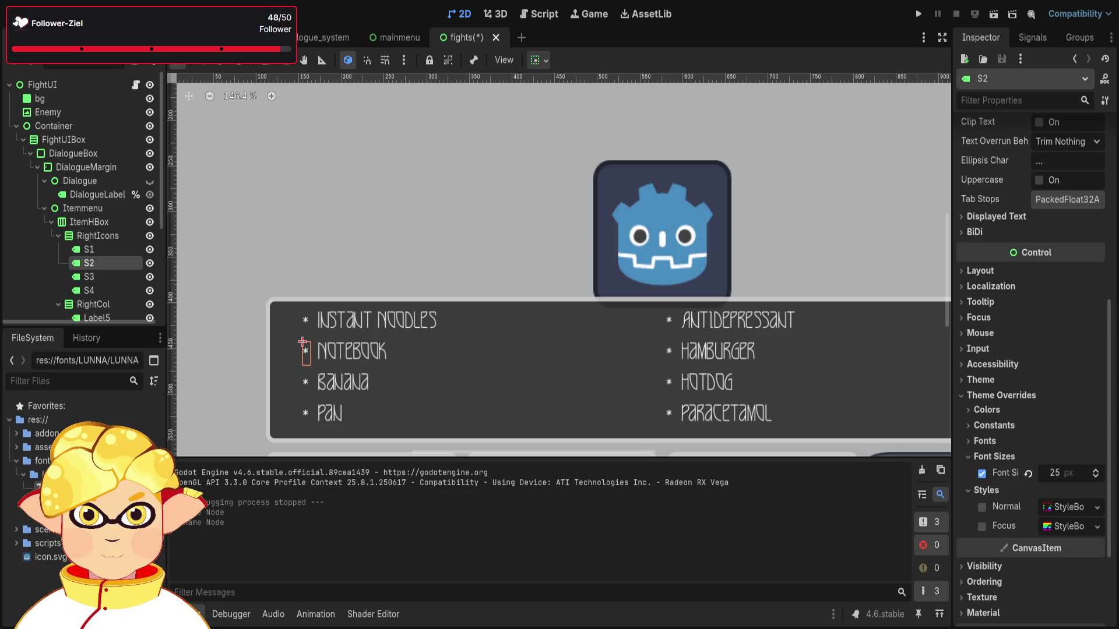
Collapse the Container branch in the Scene tree, then add a new Panel node under FightUI.
{"action": "scroll", "coordinate": [754, 330], "scroll_direction": "down", "scroll_amount": 2}
{"action": "left_click_drag", "start_coordinate": [823, 348], "coordinate": [722, 350]}
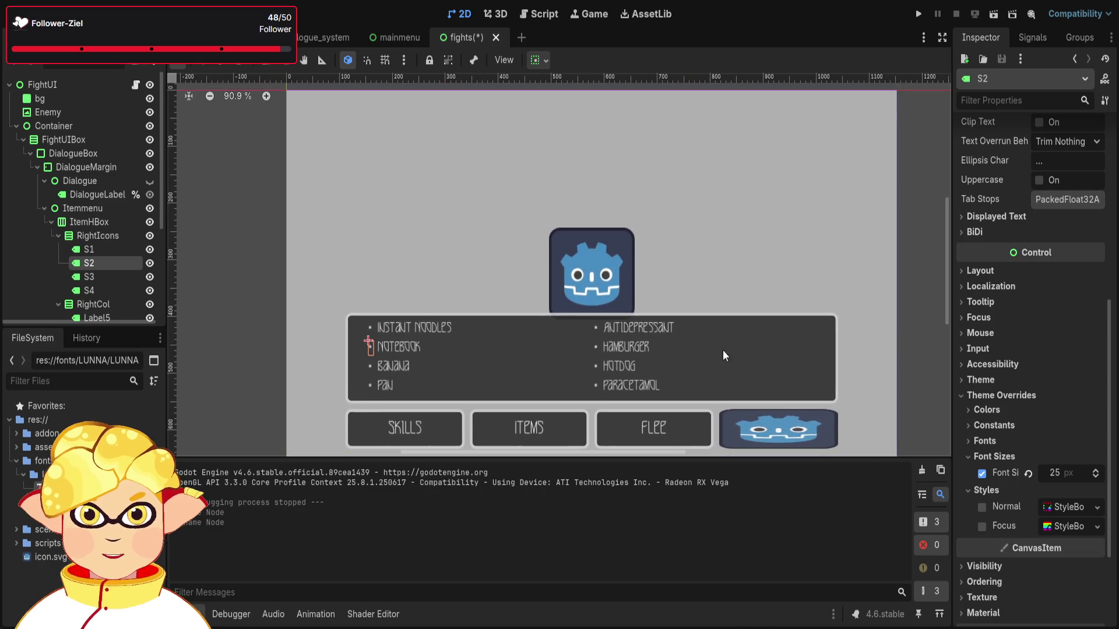
{"action": "scroll", "coordinate": [364, 250], "scroll_direction": "down", "scroll_amount": 1}
{"action": "left_click", "coordinate": [16, 125]}
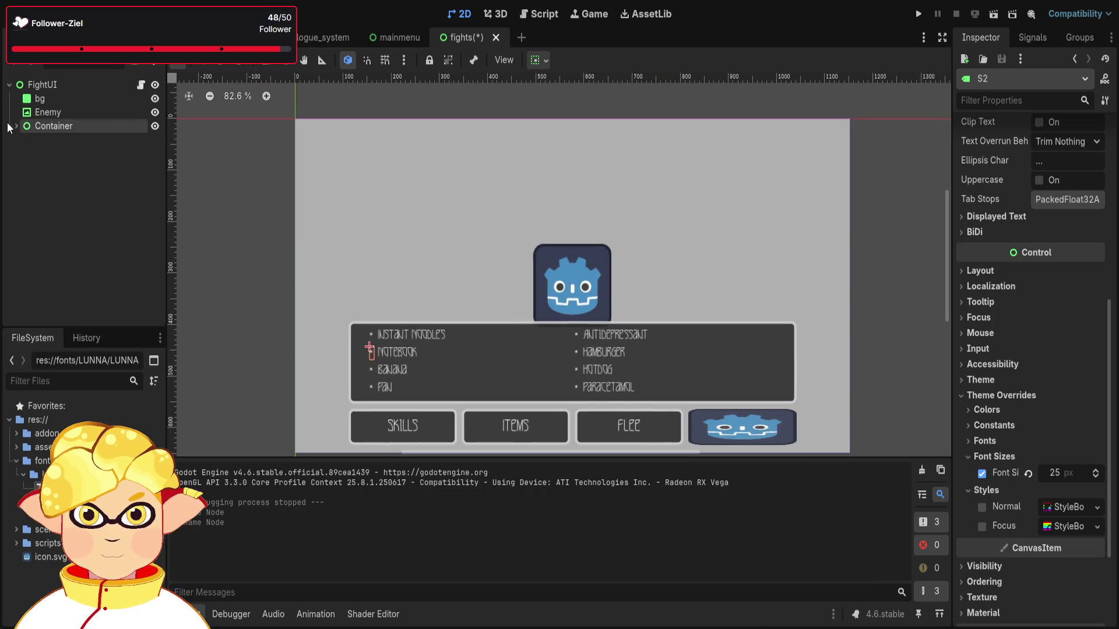
{"action": "left_click", "coordinate": [42, 164]}
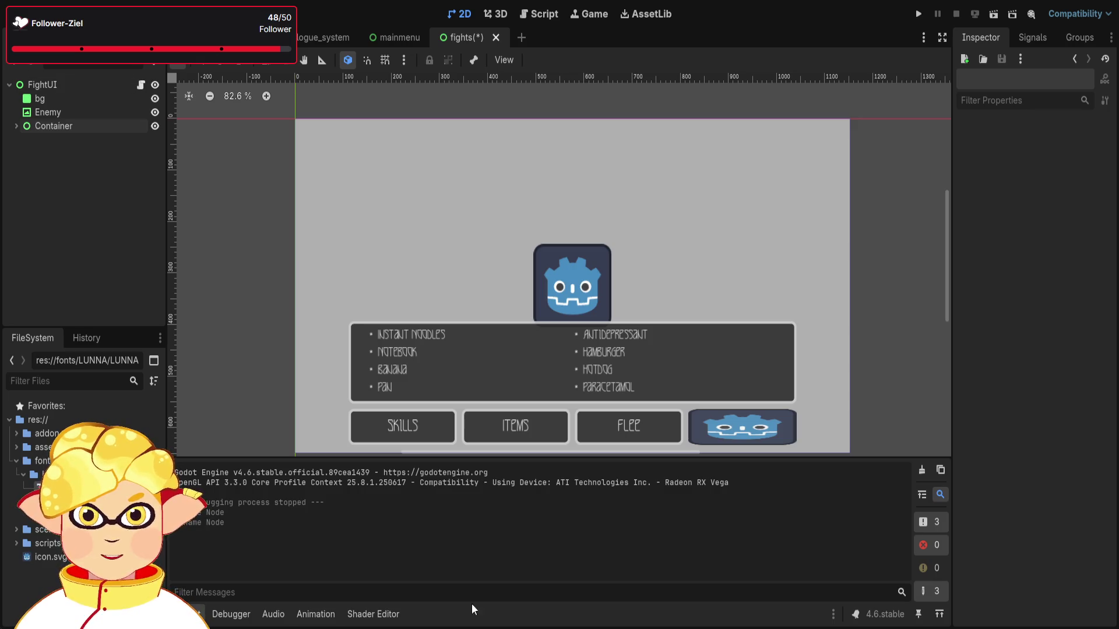
{"action": "key", "text": "ctrl+a"}
{"action": "key", "text": "Return"}
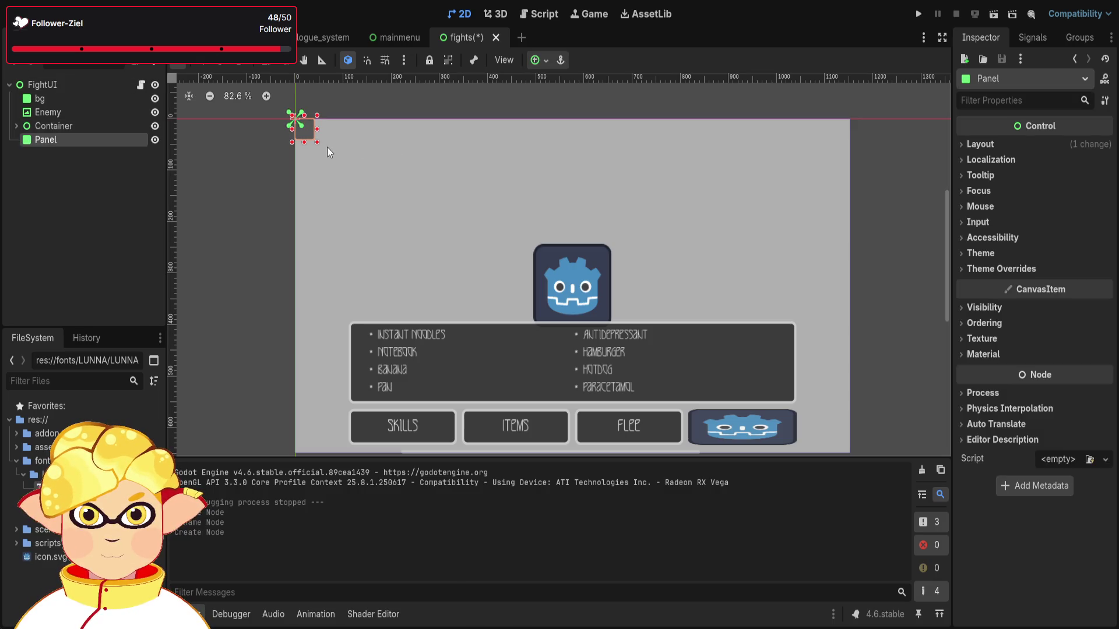
Stretch the Panel across the canvas to 1142×649 and apply the Full Rect anchor preset.
{"action": "left_click_drag", "start_coordinate": [317, 142], "coordinate": [848, 455]}
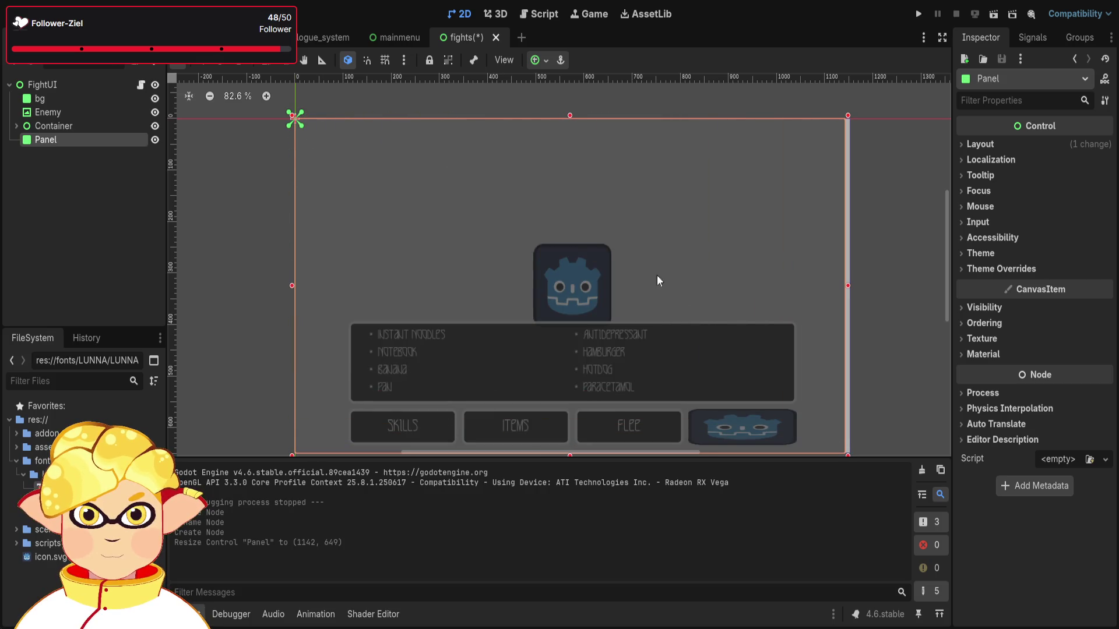
{"action": "left_click", "coordinate": [610, 169]}
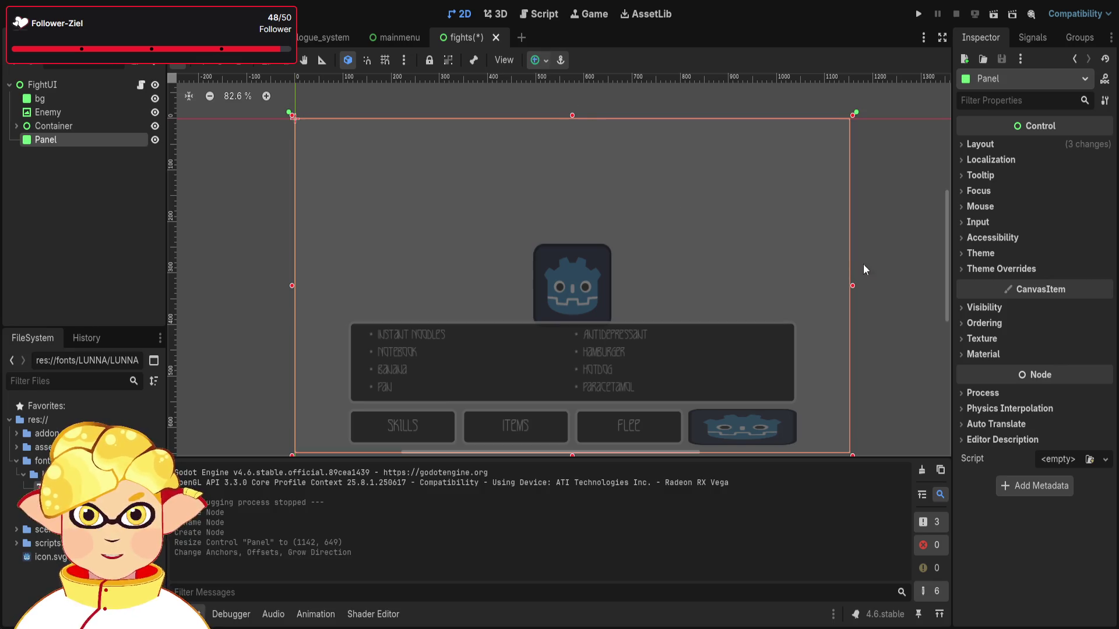
{"action": "left_click", "coordinate": [990, 307]}
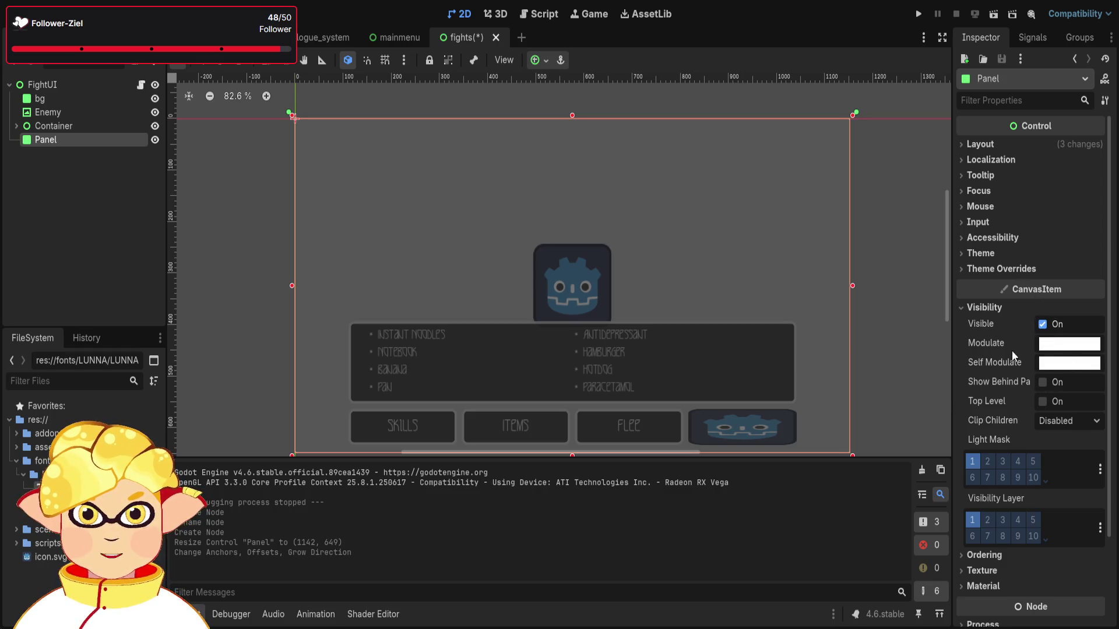
{"action": "left_click", "coordinate": [103, 235]}
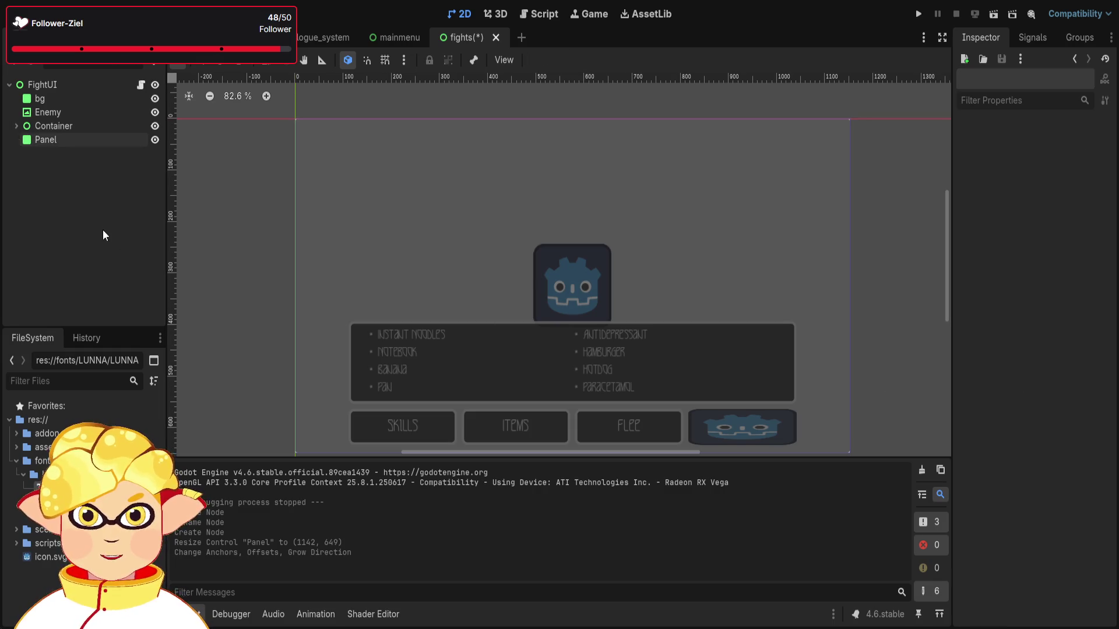
{"action": "scroll", "coordinate": [388, 330], "scroll_direction": "down", "scroll_amount": 5}
{"action": "scroll", "coordinate": [565, 425], "scroll_direction": "up", "scroll_amount": 3}
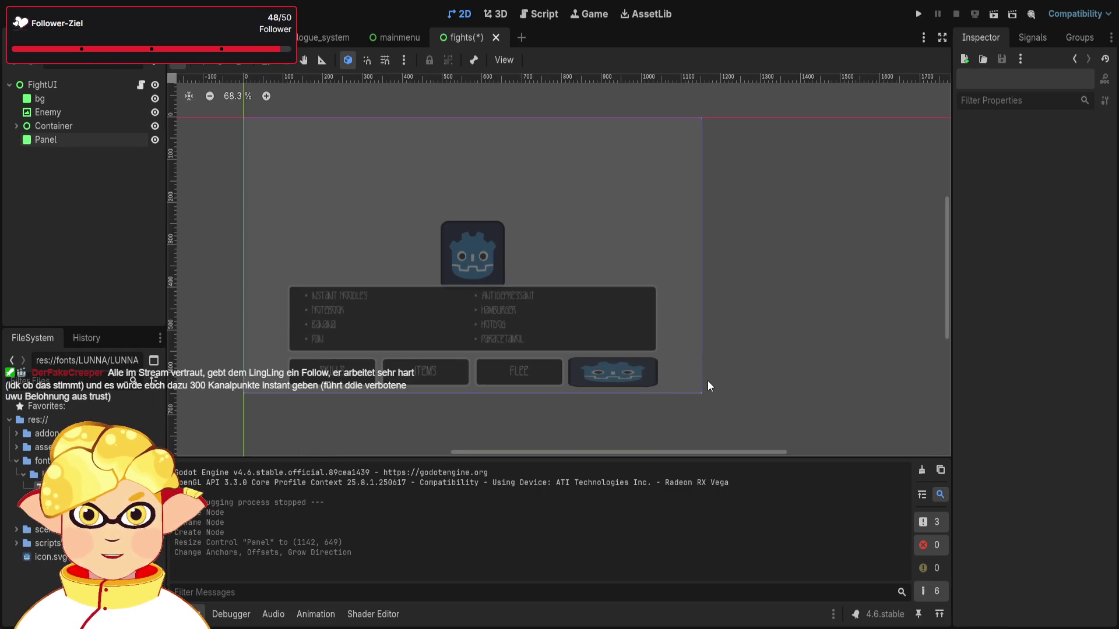
{"action": "left_click", "coordinate": [692, 383]}
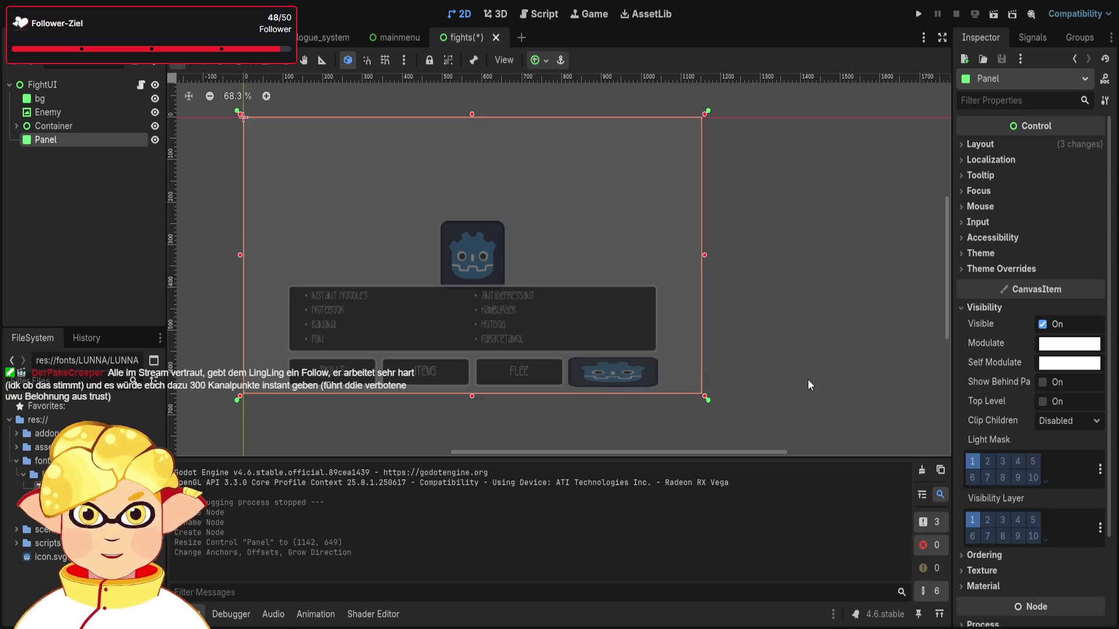
Turn the Panel's Top Level and Show Behind Parent on, then back off.
{"action": "left_click", "coordinate": [1045, 400]}
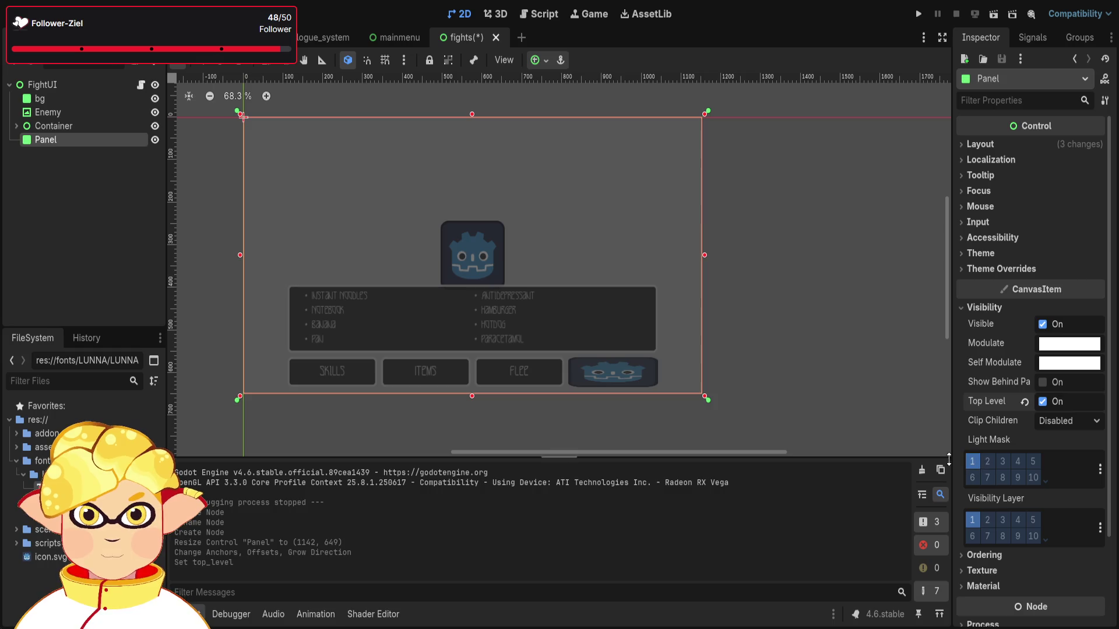
{"action": "left_click", "coordinate": [1025, 402]}
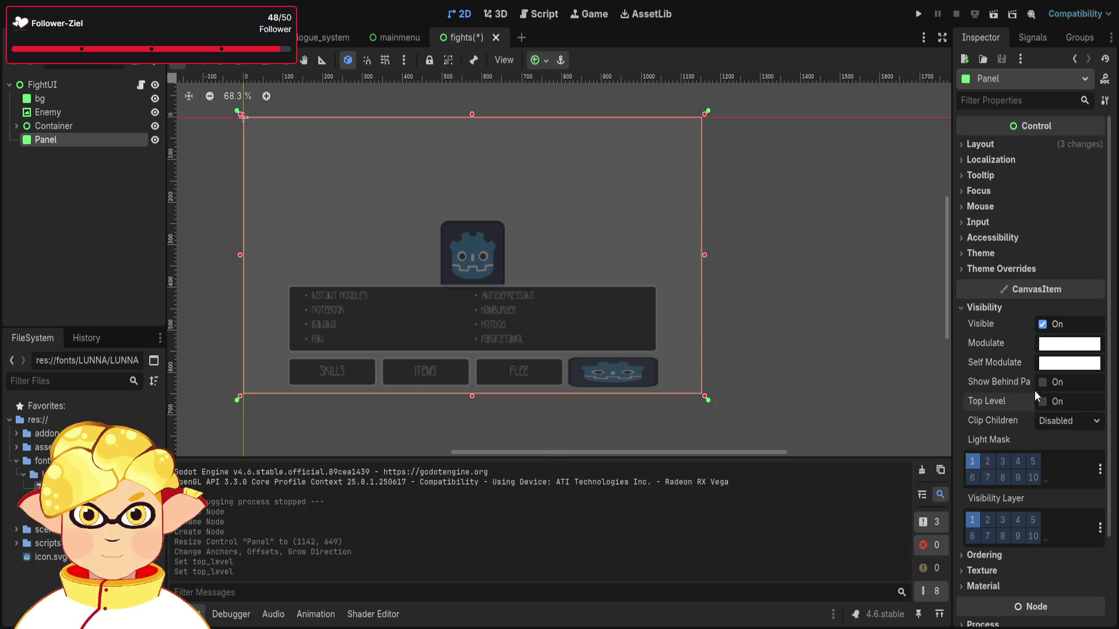
{"action": "left_click", "coordinate": [1042, 382]}
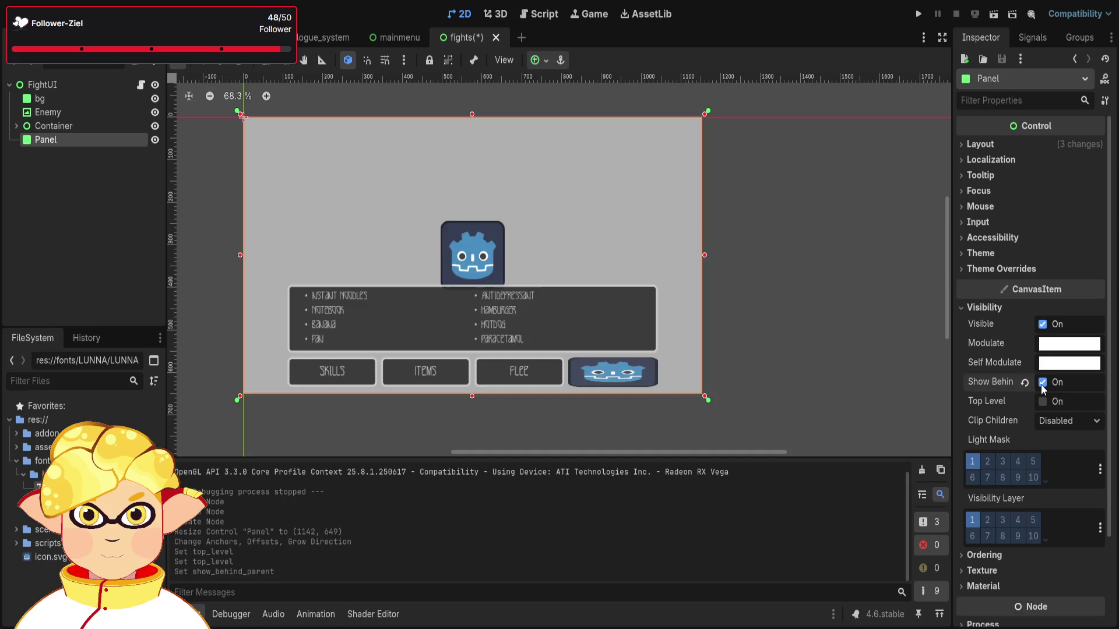
{"action": "left_click", "coordinate": [1042, 383]}
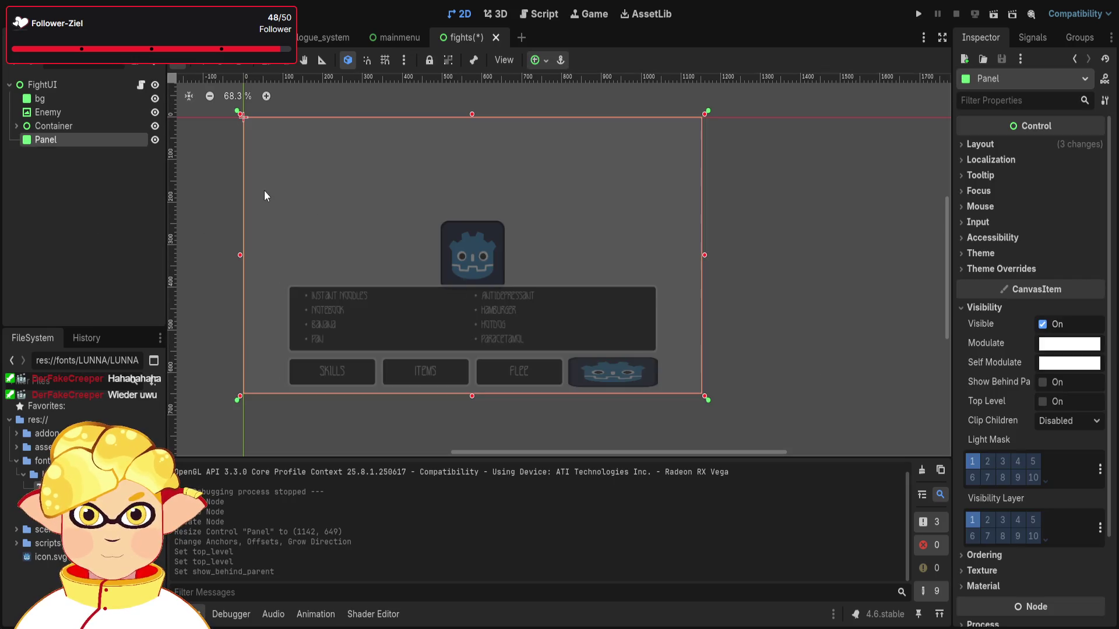
{"action": "left_click", "coordinate": [82, 197]}
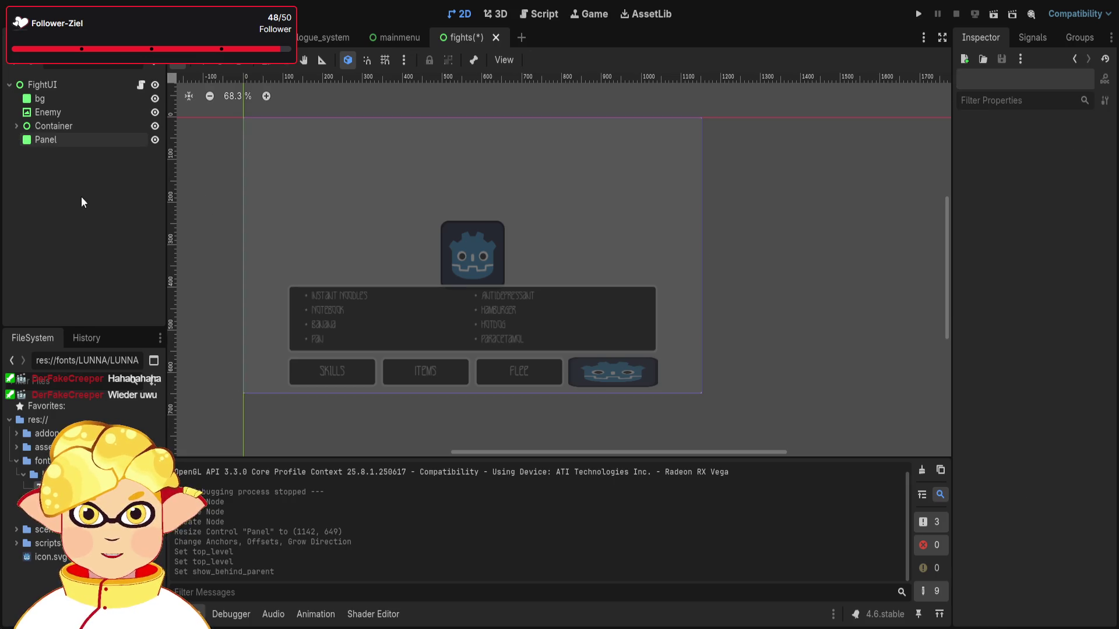
{"action": "left_click", "coordinate": [52, 141]}
Assign a New Material in the Panel's Material property.
{"action": "scroll", "coordinate": [987, 354], "scroll_direction": "down", "scroll_amount": 4}
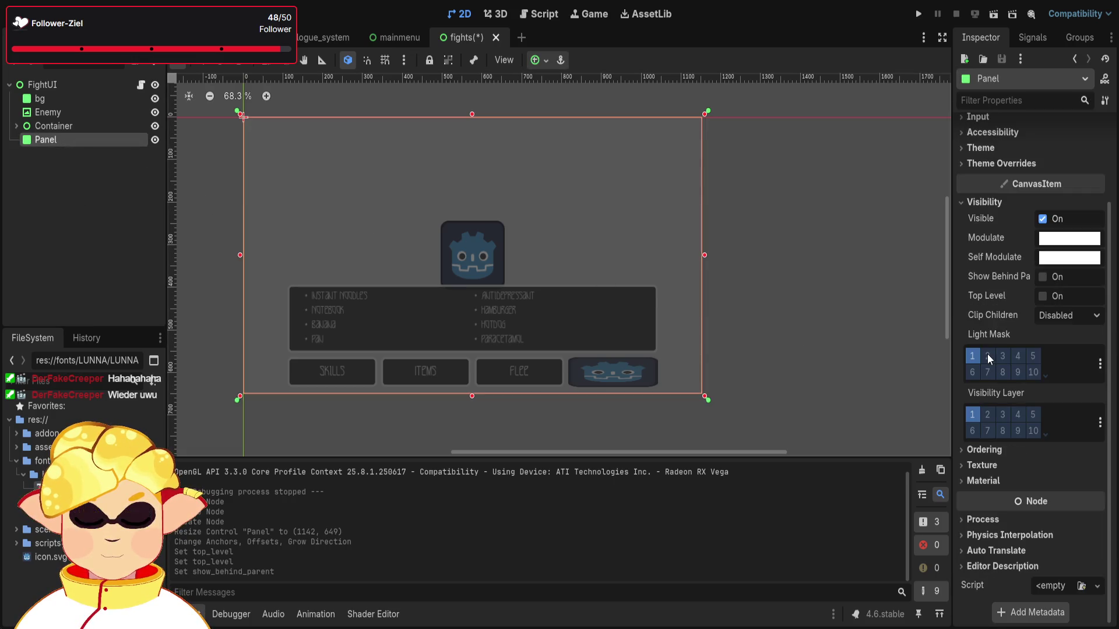
{"action": "left_click", "coordinate": [998, 450]}
{"action": "left_click", "coordinate": [998, 452]}
{"action": "left_click", "coordinate": [997, 461]}
{"action": "left_click", "coordinate": [998, 463]}
{"action": "left_click", "coordinate": [996, 479]}
{"action": "left_click", "coordinate": [1097, 497]}
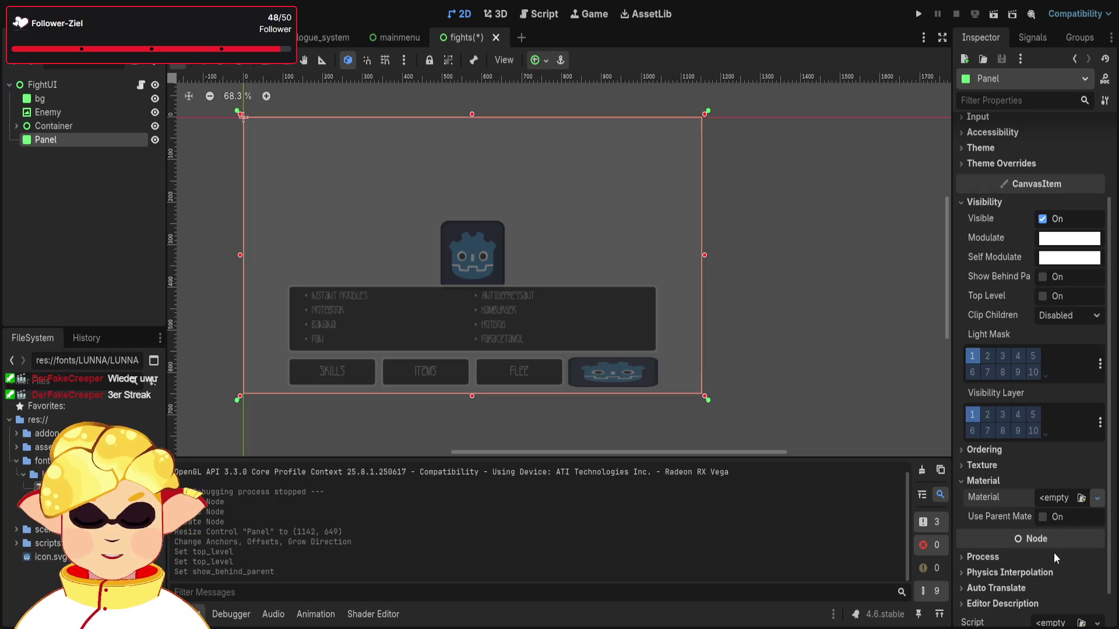
{"action": "left_click", "coordinate": [1053, 551]}
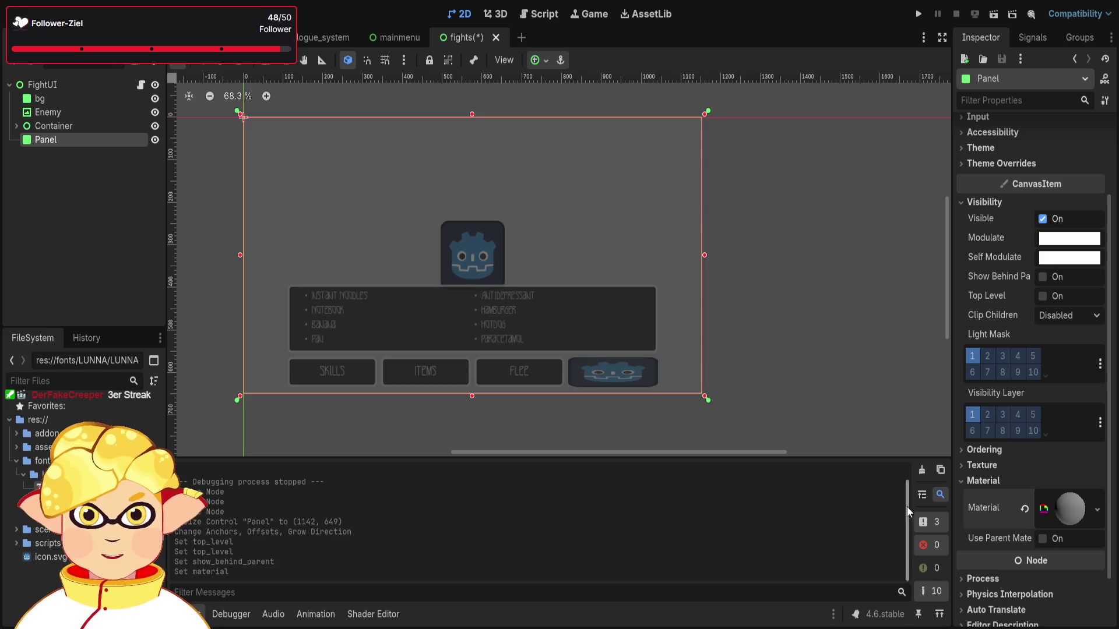
Try the Clip Only and Clip + Draw child clipping modes, then leave Clip Children Disabled.
{"action": "scroll", "coordinate": [1037, 428], "scroll_direction": "up", "scroll_amount": 3}
{"action": "left_click", "coordinate": [1050, 381]}
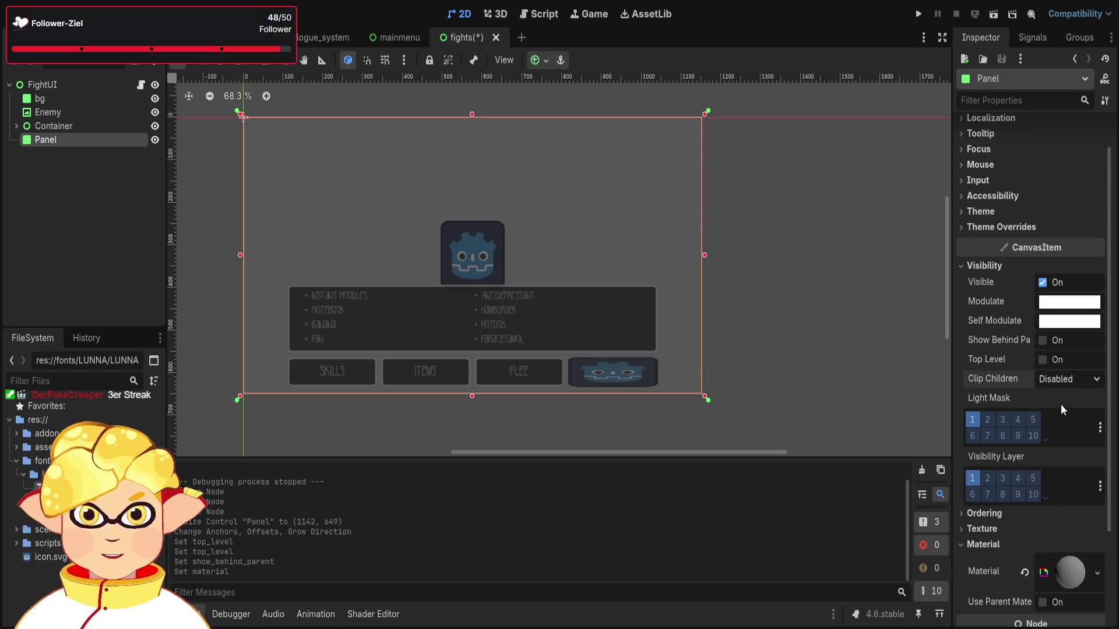
{"action": "left_click", "coordinate": [1057, 414]}
{"action": "left_click", "coordinate": [1063, 379]}
{"action": "left_click", "coordinate": [1064, 435]}
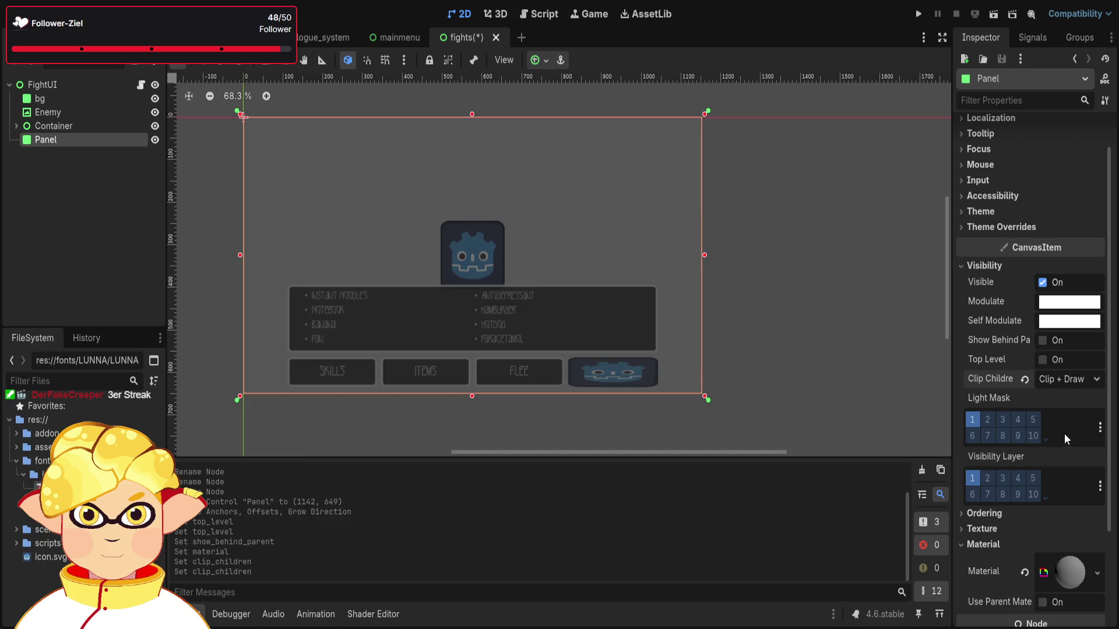
{"action": "left_click", "coordinate": [1059, 379]}
{"action": "left_click", "coordinate": [1054, 398]}
{"action": "left_click", "coordinate": [1063, 379]}
{"action": "left_click", "coordinate": [1060, 416]}
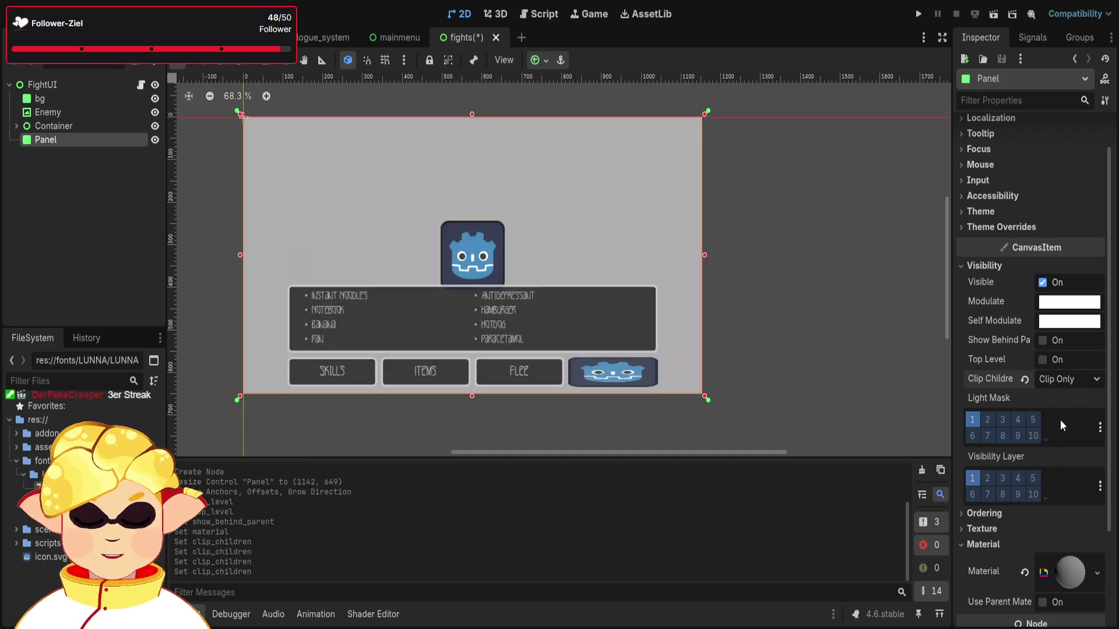
{"action": "left_click", "coordinate": [1068, 380]}
{"action": "left_click", "coordinate": [1058, 400]}
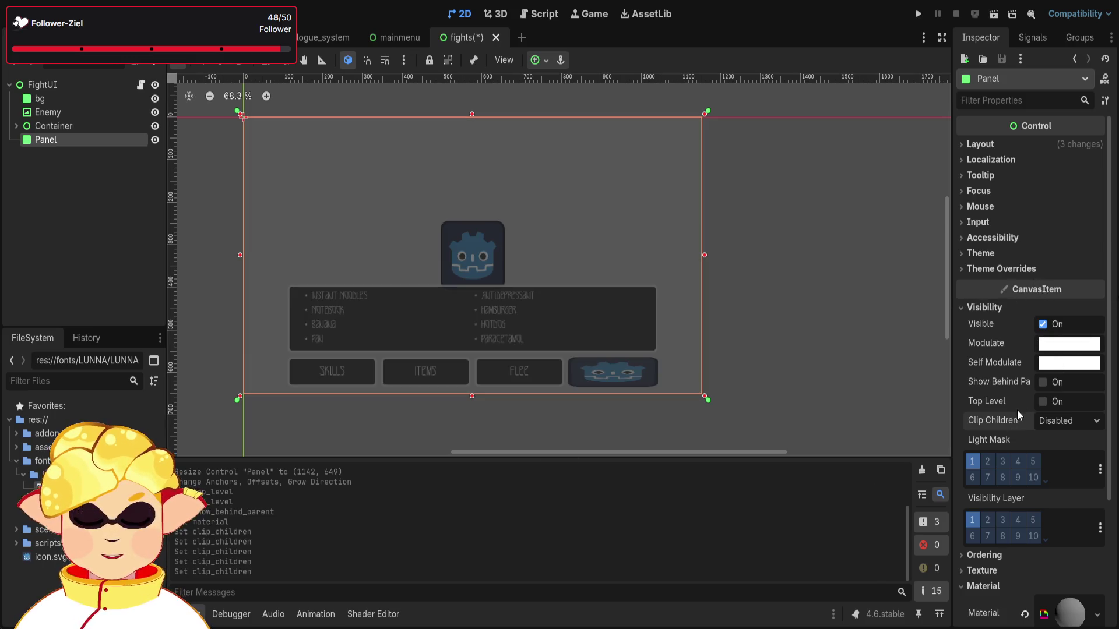
Toggle the Panel's top level setting and expand its material to show the empty Shader slot.
{"action": "left_click", "coordinate": [1041, 402]}
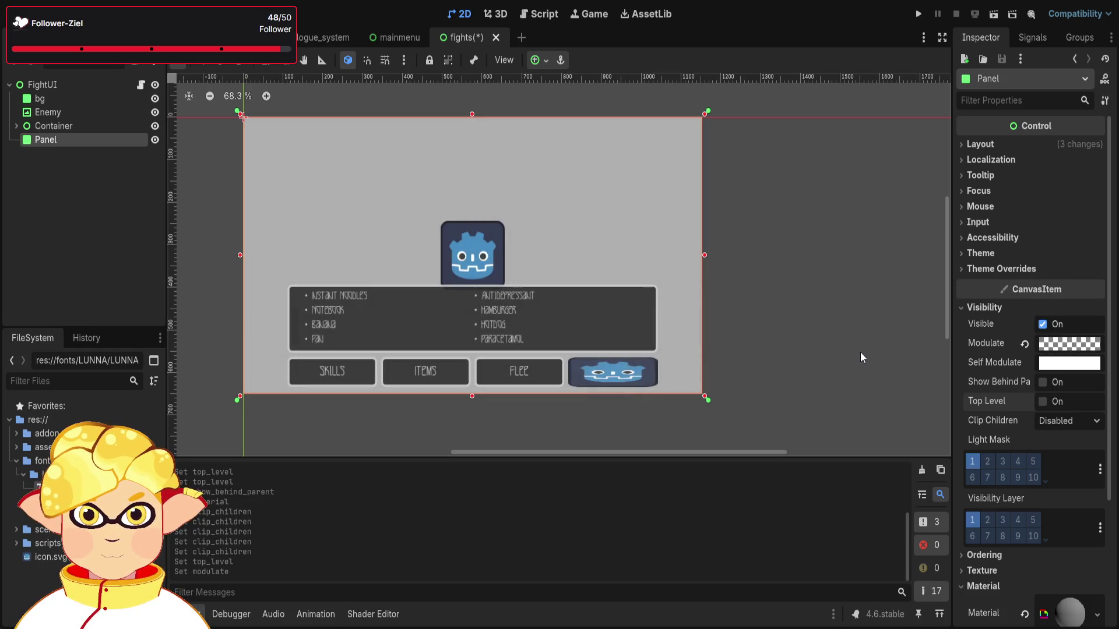
{"action": "scroll", "coordinate": [1055, 453], "scroll_direction": "down", "scroll_amount": 5}
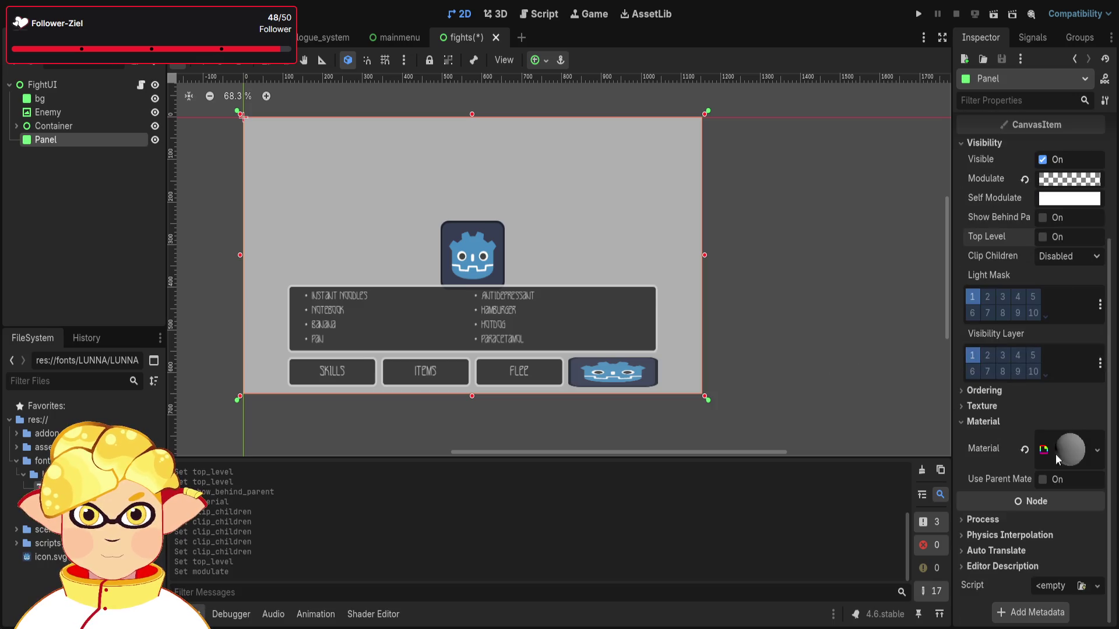
{"action": "left_click", "coordinate": [1070, 450]}
{"action": "scroll", "coordinate": [1072, 454], "scroll_direction": "down", "scroll_amount": 4}
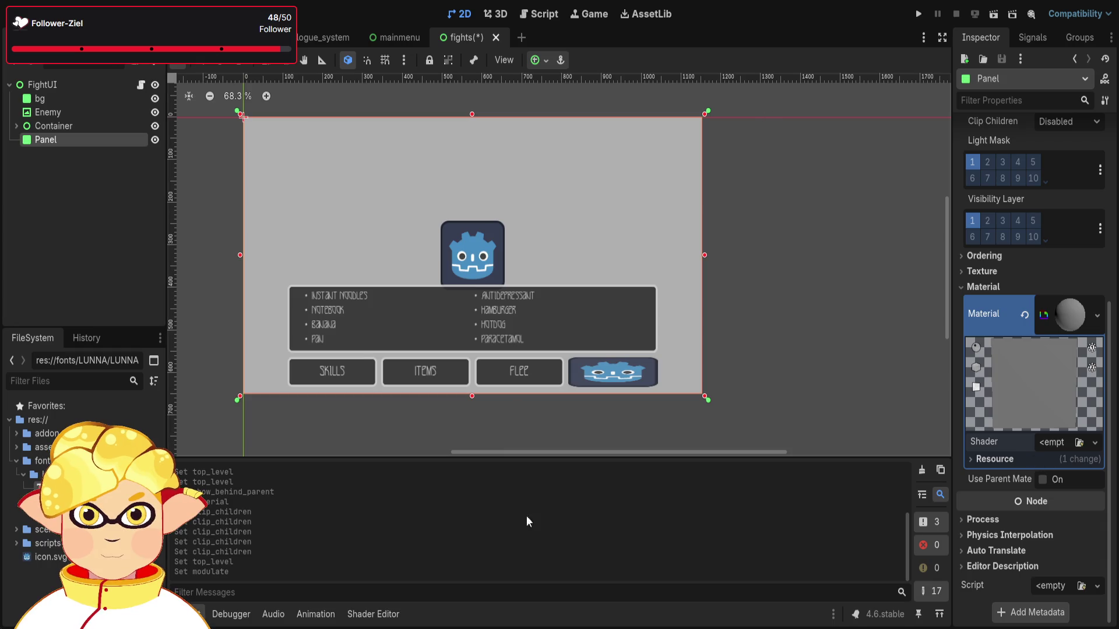
Expand the assets and Drawings folders in the FileSystem dock.
{"action": "left_click", "coordinate": [17, 448]}
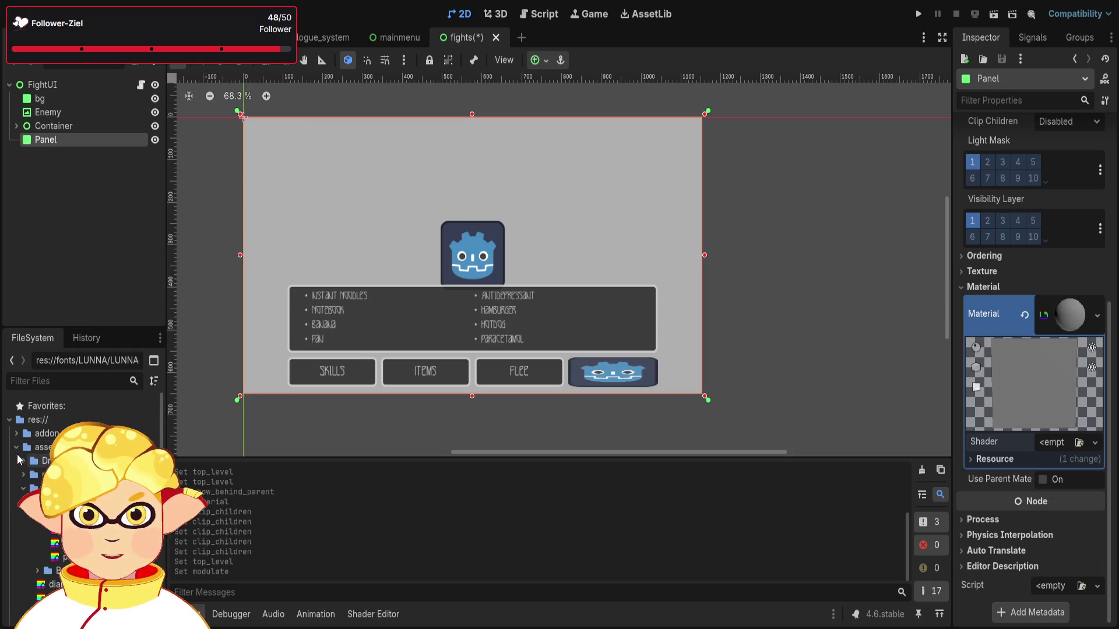
{"action": "left_click", "coordinate": [36, 461]}
{"action": "left_click", "coordinate": [23, 461]}
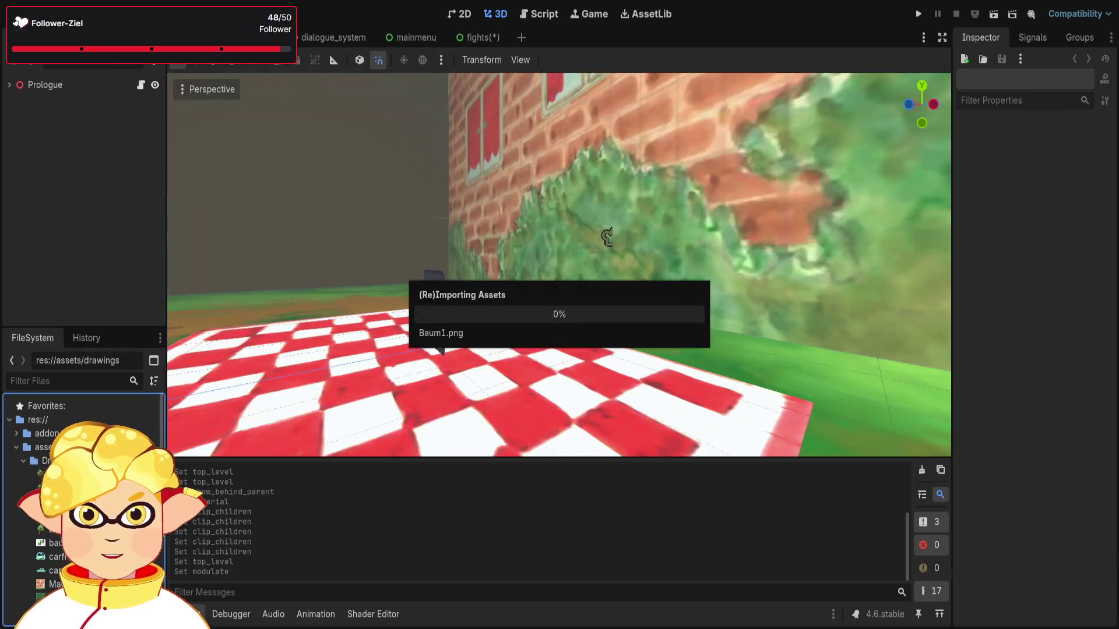
Browse the FileSystem to res://assets/shaders/fight and return to the fights scene.
{"action": "left_click", "coordinate": [23, 460]}
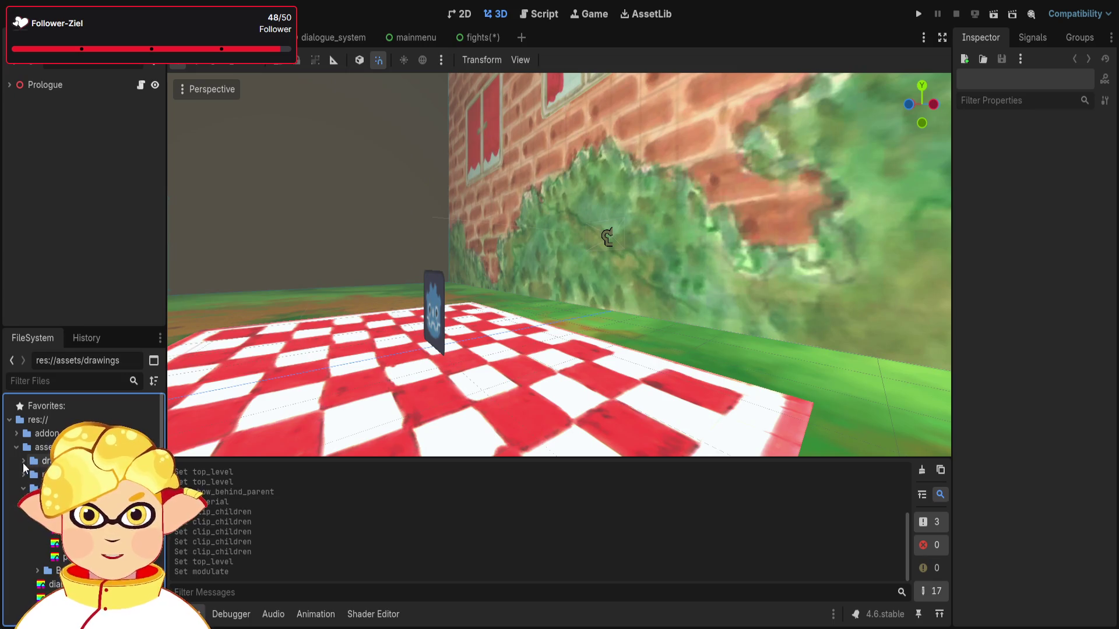
{"action": "left_click", "coordinate": [23, 461]}
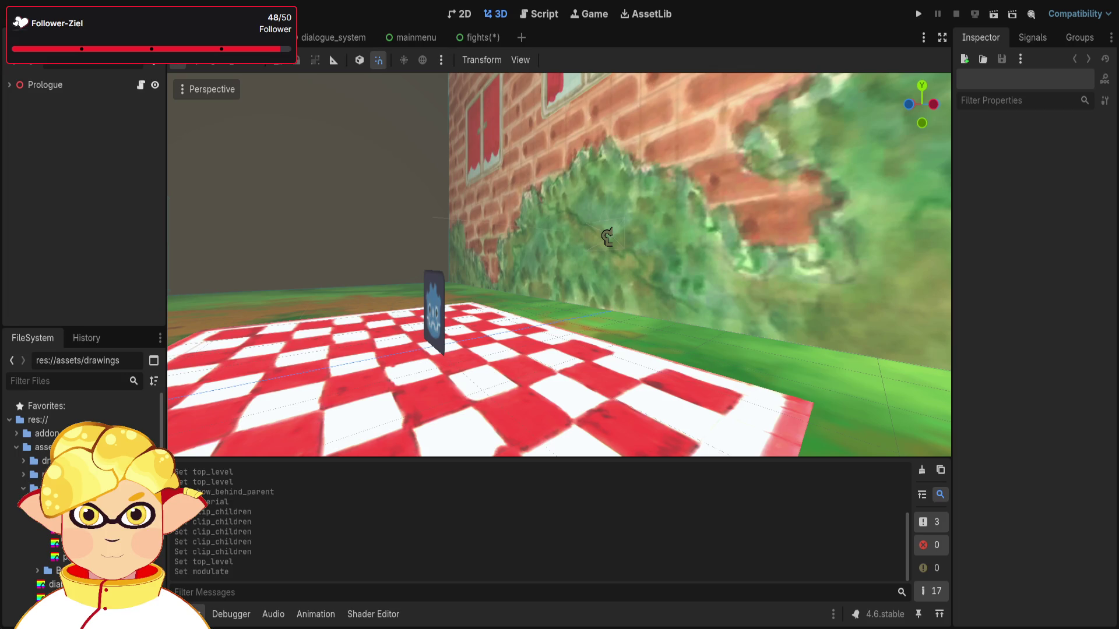
{"action": "left_click", "coordinate": [31, 515]}
{"action": "left_click", "coordinate": [23, 488]}
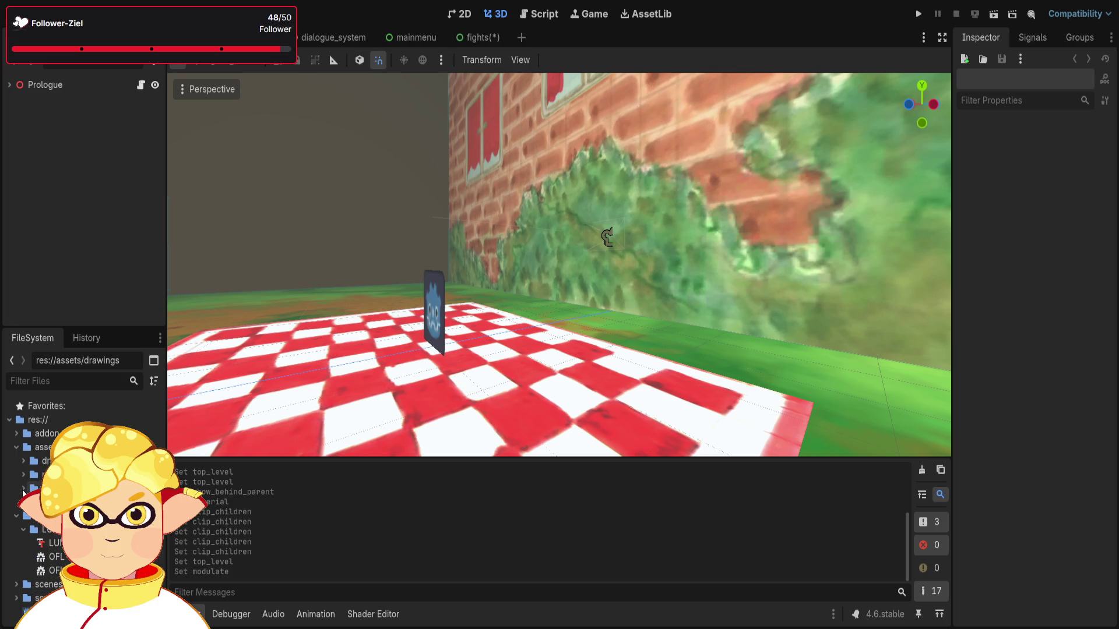
{"action": "left_click", "coordinate": [36, 448]}
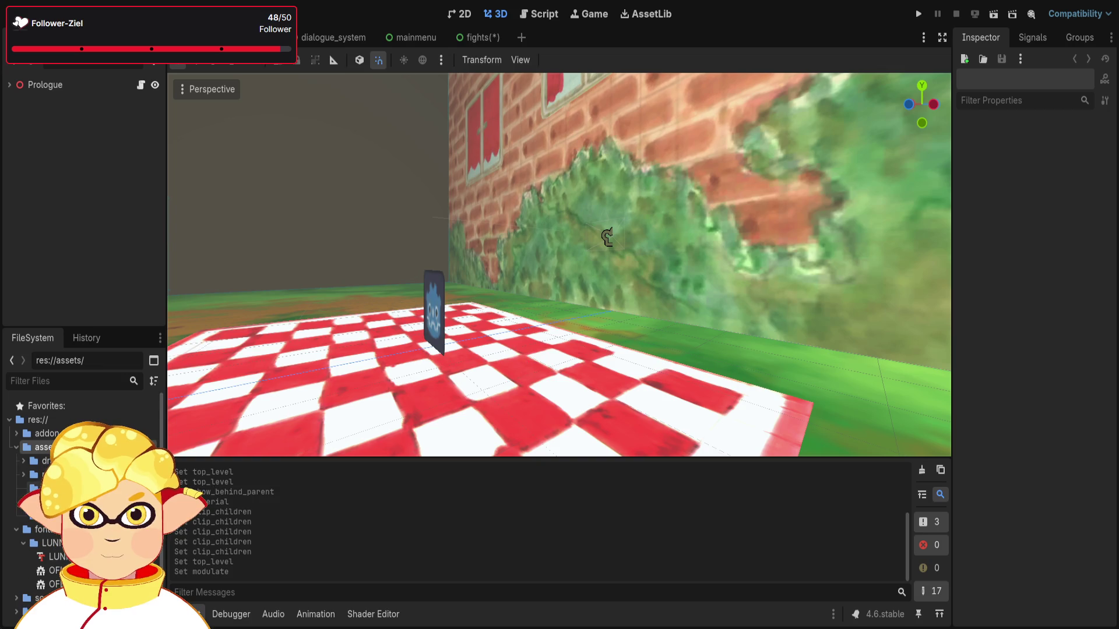
{"action": "left_click", "coordinate": [34, 487]}
{"action": "left_click", "coordinate": [46, 502]}
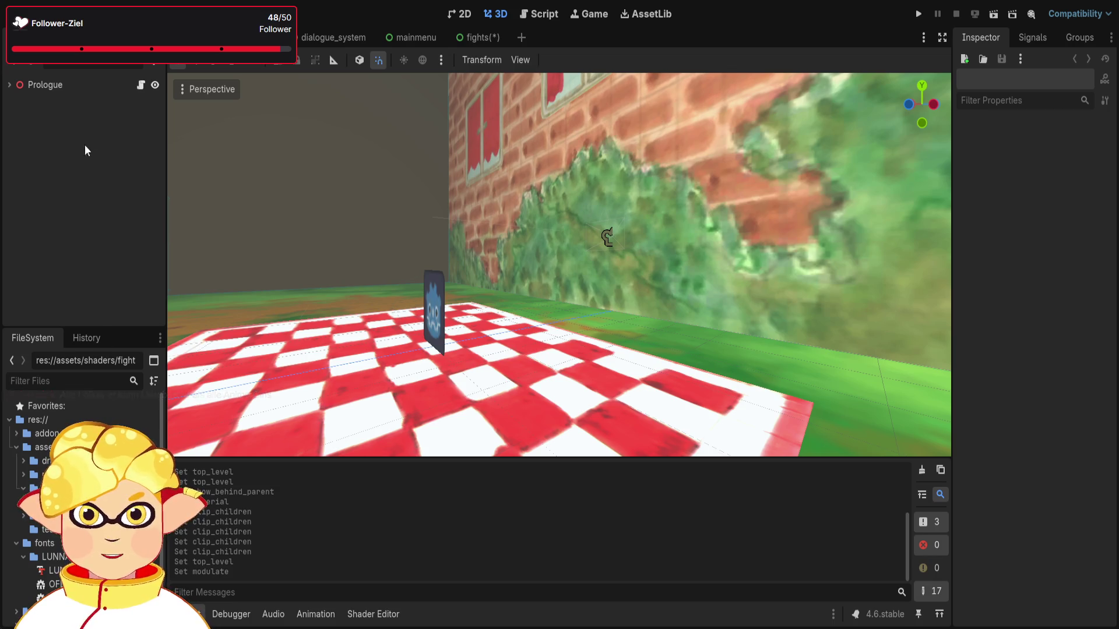
{"action": "left_click", "coordinate": [472, 37]}
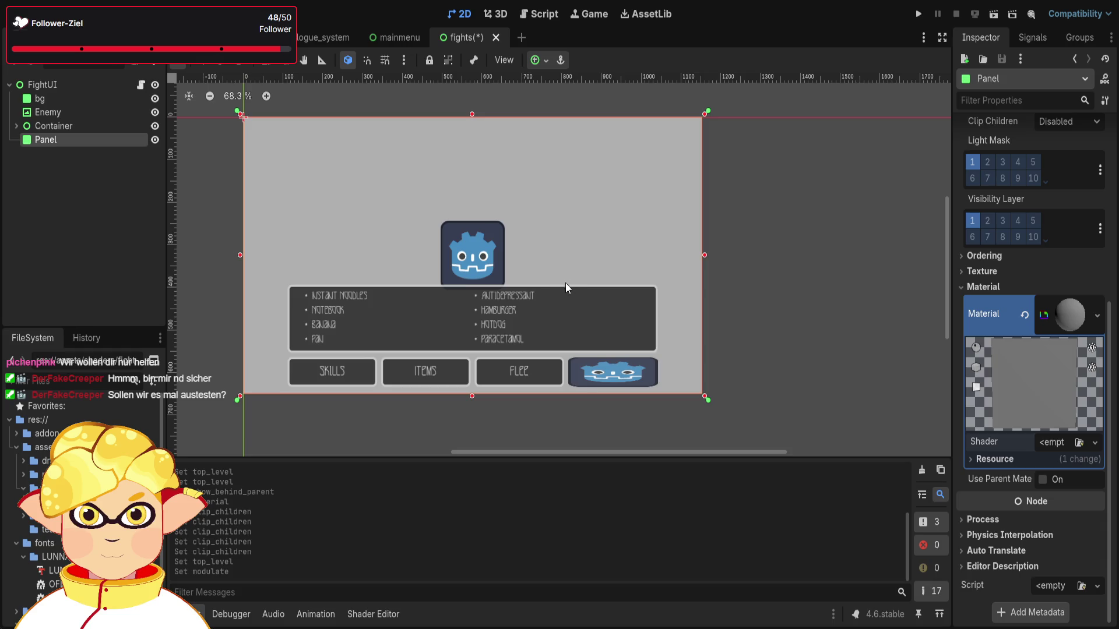
Attach fights.gdshader to the Panel's material and open it in the Shader Editor.
{"action": "key", "text": "ctrl+shift+z"}
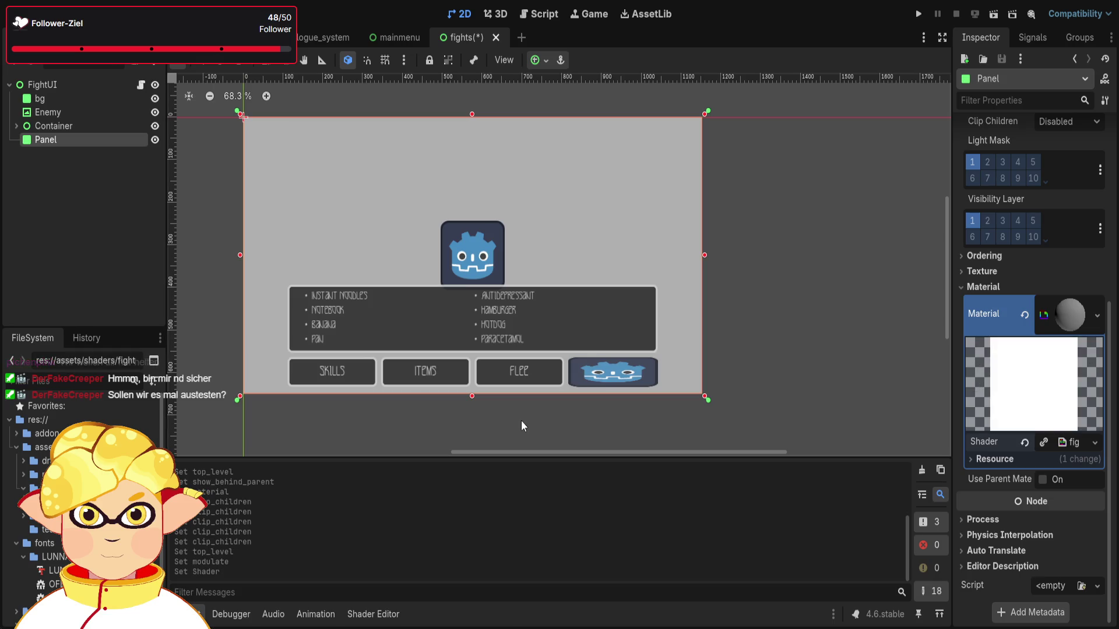
{"action": "left_click", "coordinate": [1063, 442]}
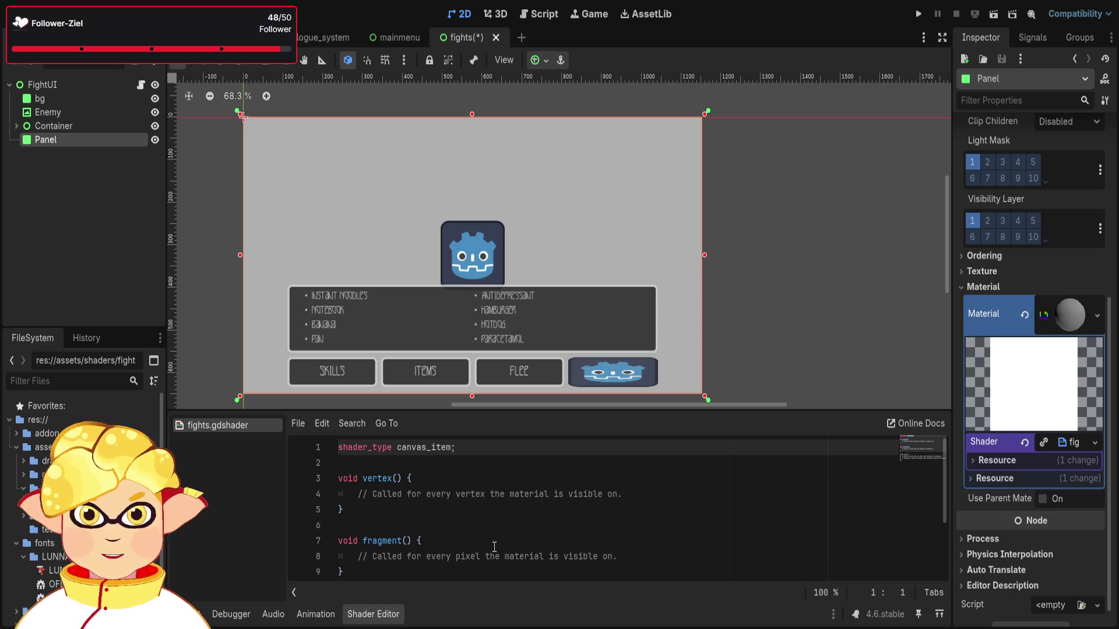
Insert blank lines below the shader_type line in fights.gdshader.
{"action": "left_click", "coordinate": [995, 461]}
{"action": "left_click", "coordinate": [992, 460]}
{"action": "left_click", "coordinate": [992, 483]}
{"action": "left_click", "coordinate": [992, 481]}
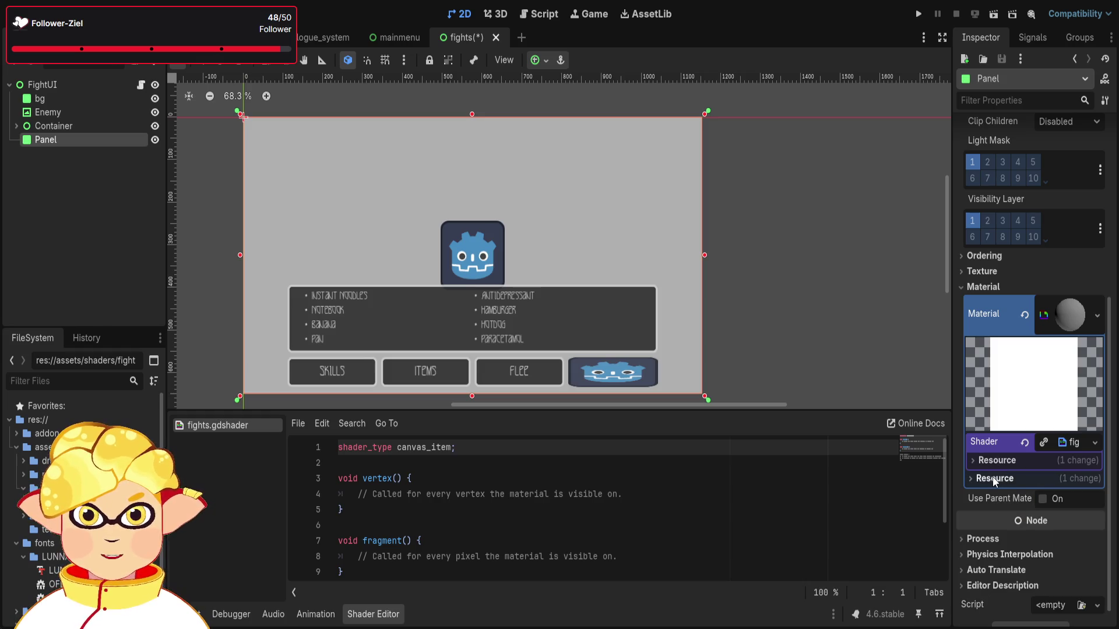
{"action": "left_click", "coordinate": [554, 506]}
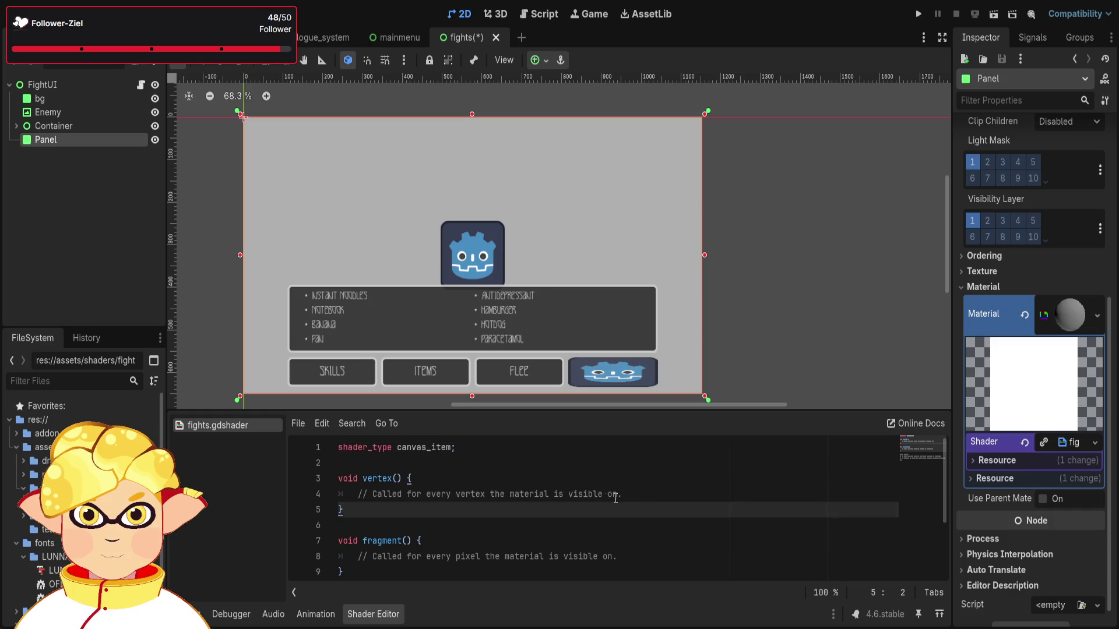
{"action": "left_click", "coordinate": [630, 494]}
{"action": "left_click", "coordinate": [420, 469]}
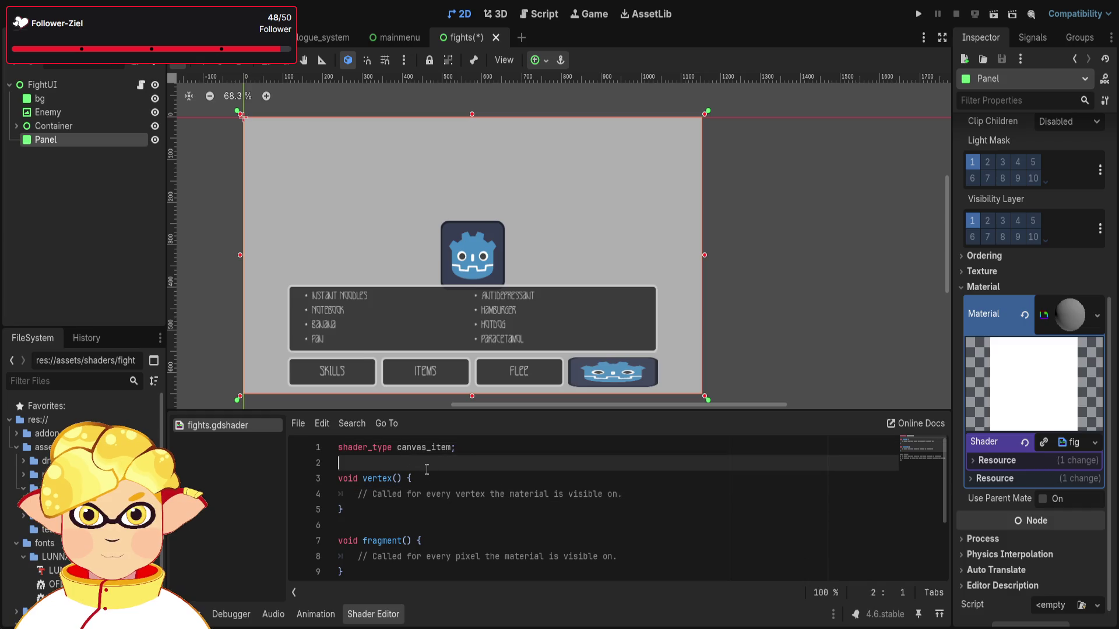
{"action": "key", "text": "Return"}
{"action": "key", "text": "Return"}
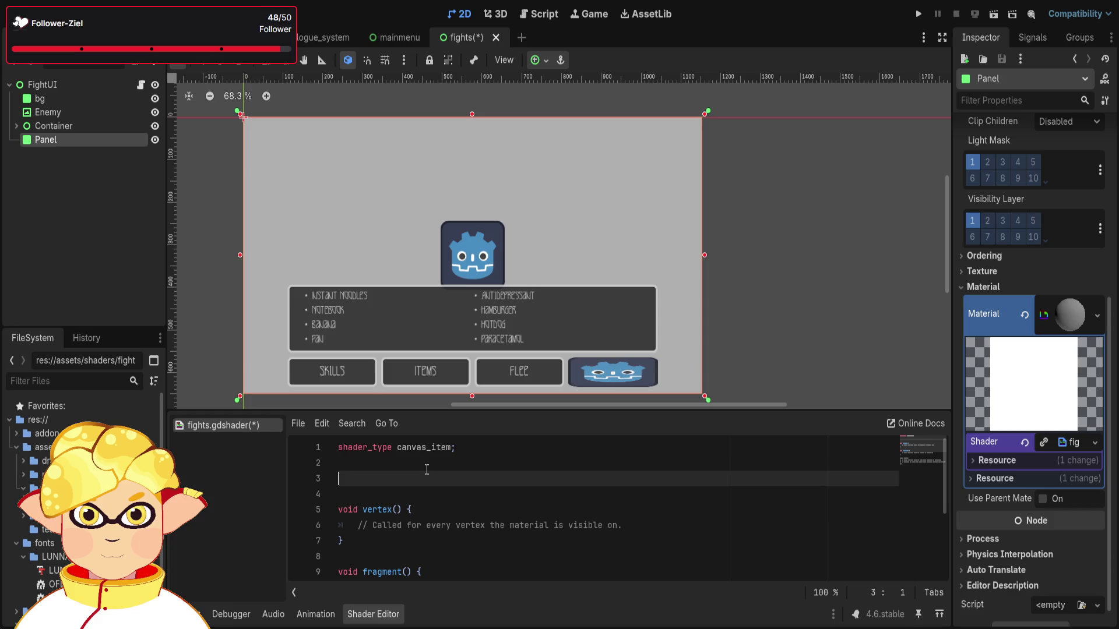
Move between the mainmenu and fights scenes, then show fight.gd in the Script editor.
{"action": "left_click", "coordinate": [775, 317]}
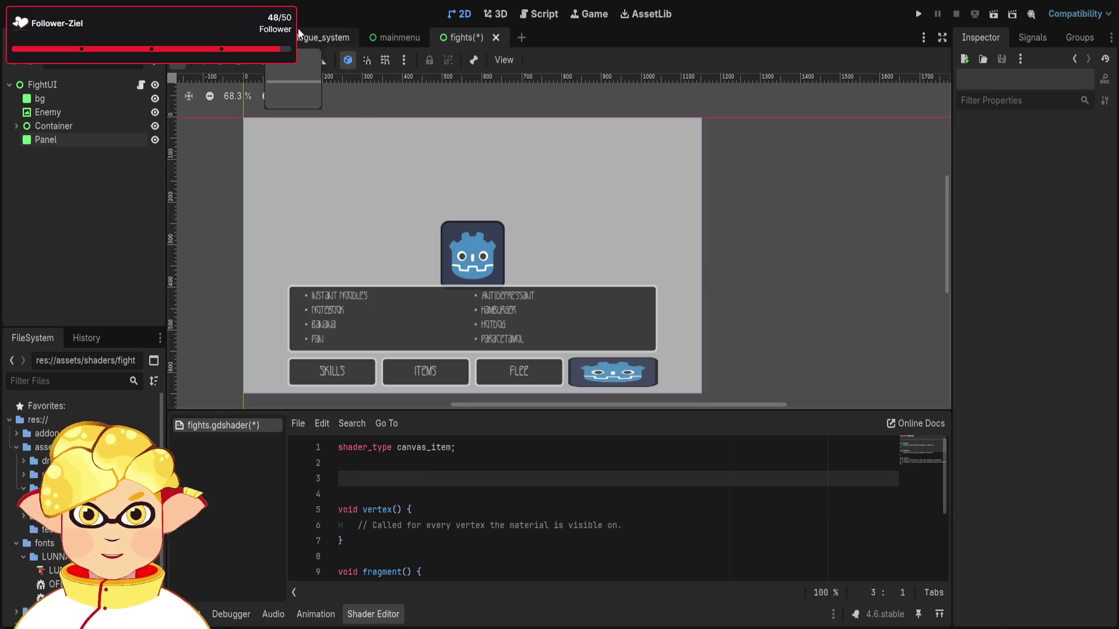
{"action": "left_click", "coordinate": [318, 37]}
{"action": "left_click", "coordinate": [402, 36]}
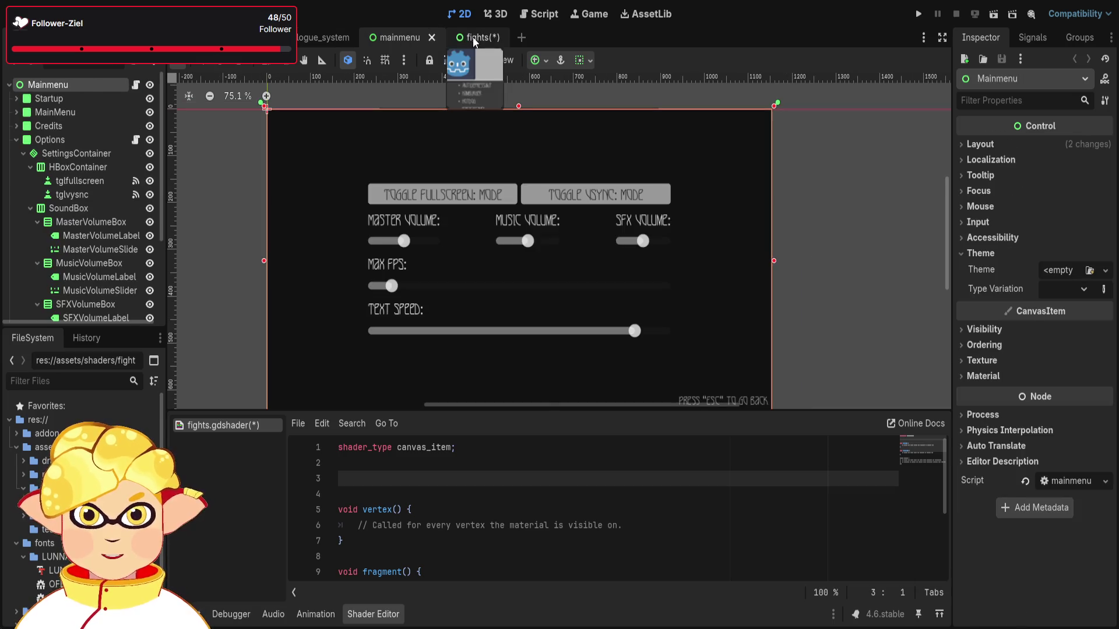
{"action": "left_click", "coordinate": [473, 37]}
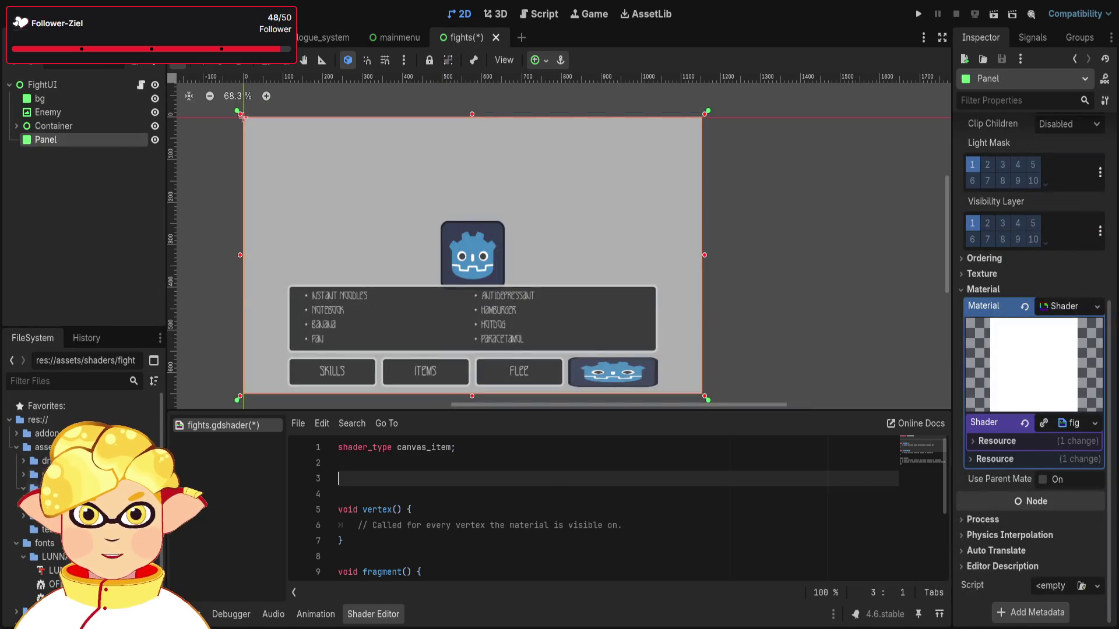
{"action": "left_click", "coordinate": [542, 14]}
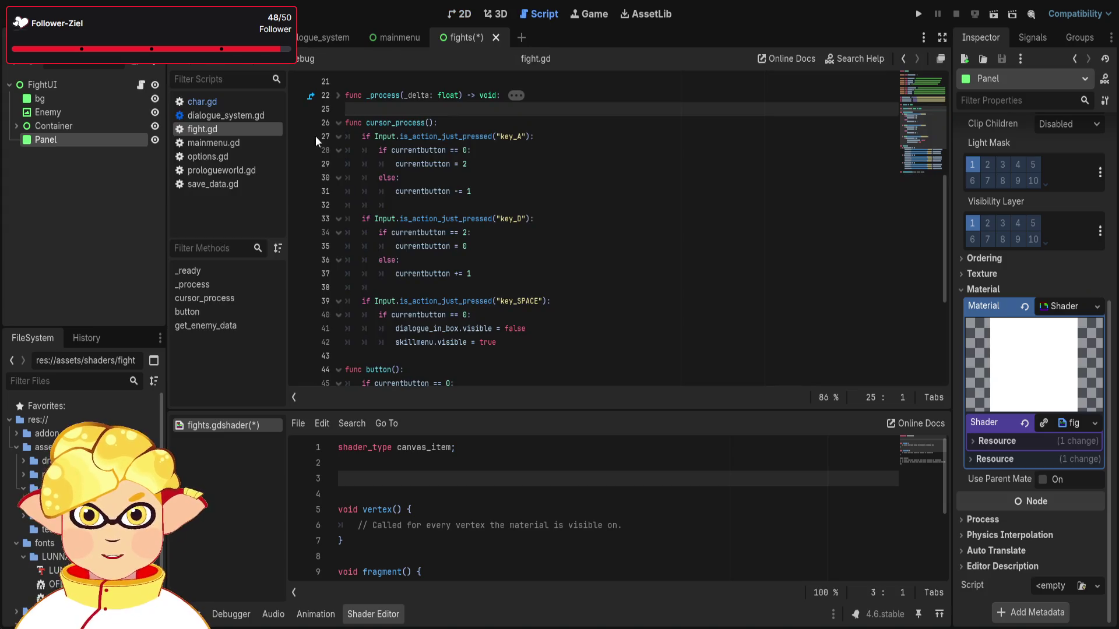
Declare 'var sanity: int = 0' after save_point in save_data.gd.
{"action": "left_click", "coordinate": [218, 184]}
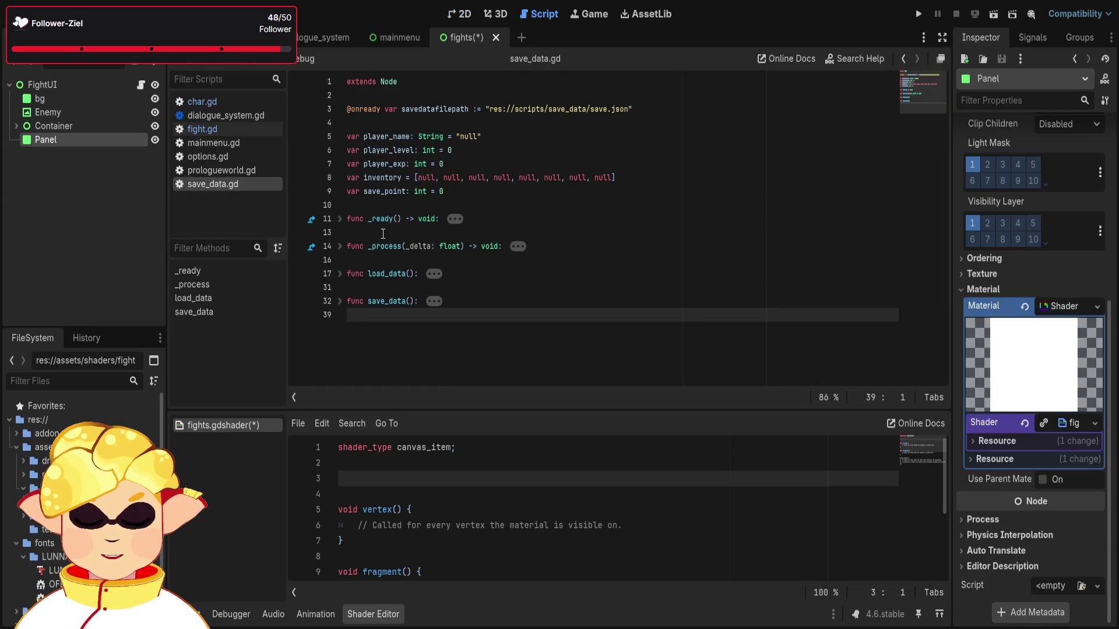
{"action": "left_click", "coordinate": [476, 190]}
{"action": "key", "text": "Return"}
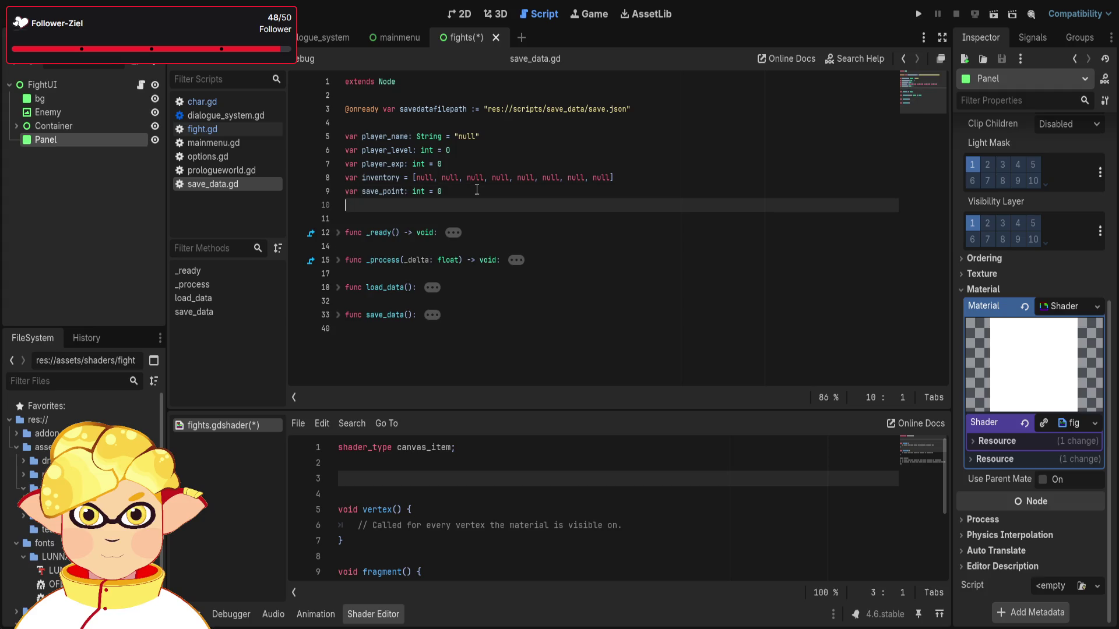
{"action": "type", "text": "var "}
{"action": "type", "text": "sani"}
{"action": "type", "text": "ty"}
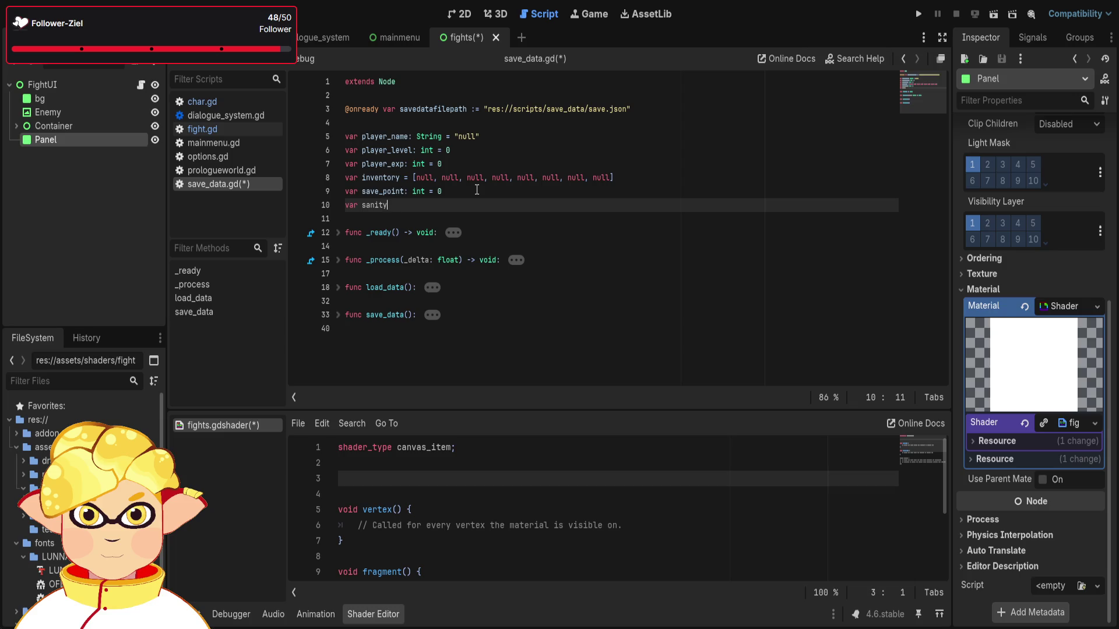
{"action": "type", "text": ": "}
{"action": "type", "text": "int "}
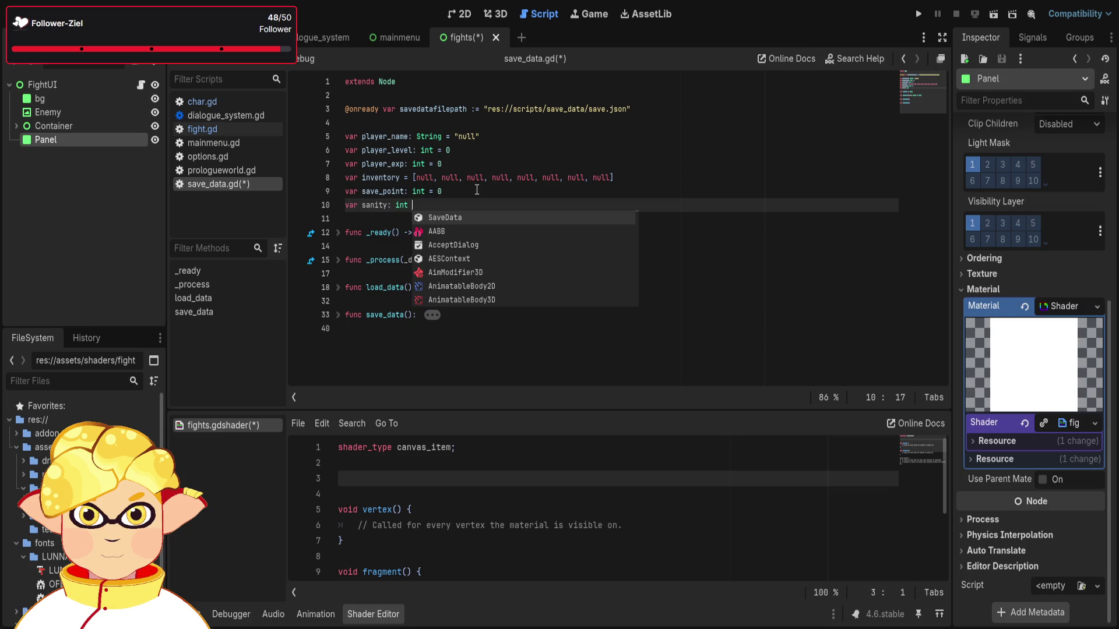
{"action": "type", "text": "= 0"}
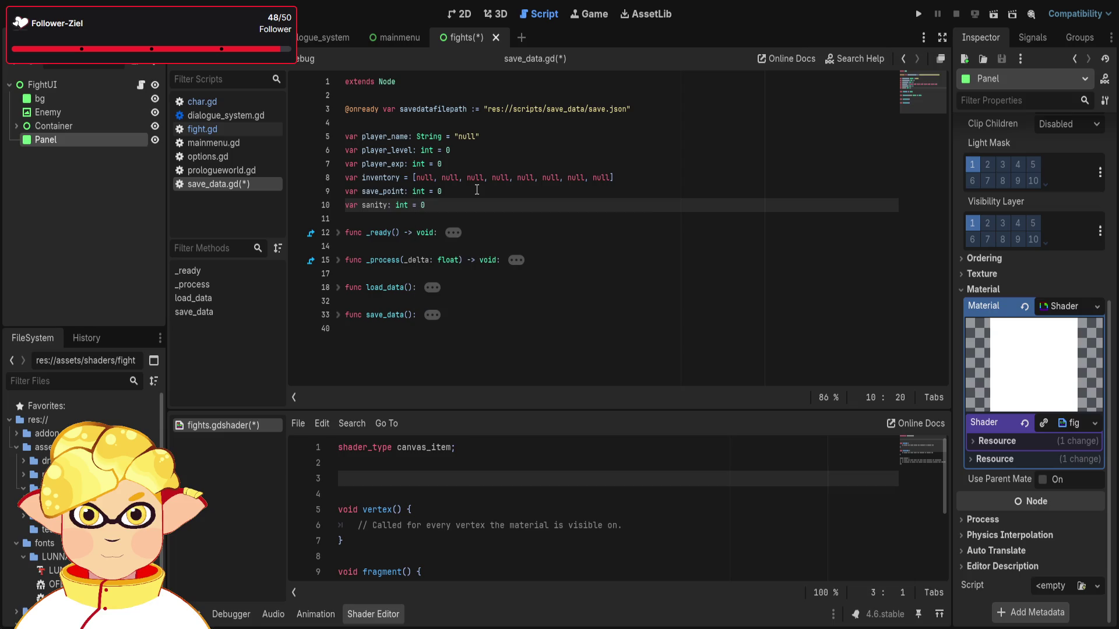
Unfold the load_data() function and place the cursor after its save_point line.
{"action": "left_click", "coordinate": [338, 233]}
{"action": "left_click", "coordinate": [337, 232]}
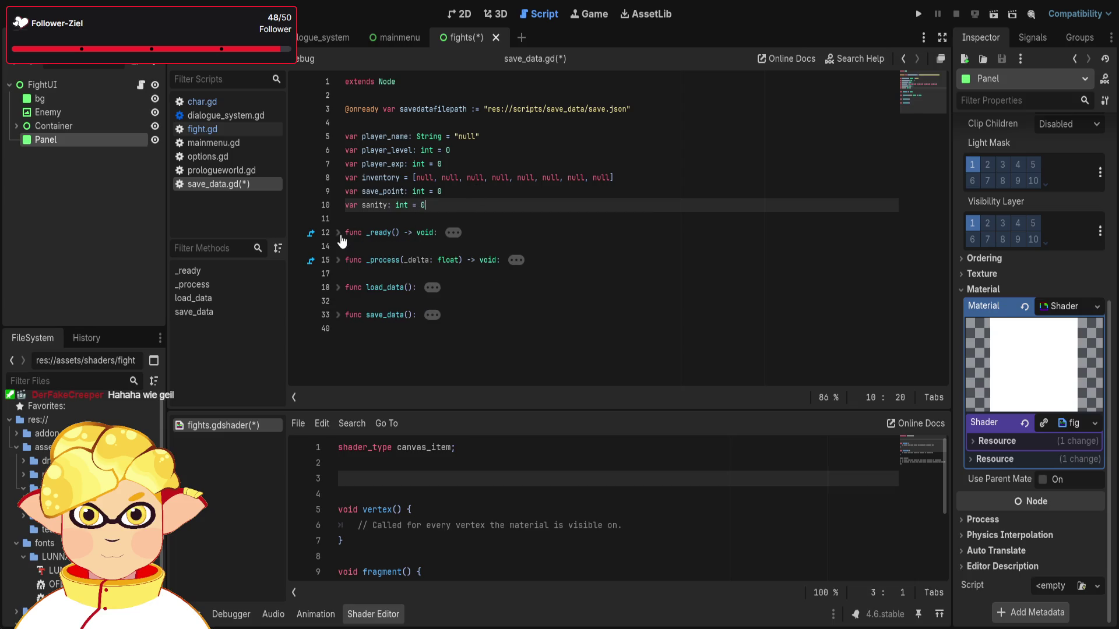
{"action": "left_click", "coordinate": [338, 287]}
{"action": "scroll", "coordinate": [342, 281], "scroll_direction": "down", "scroll_amount": 1}
{"action": "scroll", "coordinate": [342, 281], "scroll_direction": "down", "scroll_amount": 2}
{"action": "left_click", "coordinate": [516, 344]}
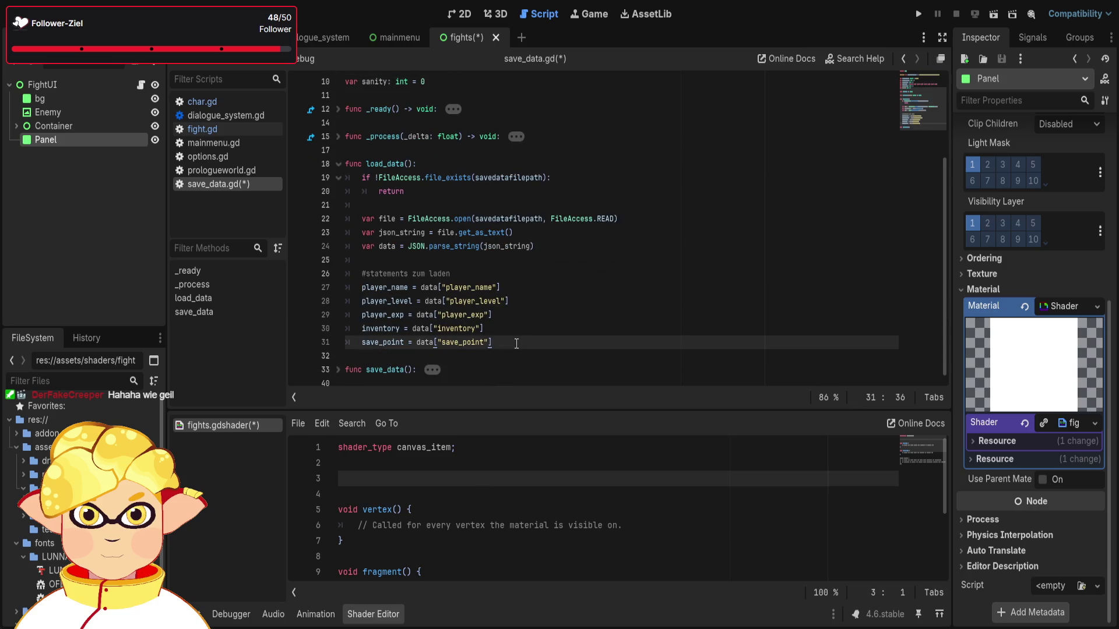
Add the line sanity = data["sanity"] below the save_point line in load_data().
{"action": "key", "text": "Return"}
{"action": "type", "text": "sanity "}
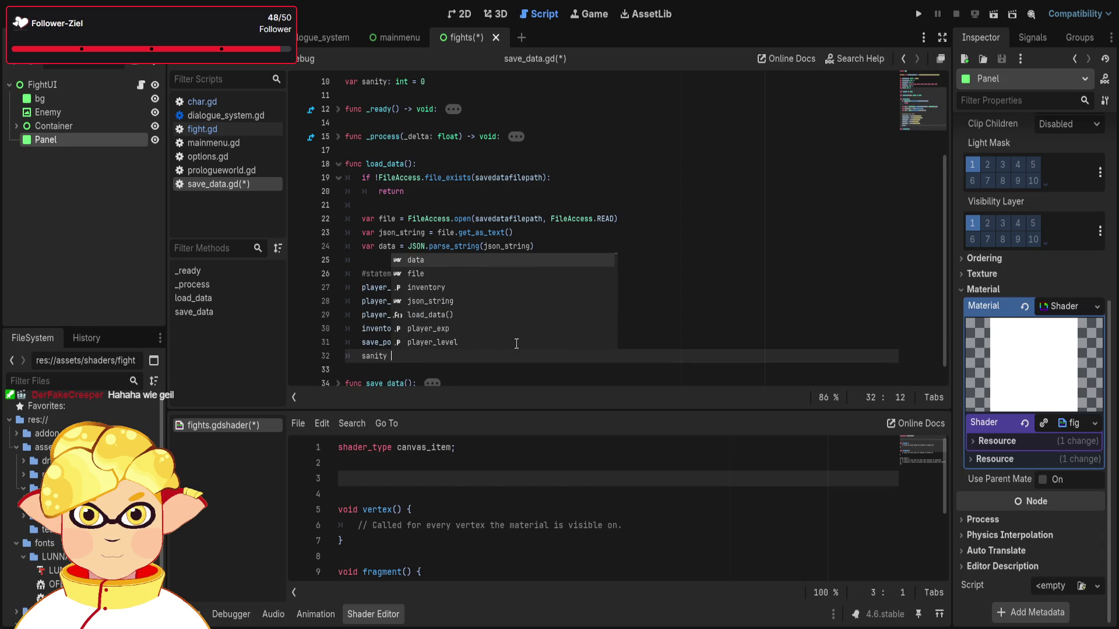
{"action": "type", "text": "="}
{"action": "left_click", "coordinate": [689, 340]}
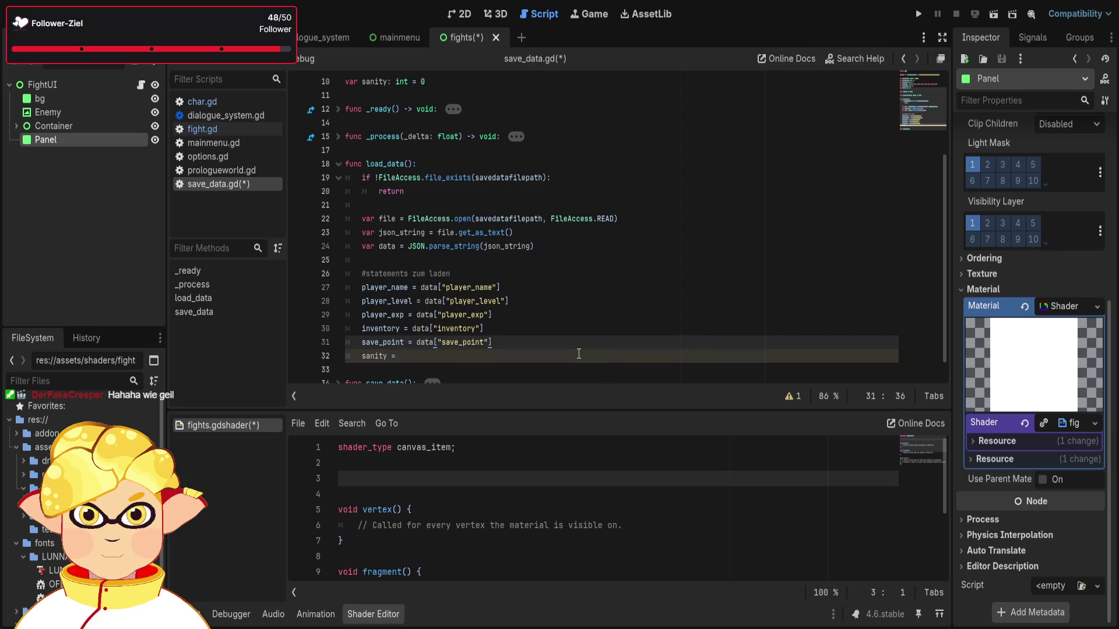
{"action": "scroll", "coordinate": [578, 353], "scroll_direction": "up", "scroll_amount": 3}
{"action": "scroll", "coordinate": [579, 351], "scroll_direction": "down", "scroll_amount": 3}
{"action": "left_click", "coordinate": [496, 358]}
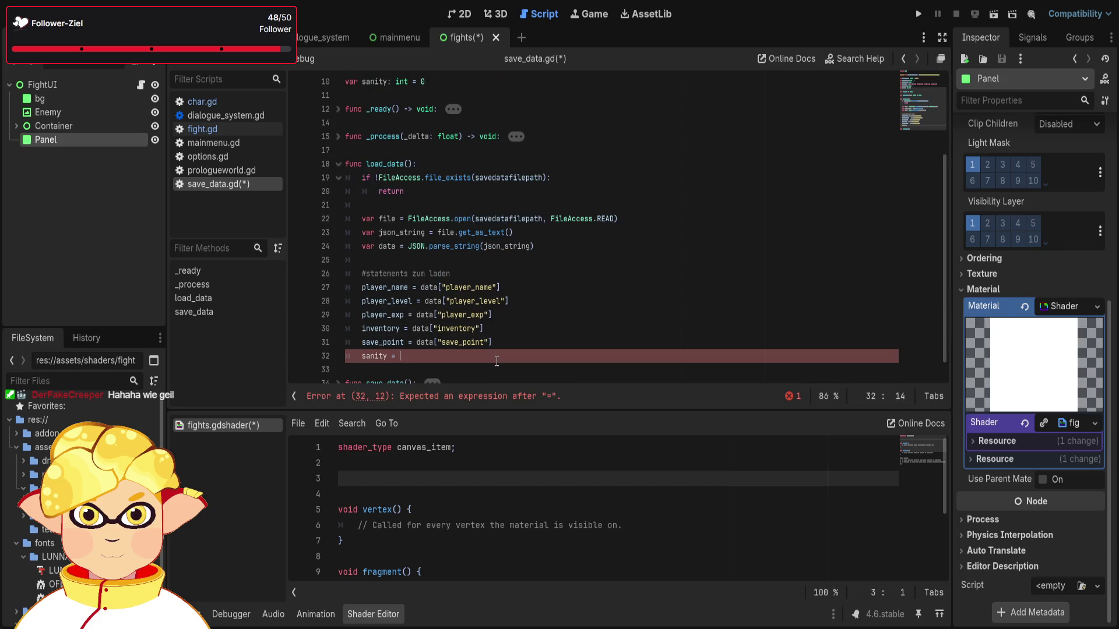
{"action": "type", "text": "data"}
{"action": "type", "text": "["}
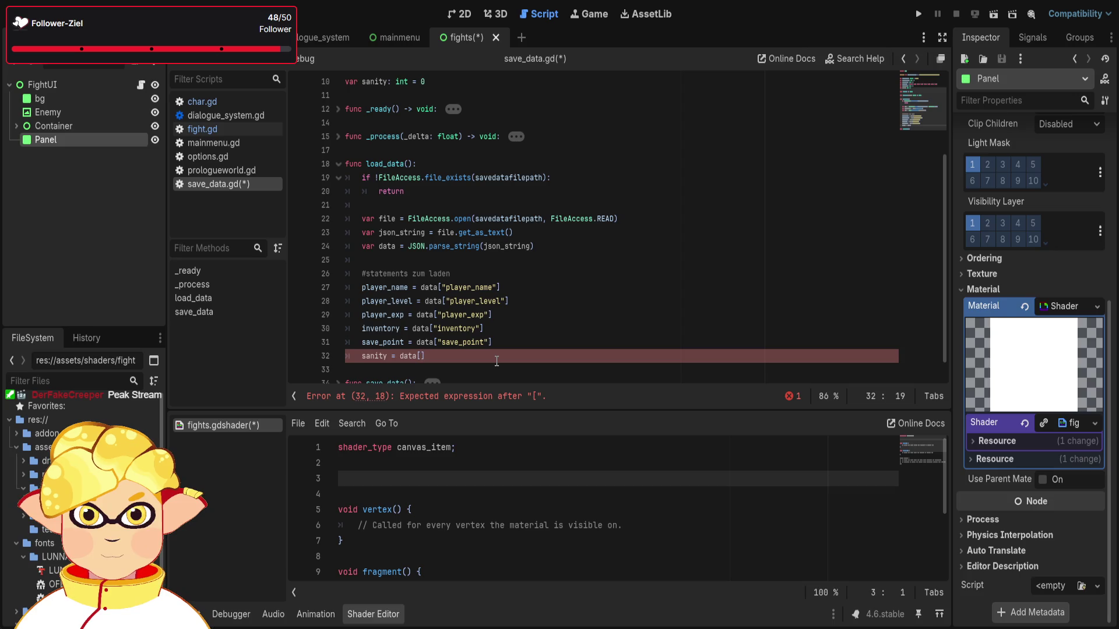
{"action": "type", "text": "\"sanity"}
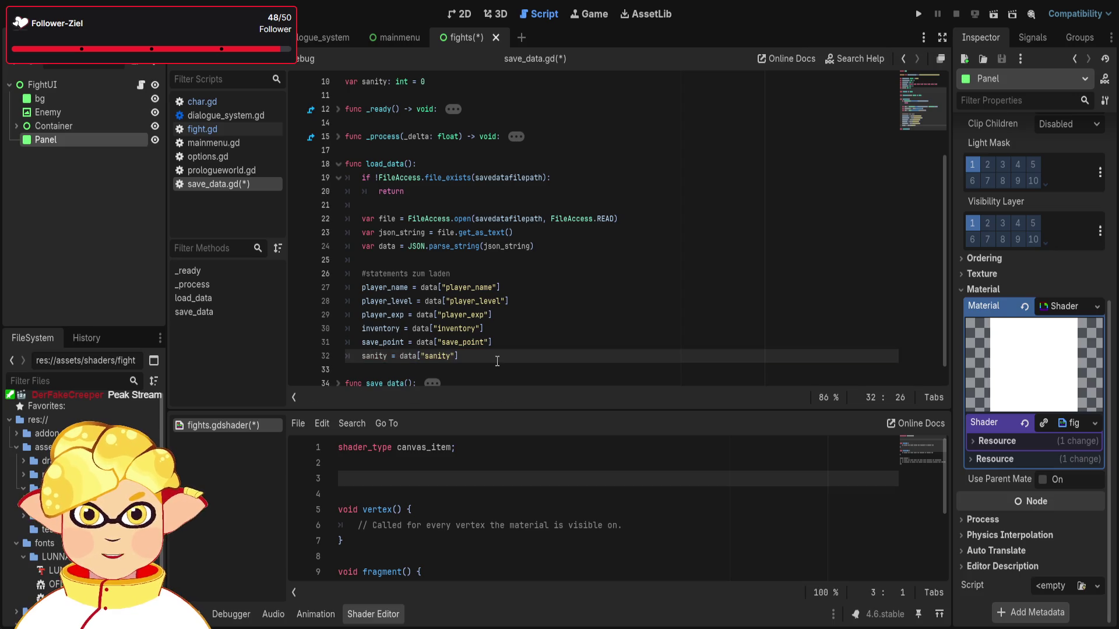
{"action": "type", "text": "\"]"}
{"action": "scroll", "coordinate": [460, 356], "scroll_direction": "down", "scroll_amount": 1}
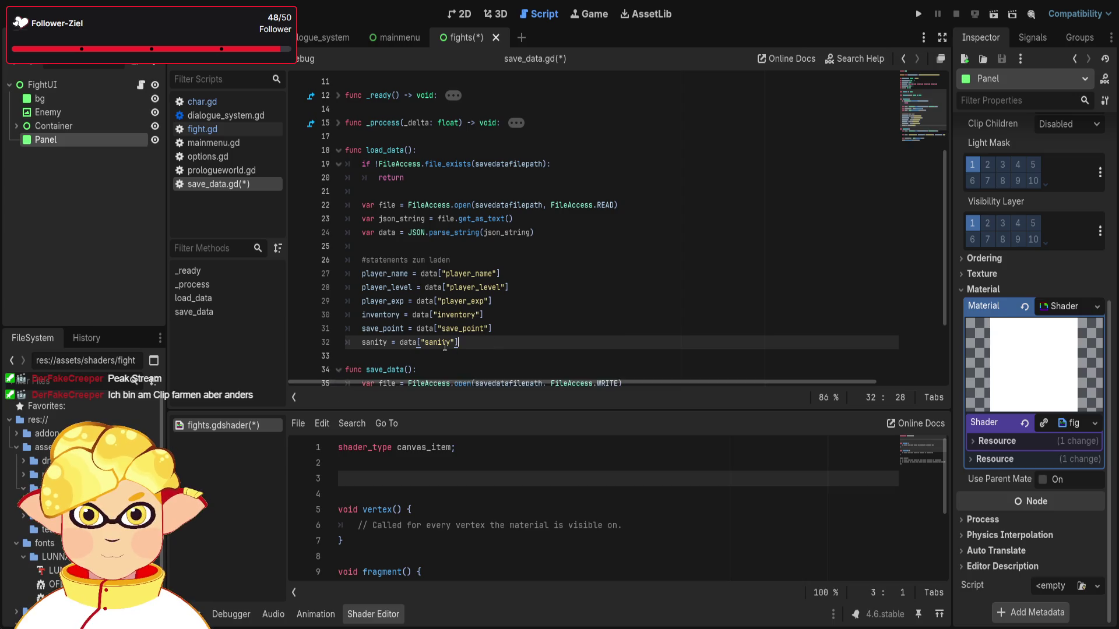
{"action": "scroll", "coordinate": [428, 352], "scroll_direction": "down", "scroll_amount": 3}
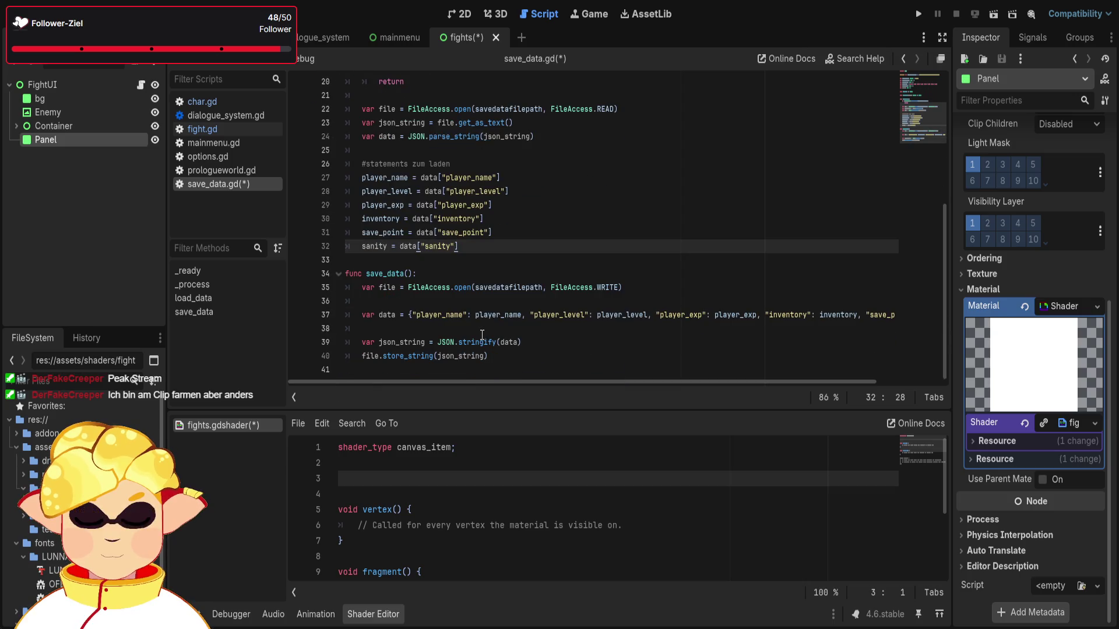
Append , "sanity": sanity to the dictionary written by save_data().
{"action": "left_click", "coordinate": [528, 319]}
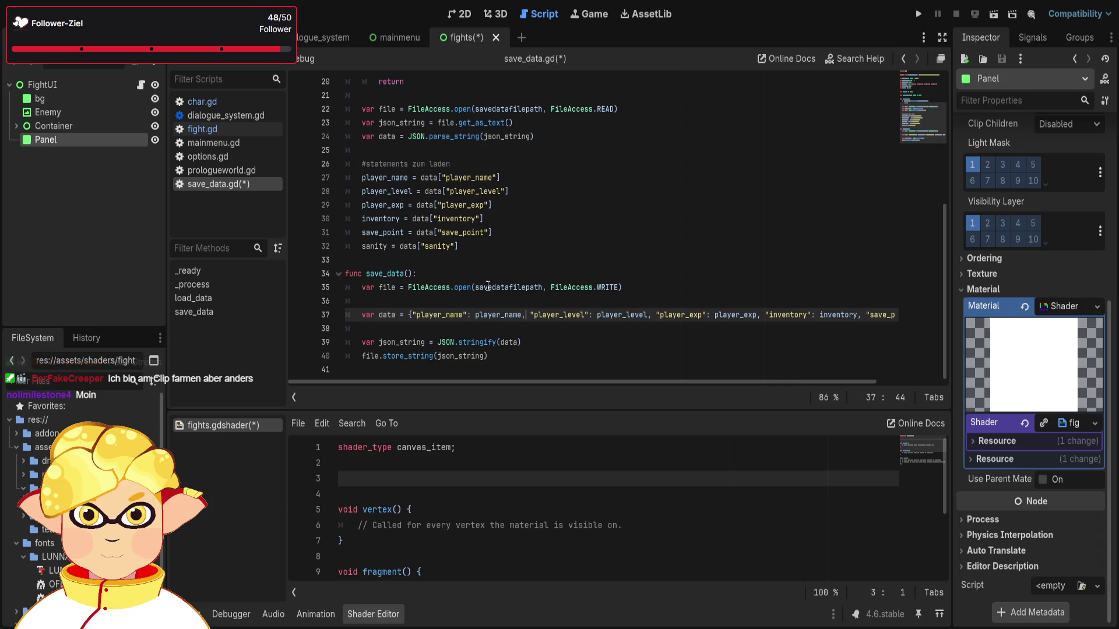
{"action": "scroll", "coordinate": [525, 386], "scroll_direction": "right", "scroll_amount": 3}
{"action": "left_click", "coordinate": [887, 319]}
{"action": "type", "text": ", "}
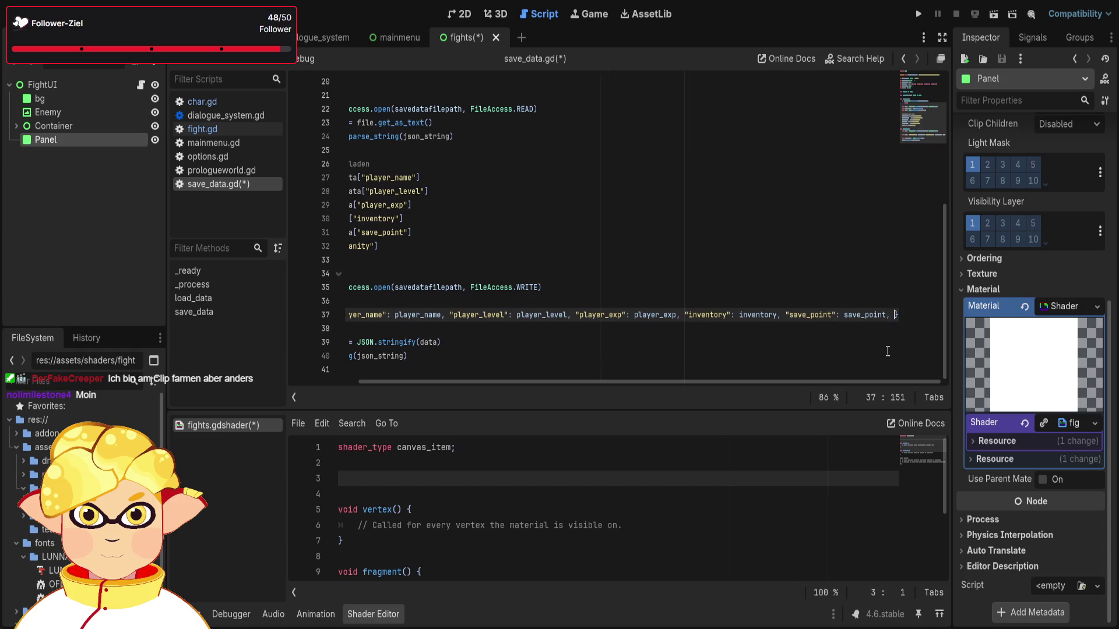
{"action": "type", "text": "\""}
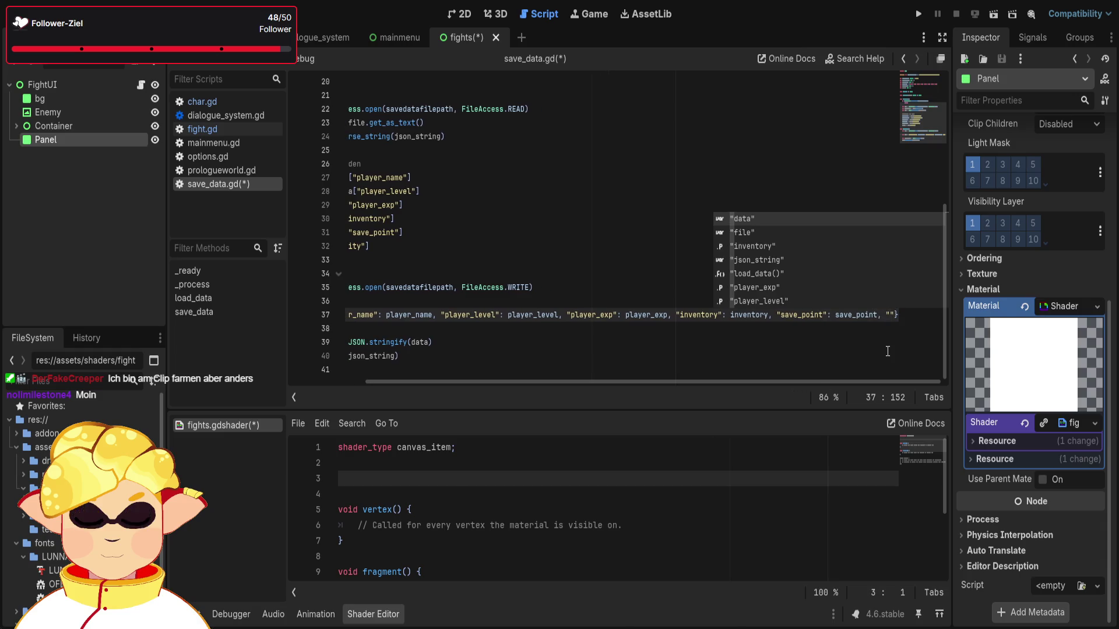
{"action": "mouse_move", "coordinate": [504, 382]}
{"action": "left_mouse_down"}
{"action": "mouse_move", "coordinate": [452, 380]}
{"action": "mouse_move", "coordinate": [621, 365]}
{"action": "left_mouse_up"}
{"action": "type", "text": "sanity"}
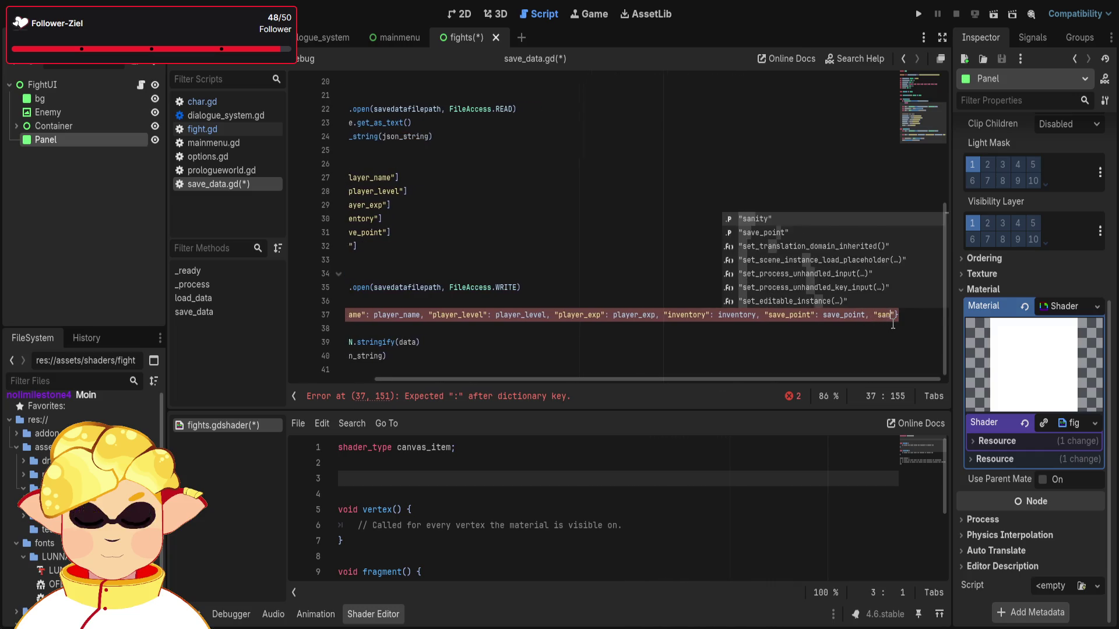
{"action": "type", "text": "\""}
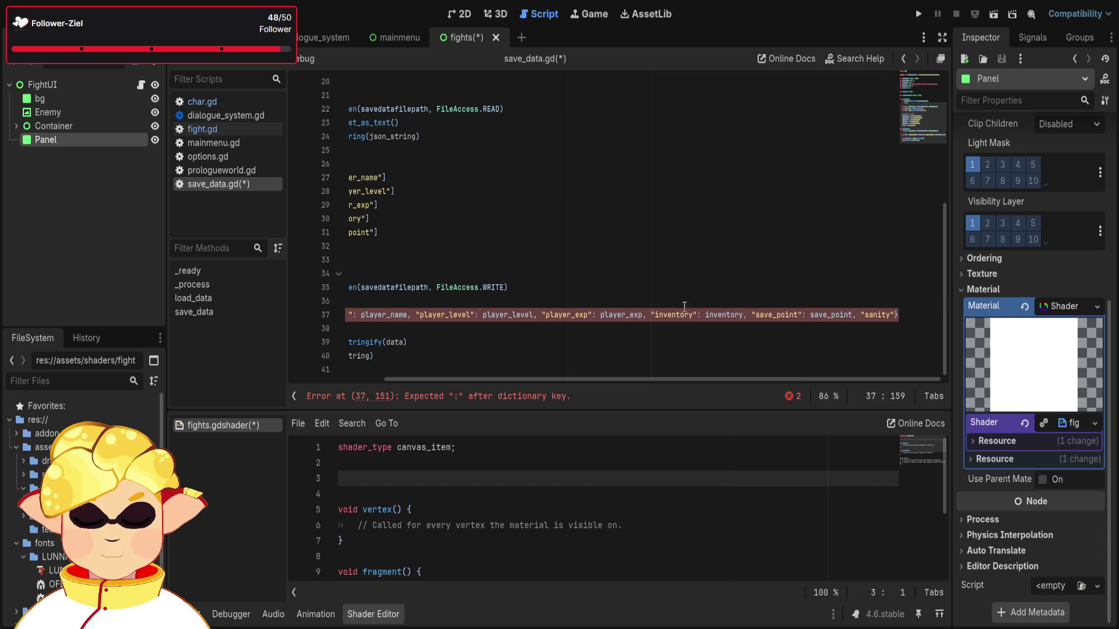
{"action": "mouse_move", "coordinate": [508, 382]}
{"action": "left_mouse_down"}
{"action": "mouse_move", "coordinate": [391, 387]}
{"action": "mouse_move", "coordinate": [641, 380]}
{"action": "left_mouse_up"}
{"action": "type", "text": ": sanity"}
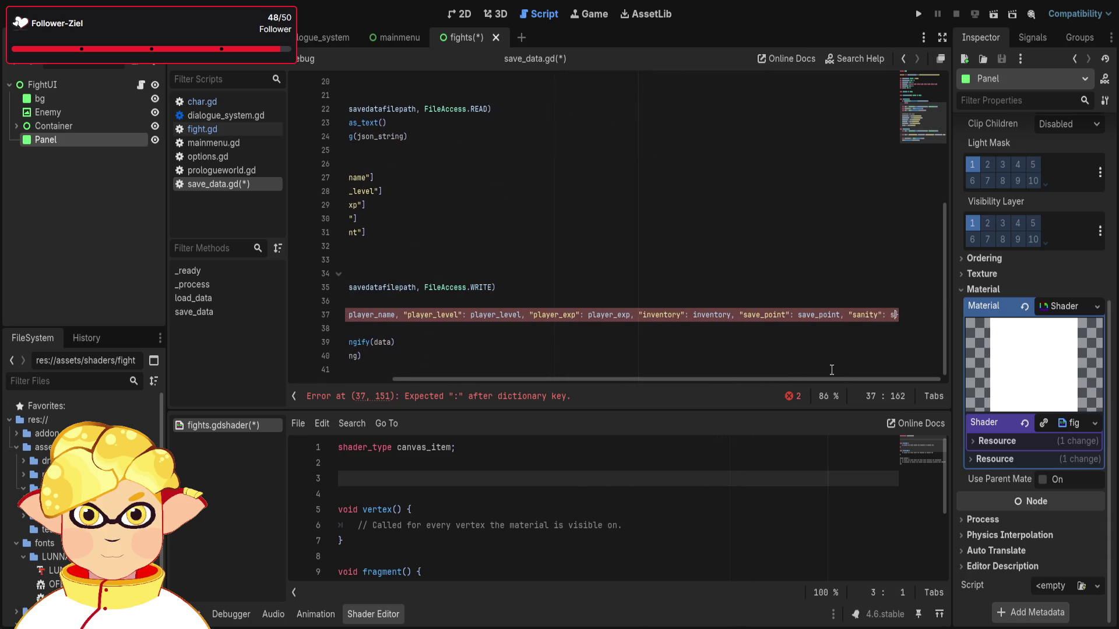
{"action": "left_click", "coordinate": [849, 344]}
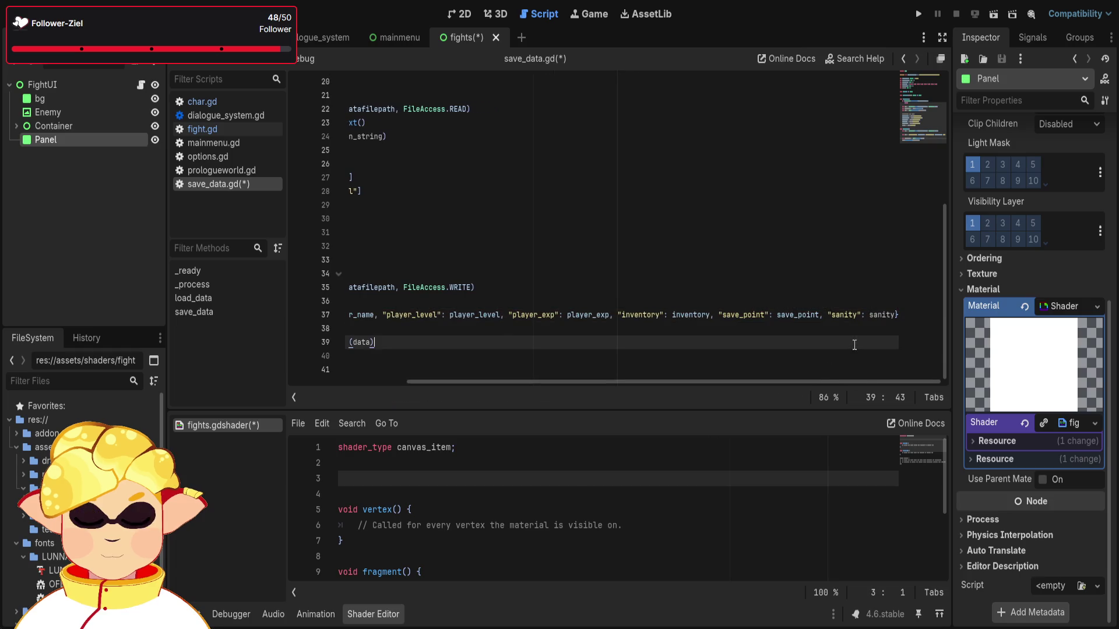
{"action": "left_click_drag", "start_coordinate": [606, 382], "coordinate": [489, 383]}
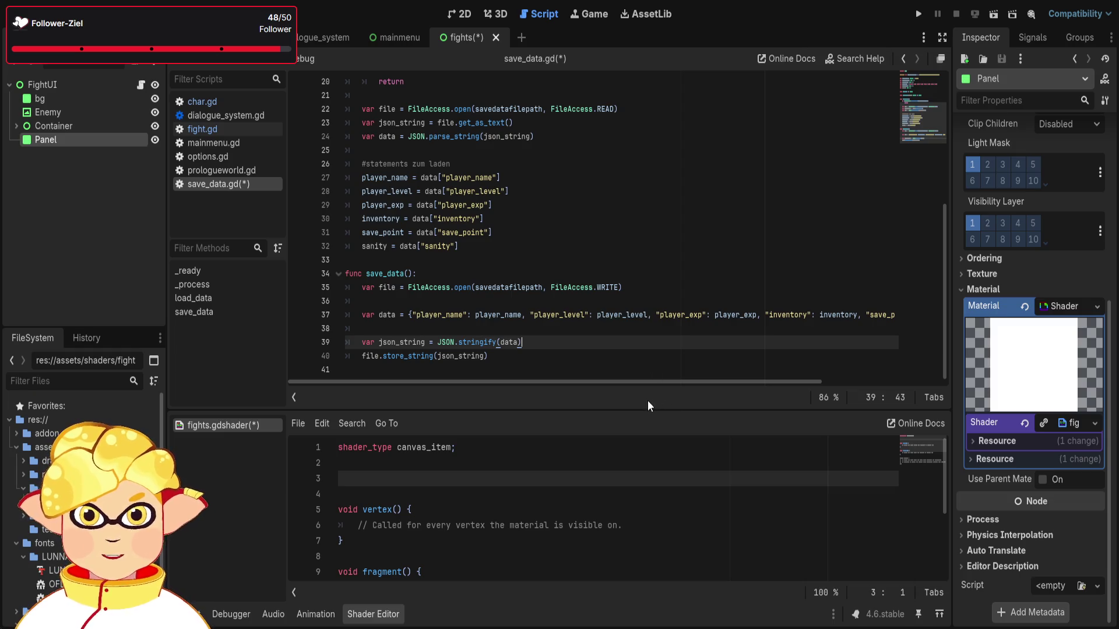
Review the sanity line in load_data and save the scripts with Ctrl+S.
{"action": "key", "text": "Down"}
{"action": "key", "text": "Down"}
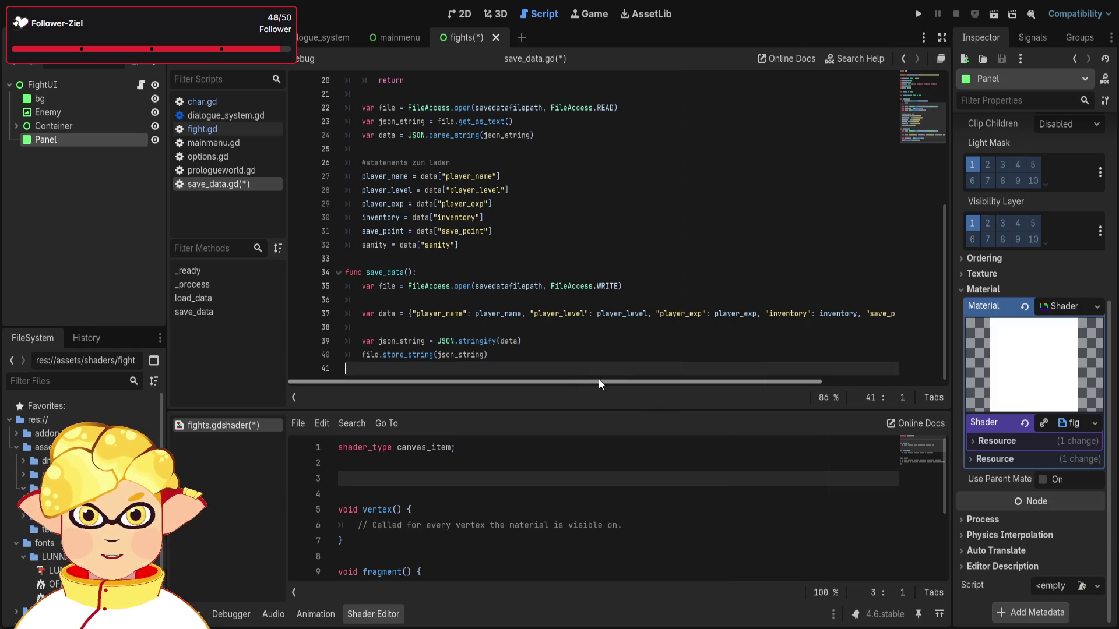
{"action": "scroll", "coordinate": [542, 328], "scroll_direction": "up", "scroll_amount": 3}
{"action": "left_click", "coordinate": [479, 327]}
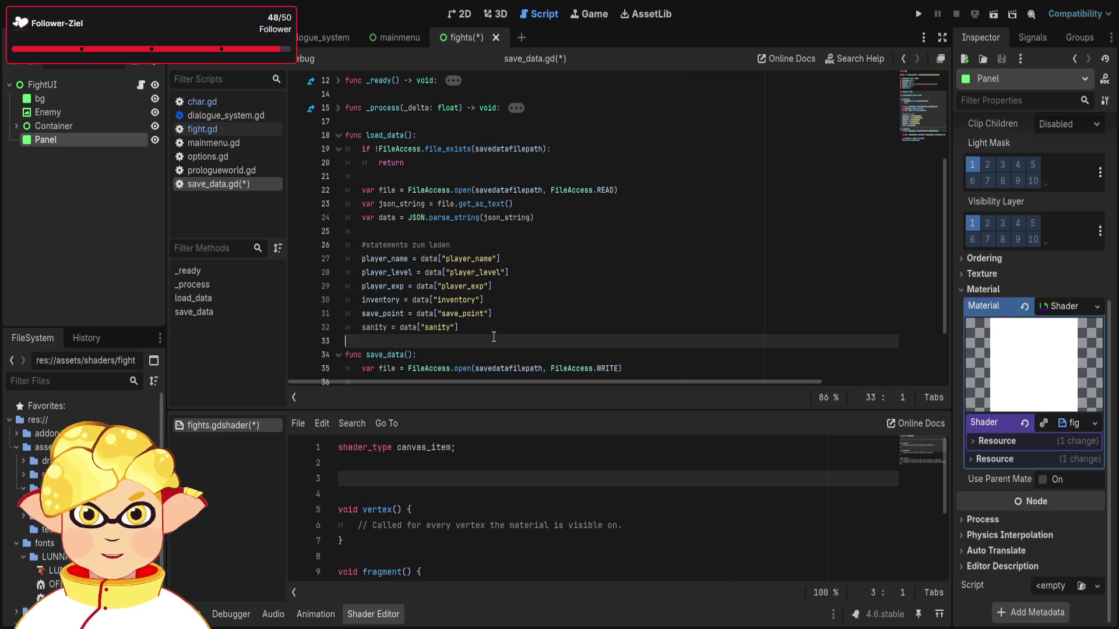
{"action": "scroll", "coordinate": [518, 346], "scroll_direction": "up", "scroll_amount": 1}
{"action": "scroll", "coordinate": [518, 346], "scroll_direction": "up", "scroll_amount": 5}
{"action": "left_click", "coordinate": [546, 342]}
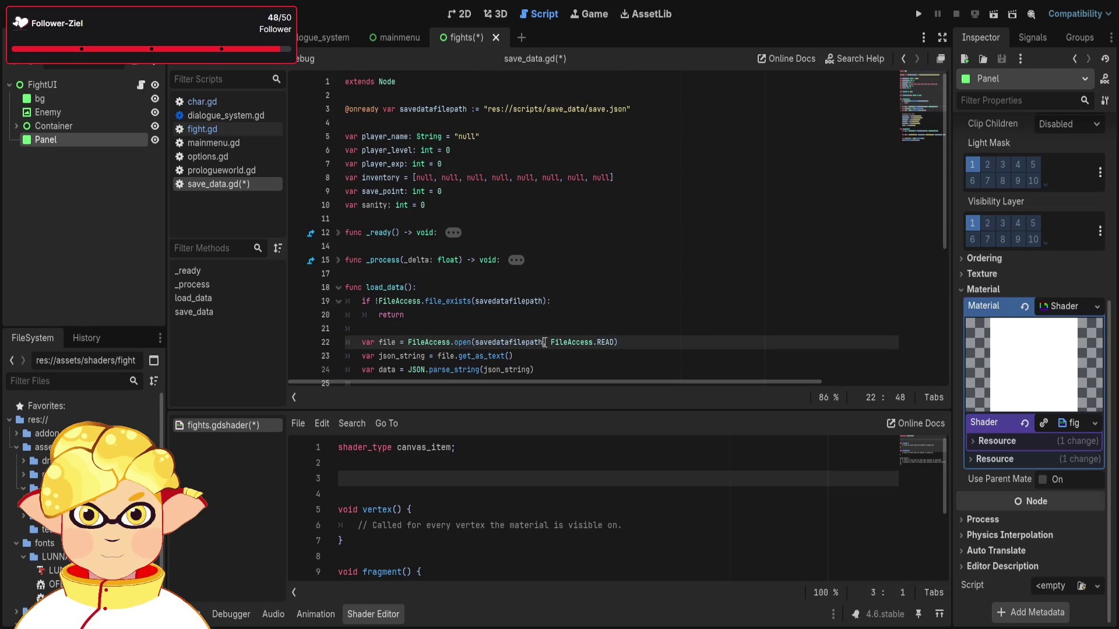
{"action": "key", "text": "ctrl+s"}
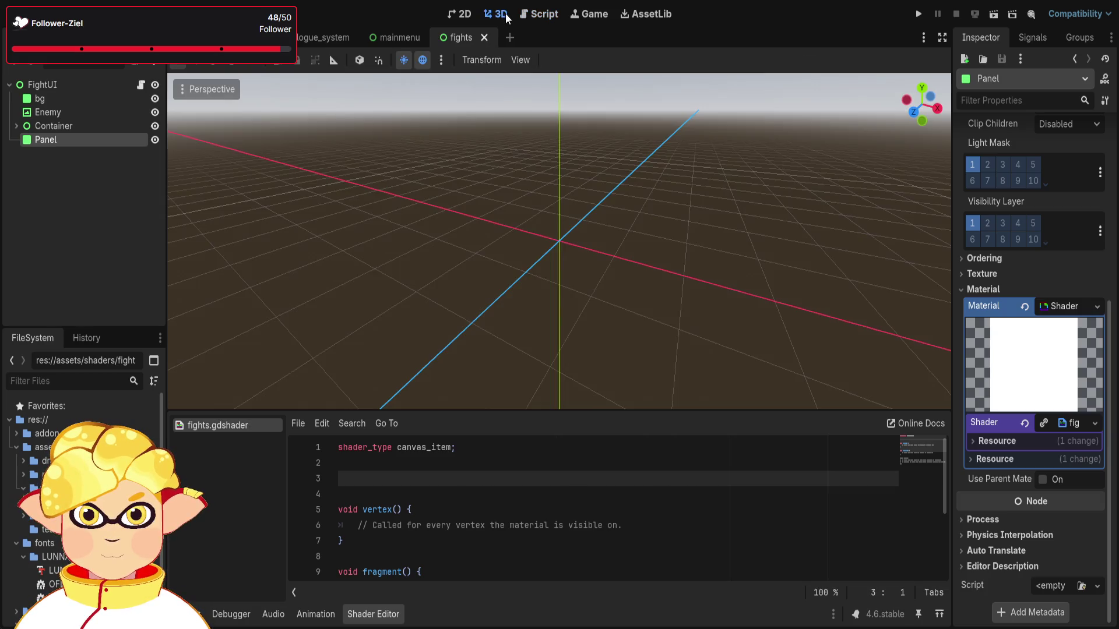
Leave the Script workspace and show the fights scene's 2D canvas with its battle panel.
{"action": "left_click", "coordinate": [502, 14]}
{"action": "left_click", "coordinate": [459, 14]}
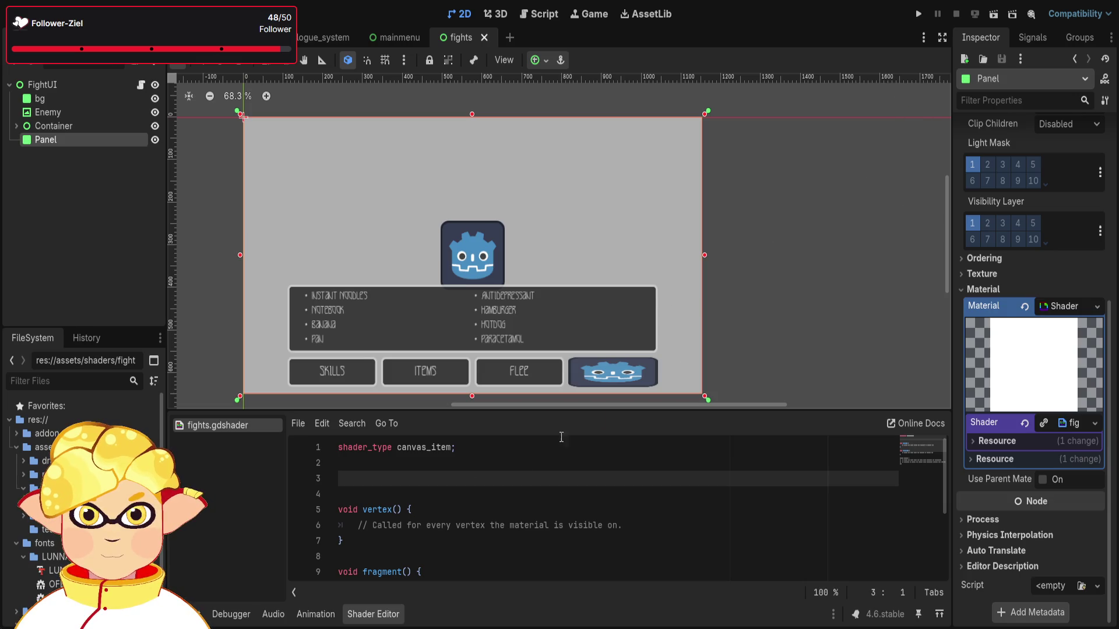
Write 'global uniform int shader_sanity;' on line 3 of fights.gdshader.
{"action": "left_click", "coordinate": [391, 489]}
{"action": "left_click", "coordinate": [391, 480]}
{"action": "type", "text": "uniform"}
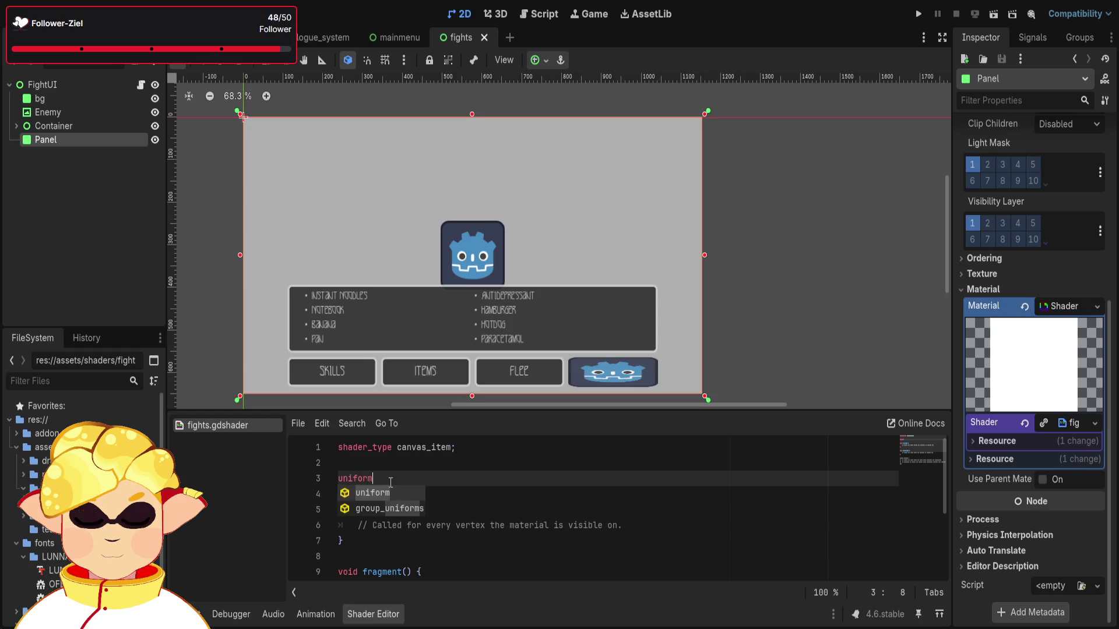
{"action": "key", "text": "Down"}
{"action": "key", "text": "Down"}
{"action": "key", "text": "Down"}
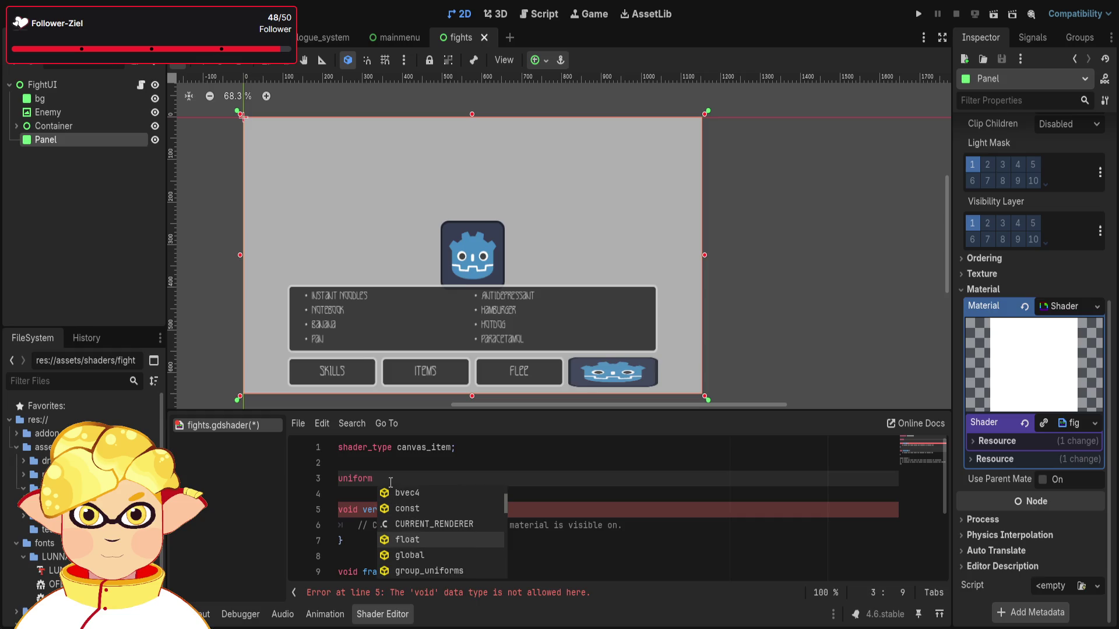
{"action": "key", "text": "Escape"}
{"action": "type", "text": "int"}
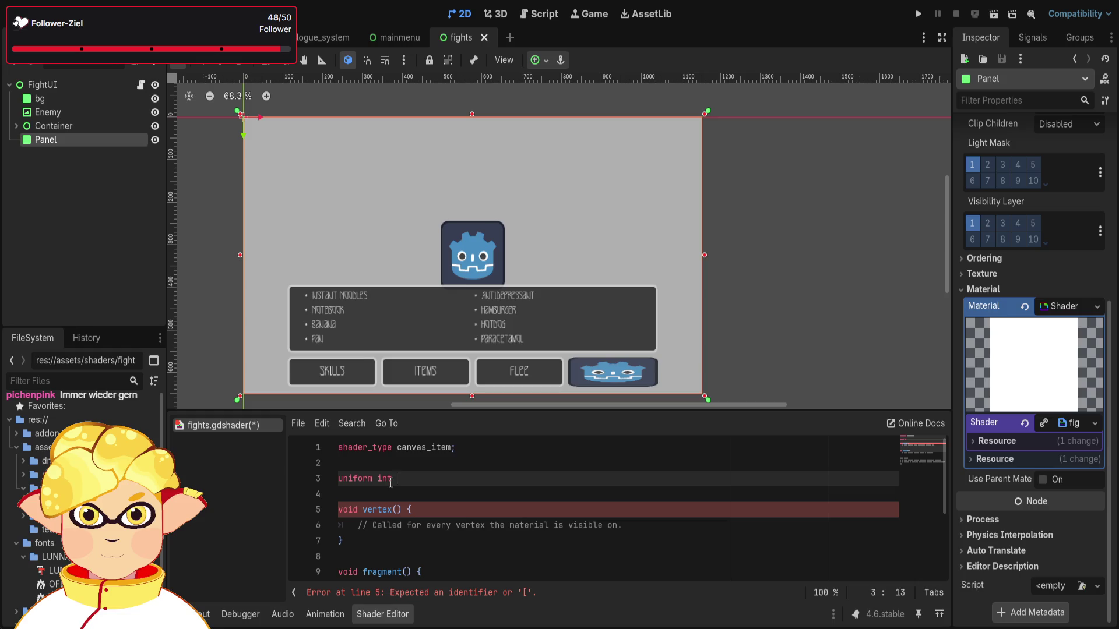
{"action": "left_click", "coordinate": [341, 485]}
{"action": "type", "text": "globalk"}
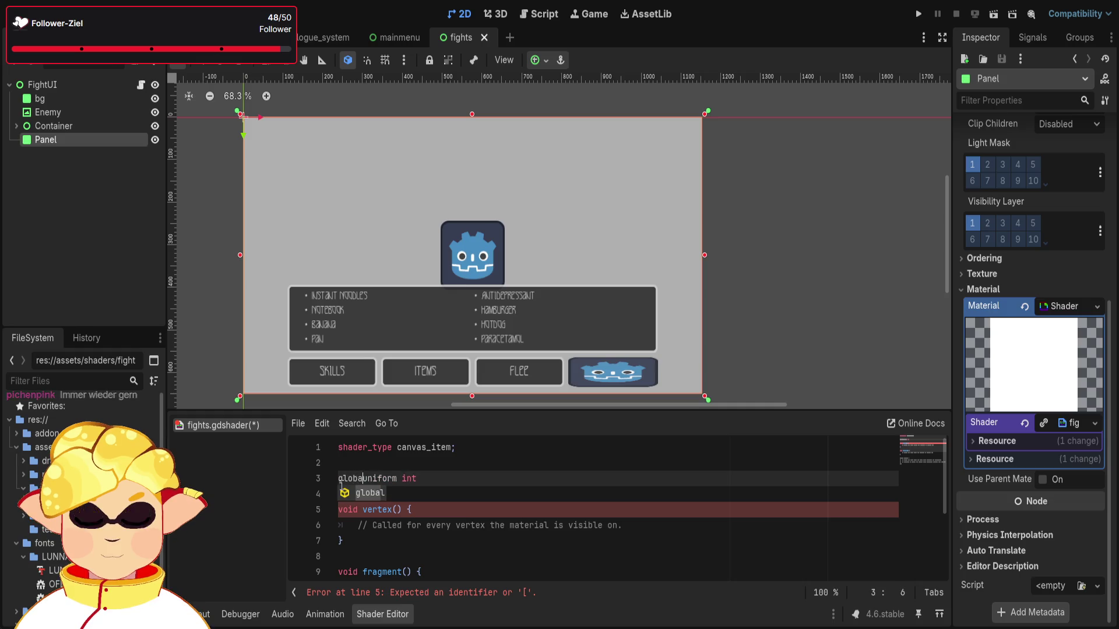
{"action": "key", "text": "BackSpace"}
{"action": "key", "text": "BackSpace"}
{"action": "type", "text": "l"}
{"action": "left_click", "coordinate": [444, 478]}
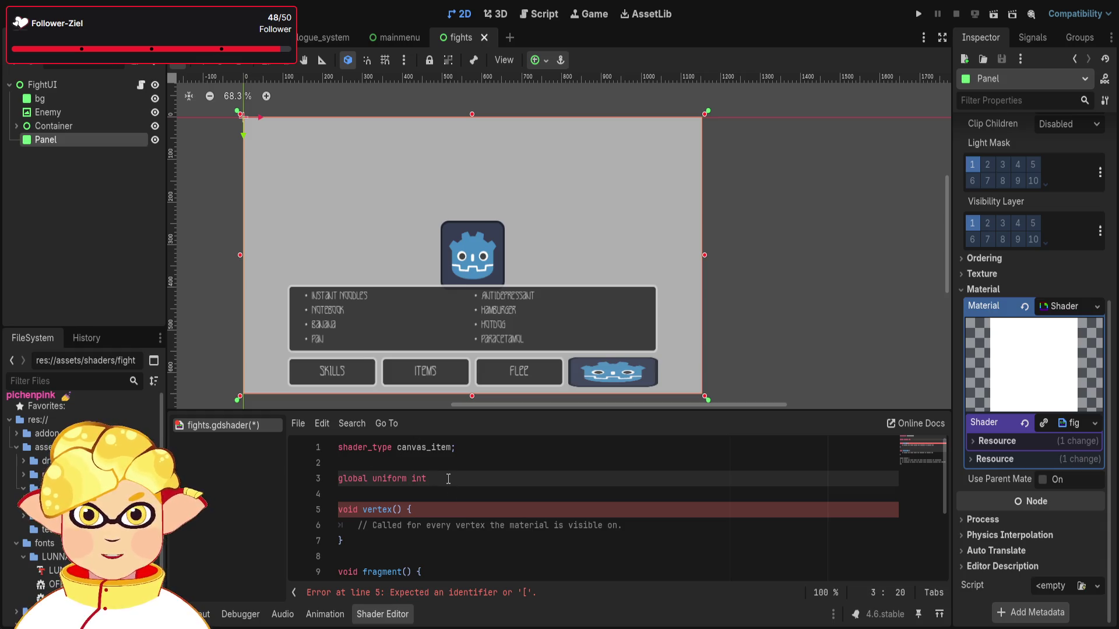
{"action": "type", "text": "shad"}
{"action": "type", "text": "er_sanity"}
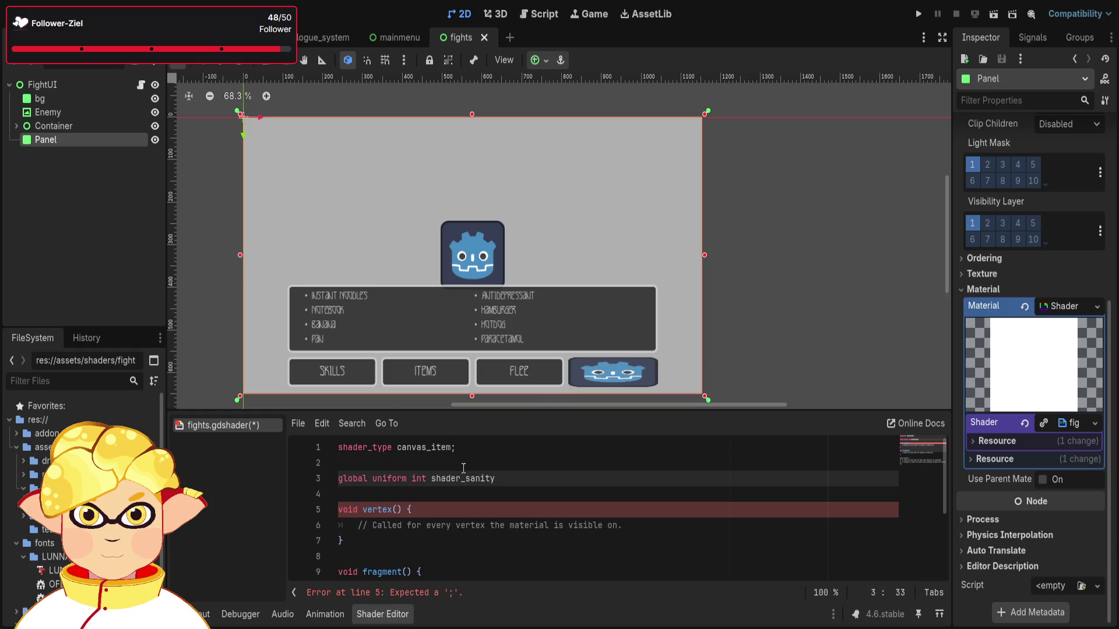
{"action": "type", "text": ";"}
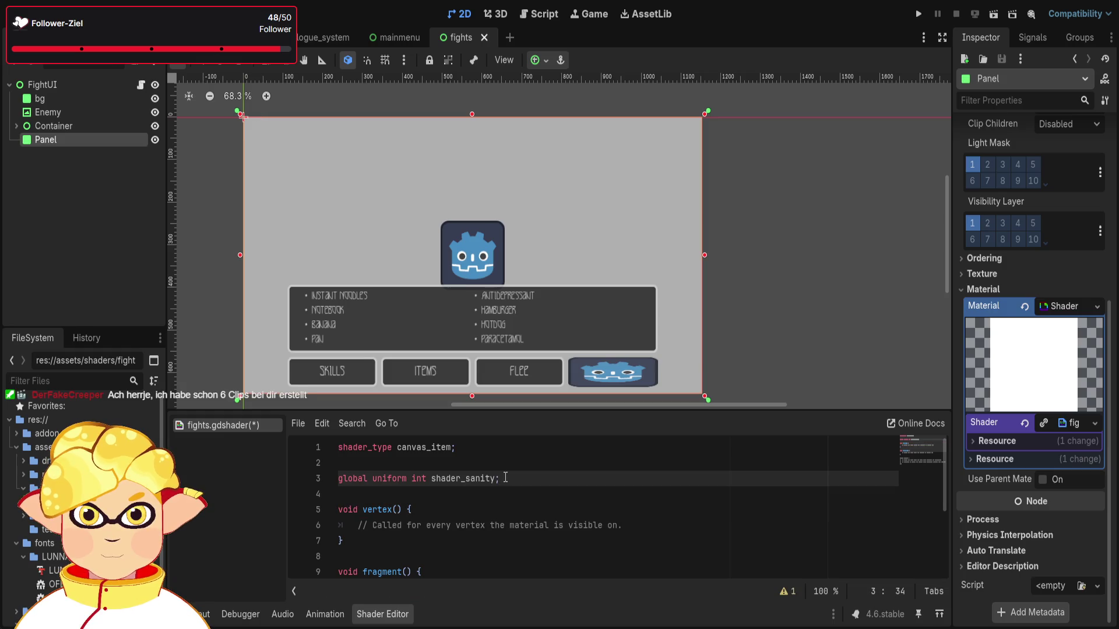
Check the unused-uniform warning, toggle the shader file list, and place the caret on line 4.
{"action": "left_click", "coordinate": [788, 591]}
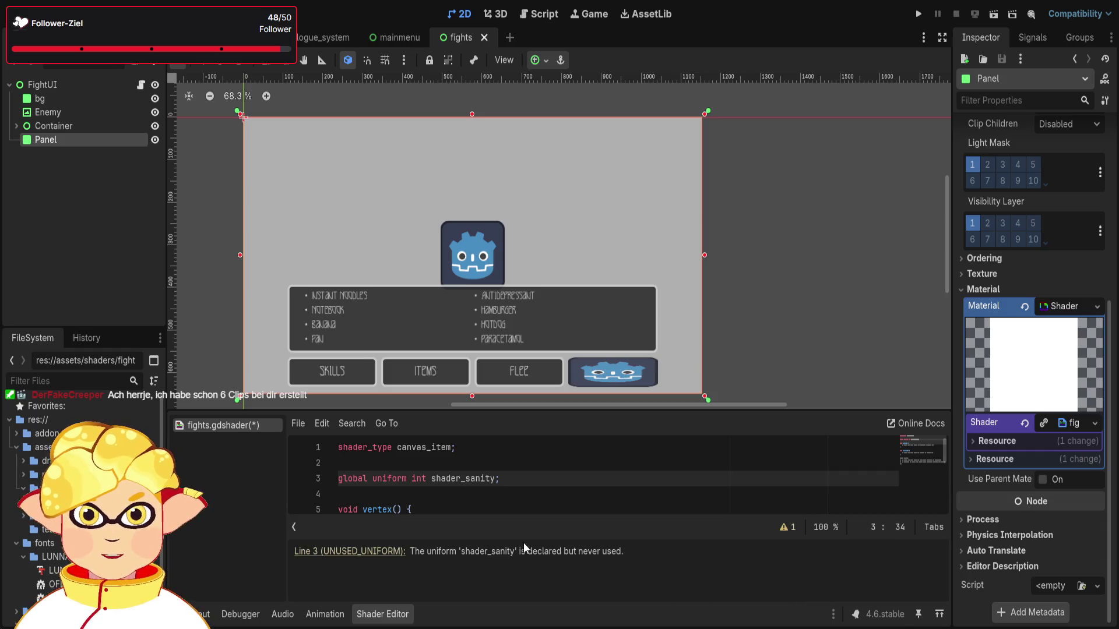
{"action": "left_click", "coordinate": [295, 527]}
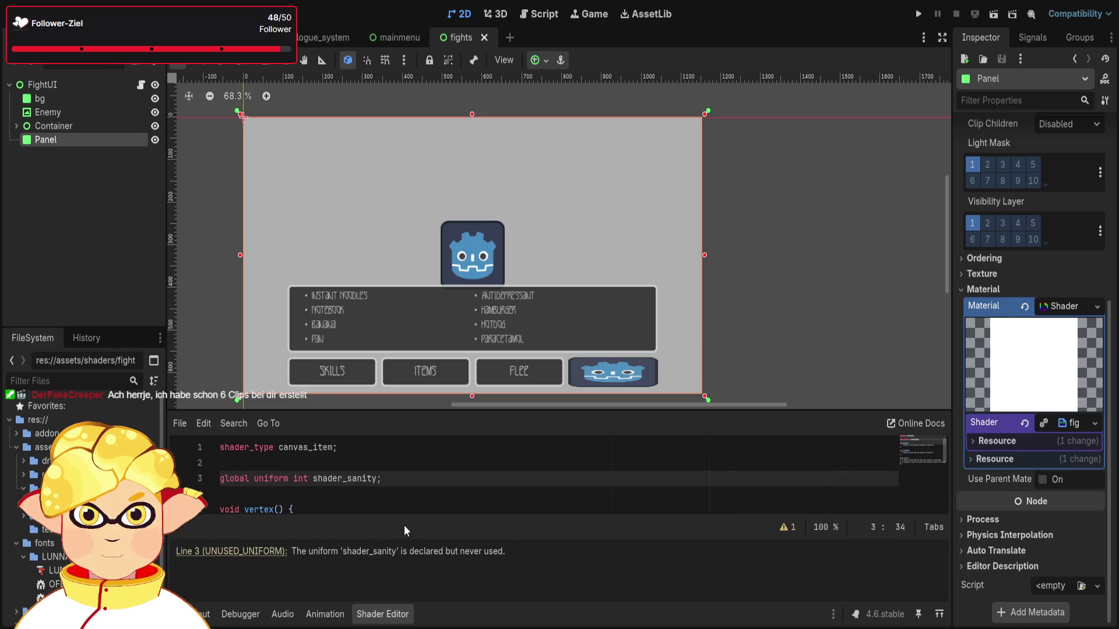
{"action": "left_click", "coordinate": [197, 526]}
{"action": "left_click", "coordinate": [525, 493]}
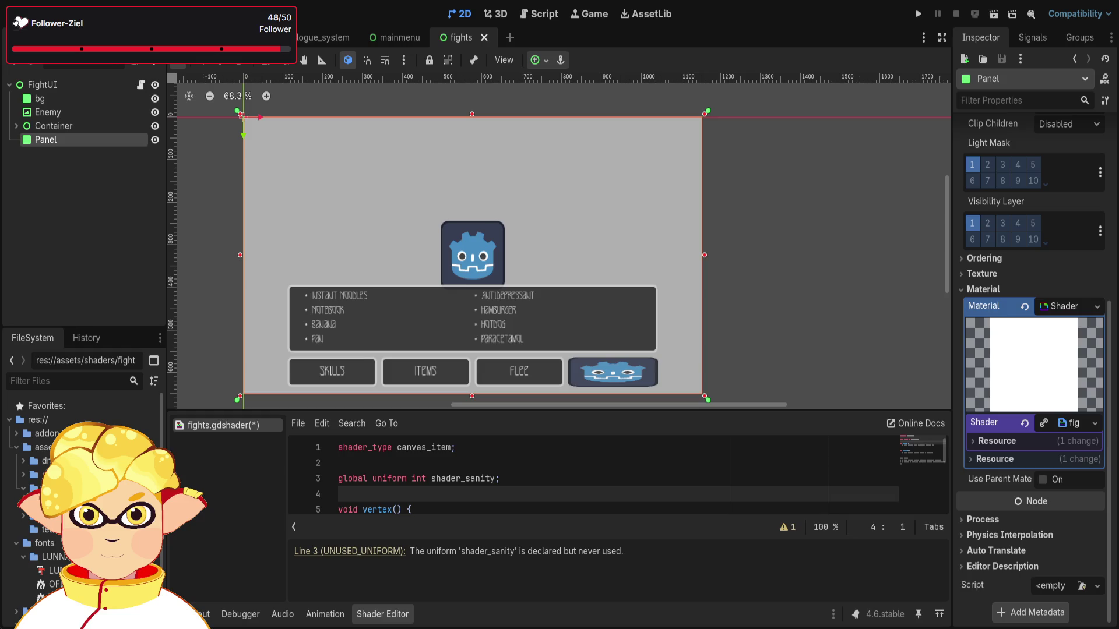
{"action": "scroll", "coordinate": [488, 493], "scroll_direction": "down", "scroll_amount": 1}
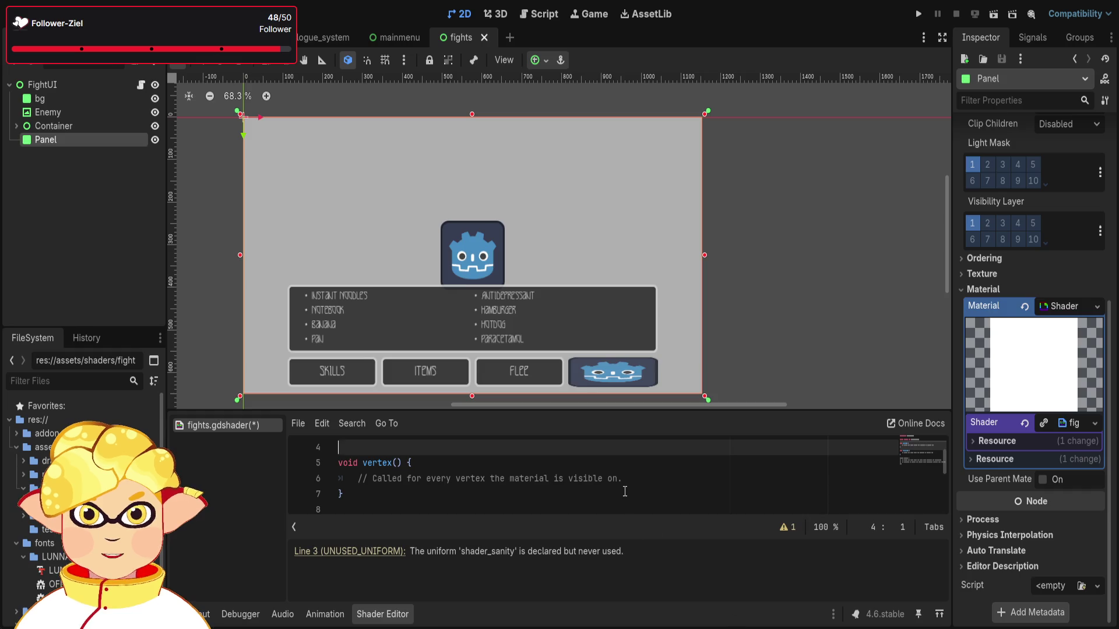
Insert an empty line on line 4 below the shader_sanity uniform.
{"action": "scroll", "coordinate": [461, 481], "scroll_direction": "up", "scroll_amount": 1}
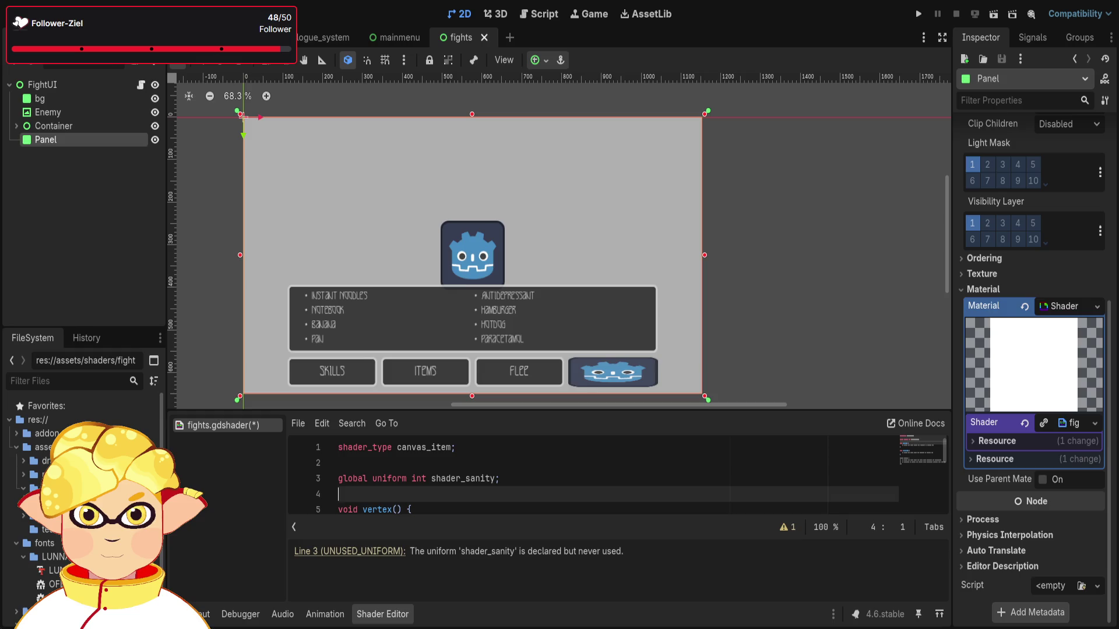
{"action": "key", "text": "Return"}
{"action": "left_click", "coordinate": [460, 493]}
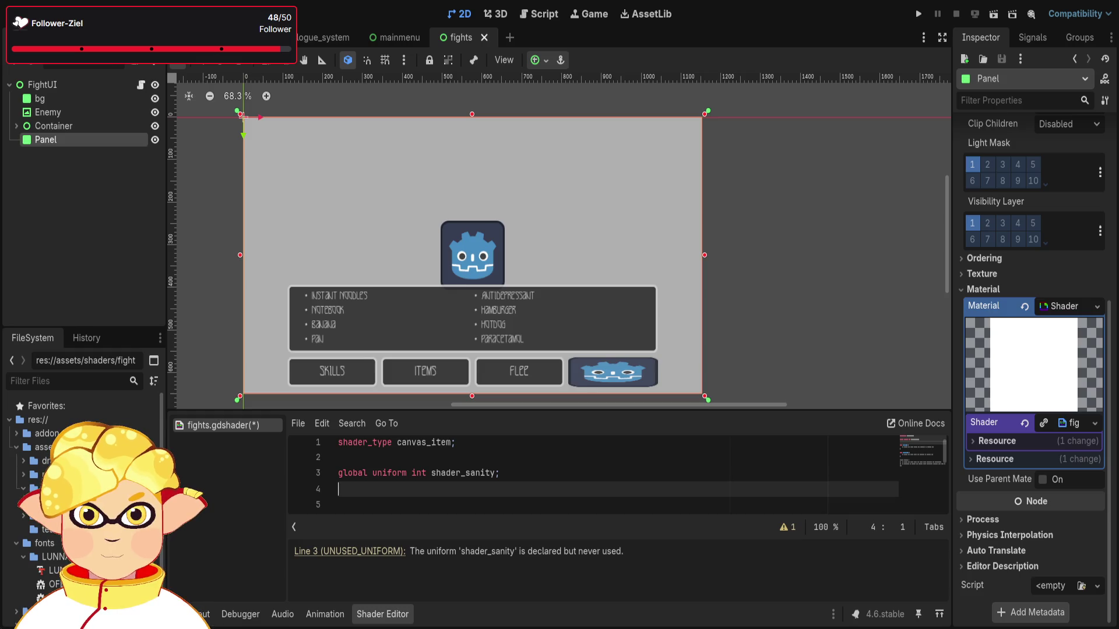
{"action": "key", "text": "Down"}
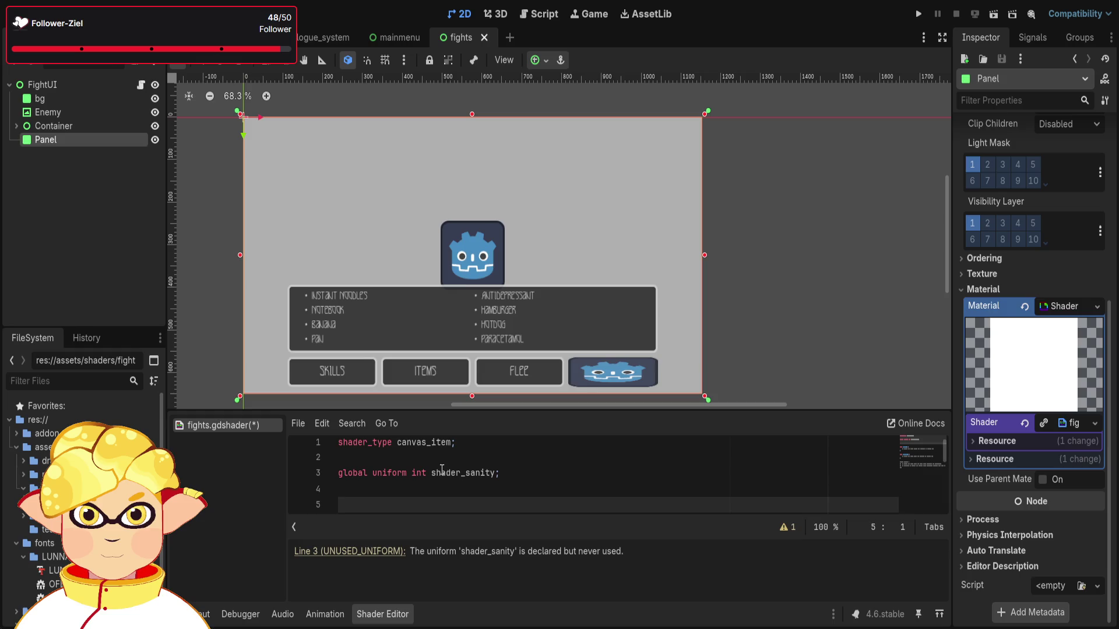
{"action": "scroll", "coordinate": [443, 469], "scroll_direction": "down", "scroll_amount": 5}
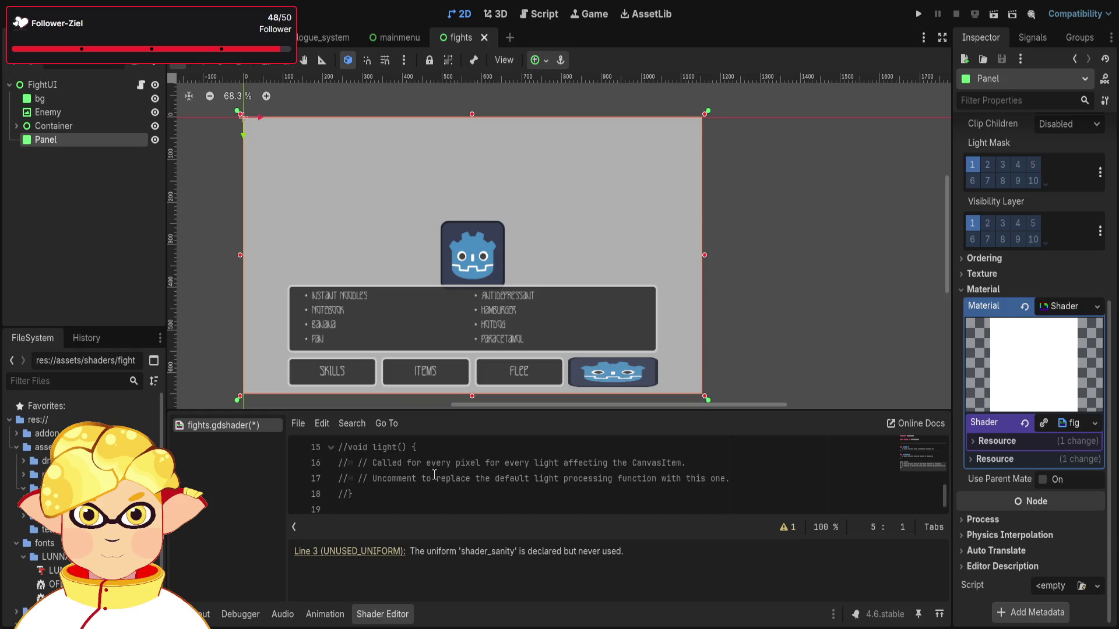
{"action": "scroll", "coordinate": [416, 494], "scroll_direction": "up", "scroll_amount": 4}
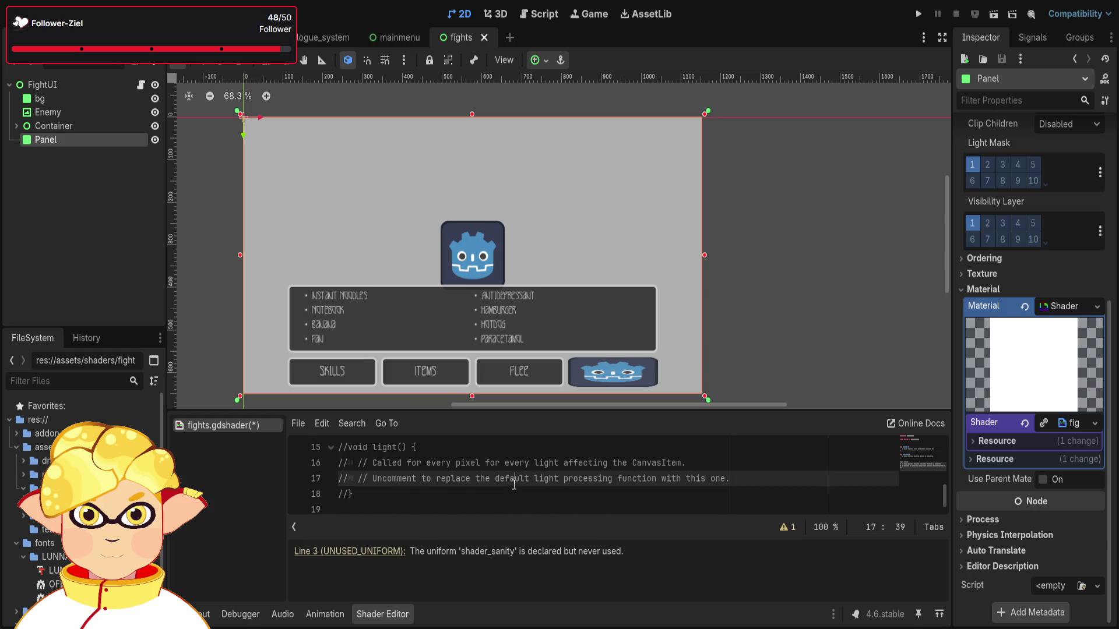
{"action": "scroll", "coordinate": [408, 495], "scroll_direction": "up", "scroll_amount": 3}
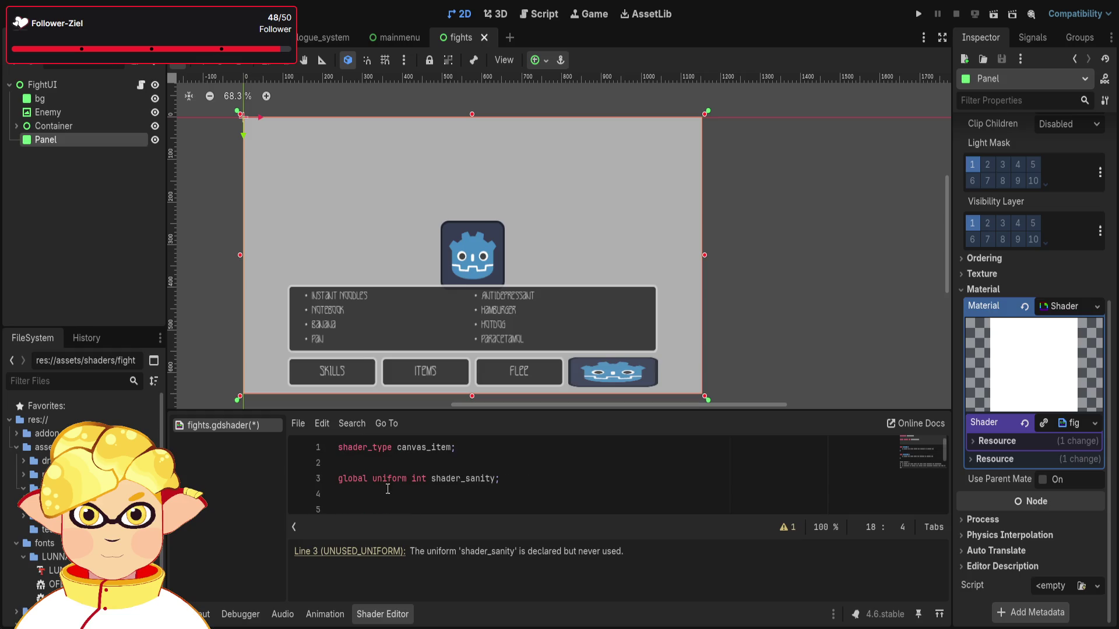
{"action": "scroll", "coordinate": [373, 481], "scroll_direction": "down", "scroll_amount": 2}
{"action": "scroll", "coordinate": [371, 478], "scroll_direction": "up", "scroll_amount": 1}
{"action": "left_click", "coordinate": [367, 494]}
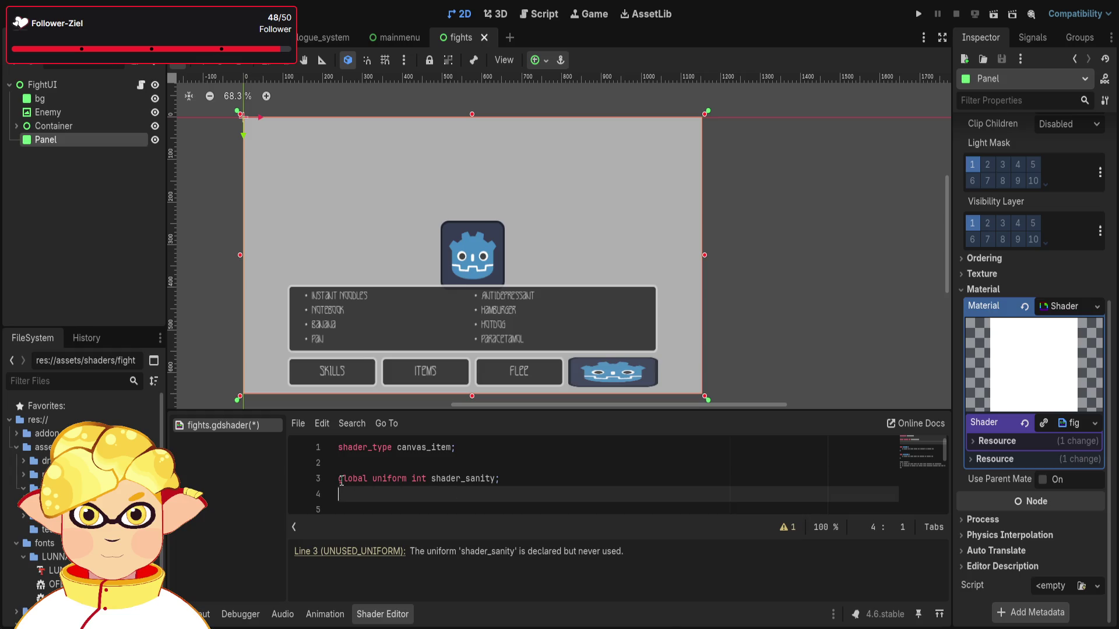
{"action": "left_click_drag", "start_coordinate": [500, 478], "coordinate": [341, 469]}
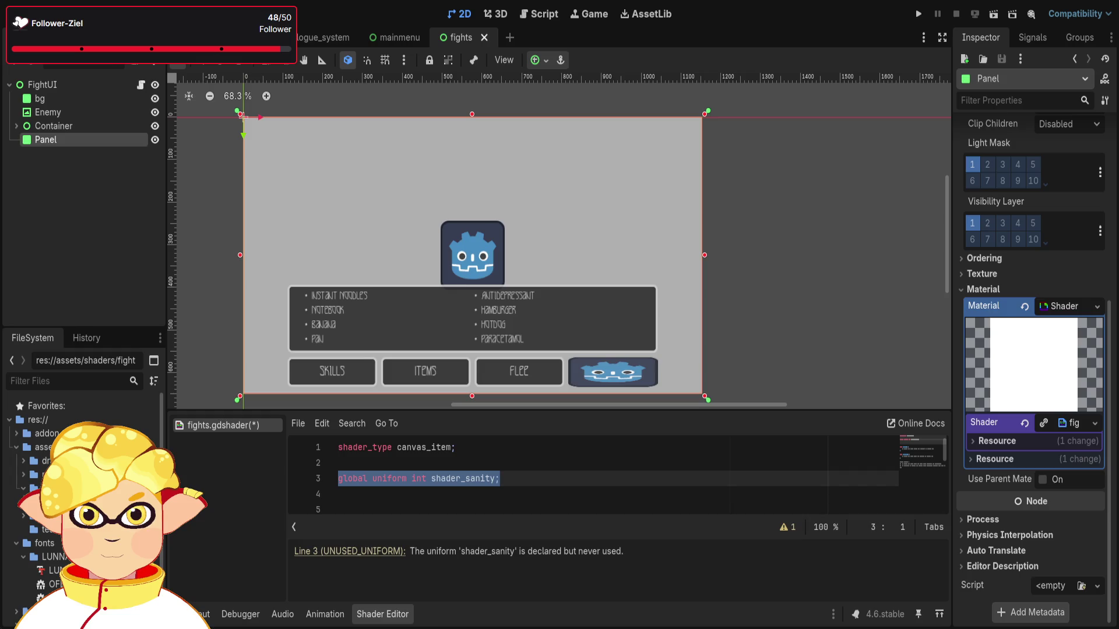
{"action": "scroll", "coordinate": [388, 496], "scroll_direction": "down", "scroll_amount": 1}
{"action": "scroll", "coordinate": [389, 496], "scroll_direction": "up", "scroll_amount": 1}
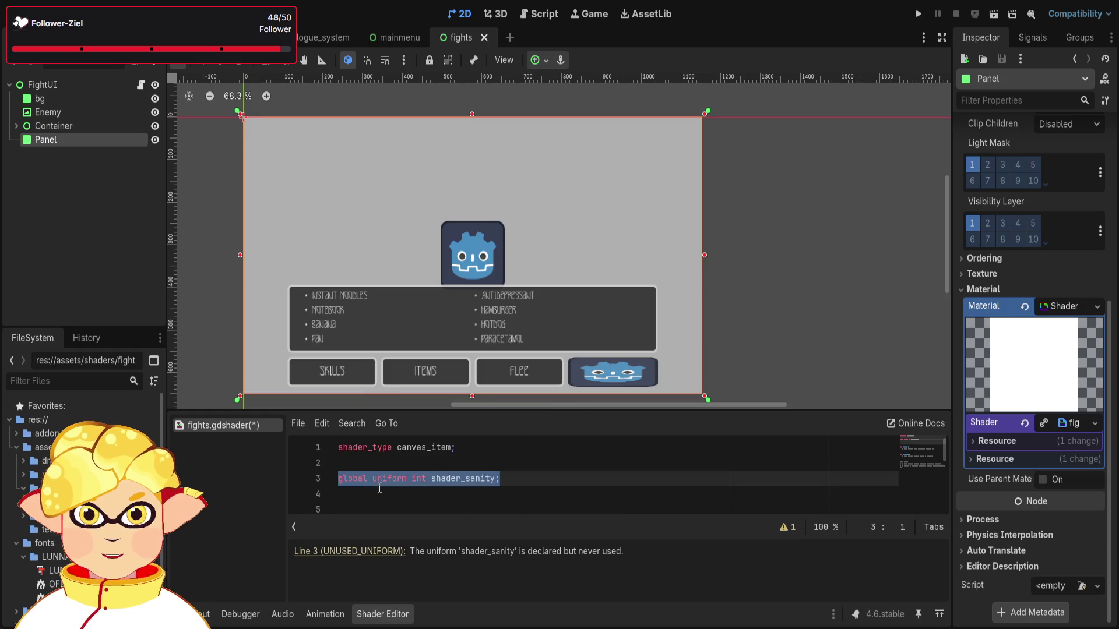
{"action": "left_click", "coordinate": [380, 497]}
{"action": "key", "text": "Return"}
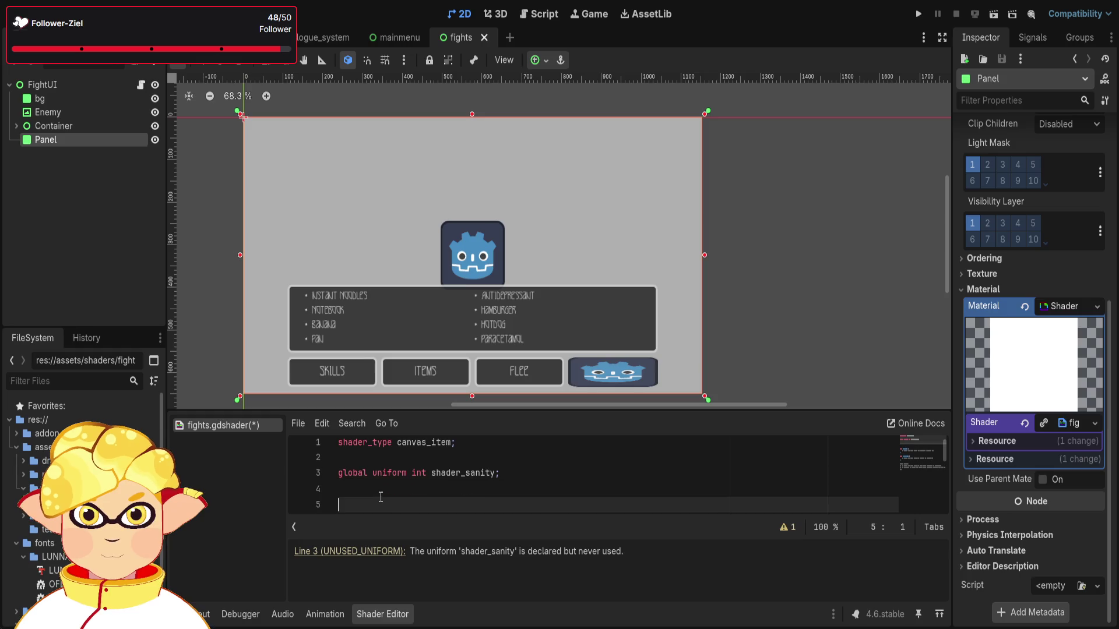
Type 'int abweichung = abs(shader_sanity);' on line 5.
{"action": "type", "text": "int"}
{"action": "key", "text": "BackSpace"}
{"action": "key", "text": "BackSpace"}
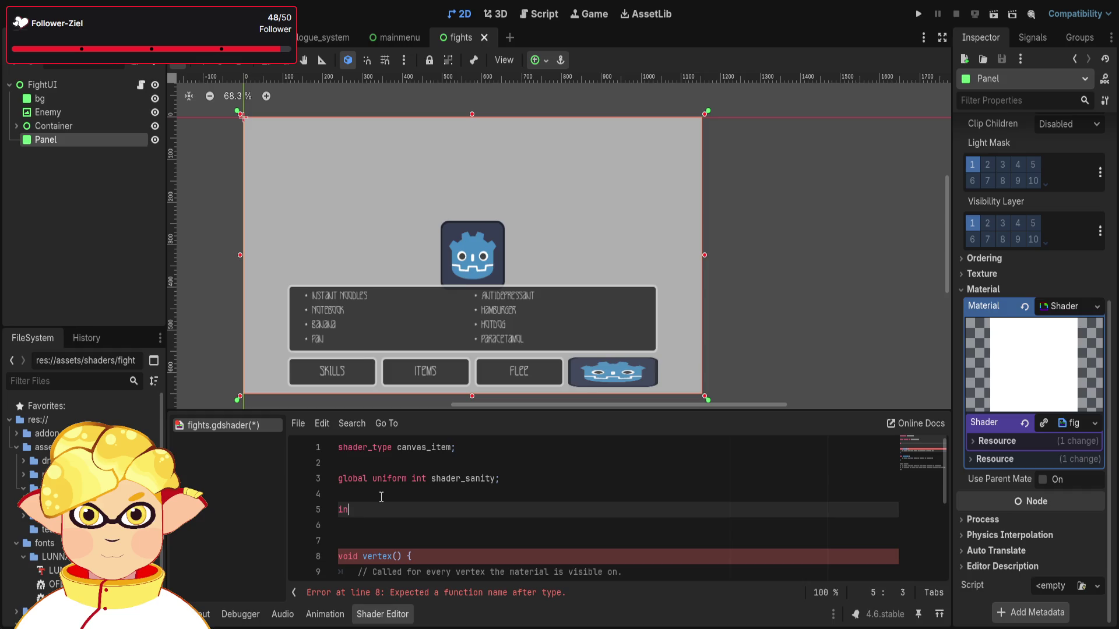
{"action": "type", "text": "t"}
{"action": "type", "text": "abweichung = abs("}
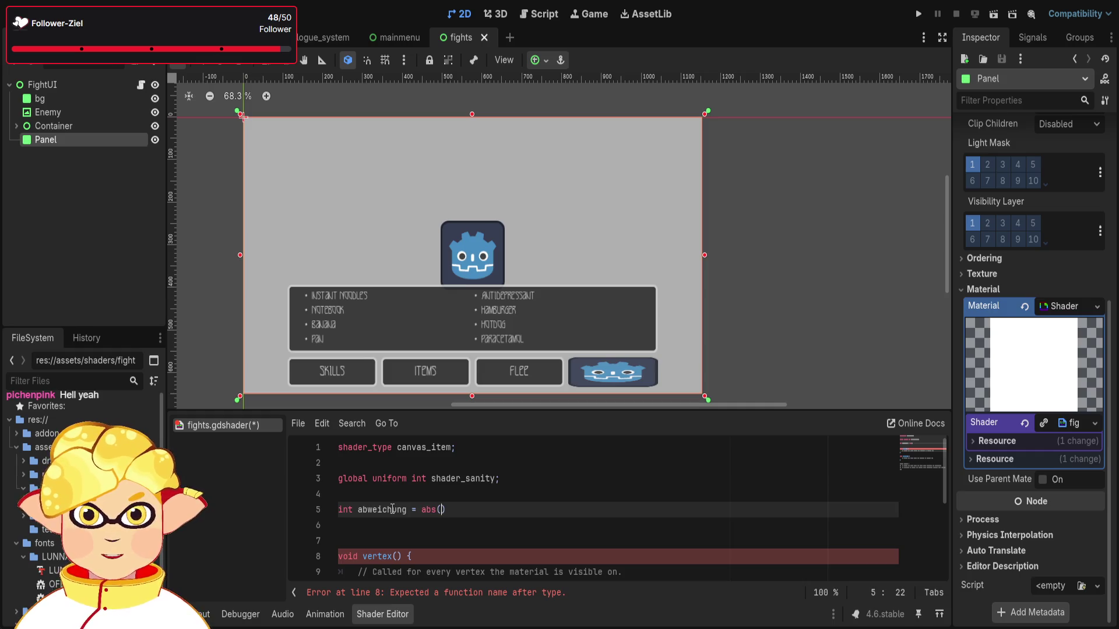
{"action": "type", "text": "shader_sani"}
{"action": "type", "text": "ty);"}
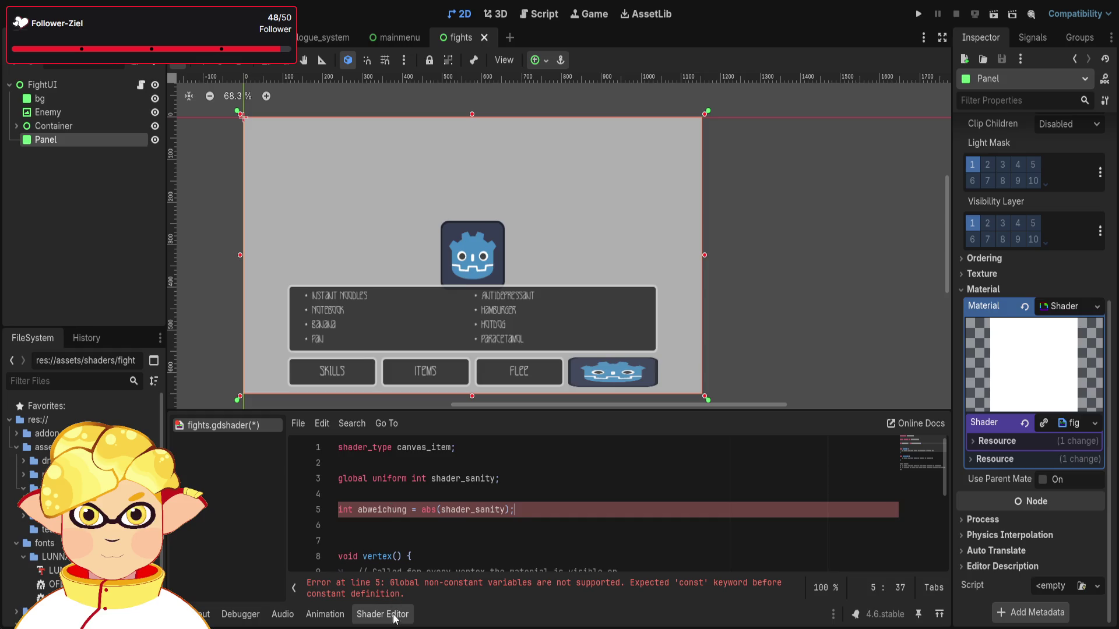
Inspect the non-constant global variable error and select the abweichung declaration line.
{"action": "left_click", "coordinate": [497, 478]}
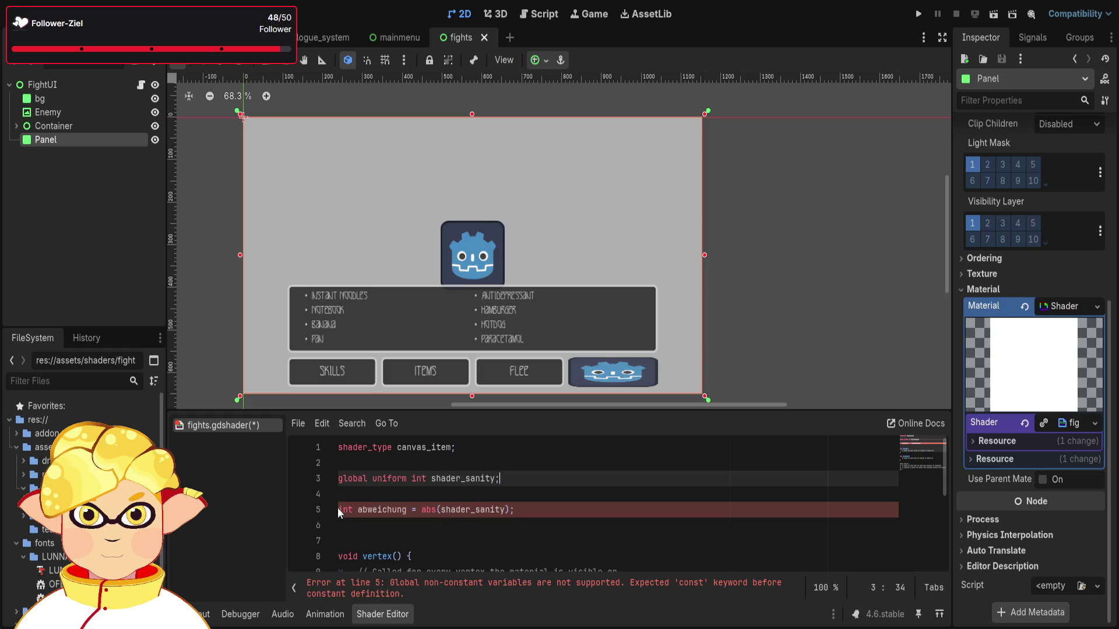
{"action": "left_click", "coordinate": [633, 584]}
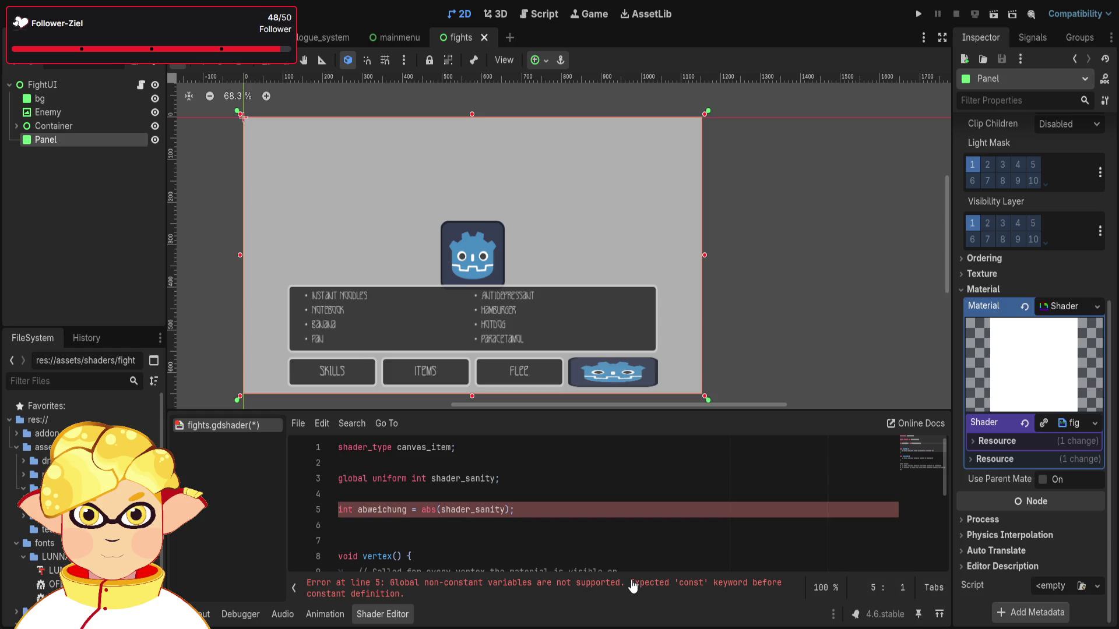
{"action": "left_click", "coordinate": [654, 541]}
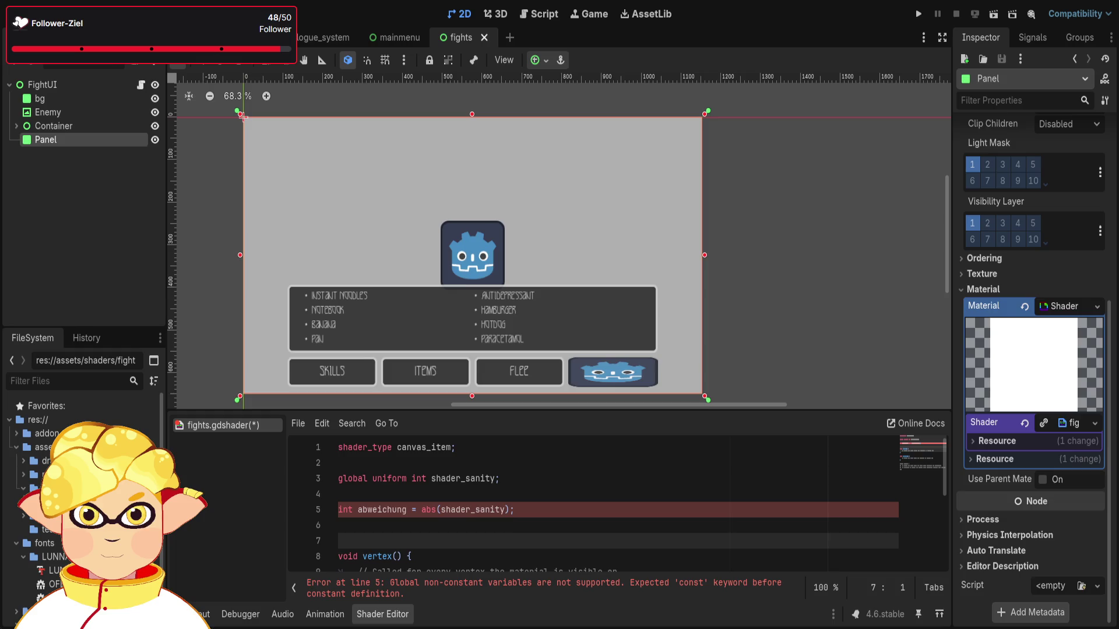
{"action": "mouse_move", "coordinate": [516, 509]}
{"action": "left_mouse_down"}
{"action": "mouse_move", "coordinate": [350, 494]}
{"action": "mouse_move", "coordinate": [309, 477]}
{"action": "left_mouse_up"}
{"action": "left_click", "coordinate": [546, 508]}
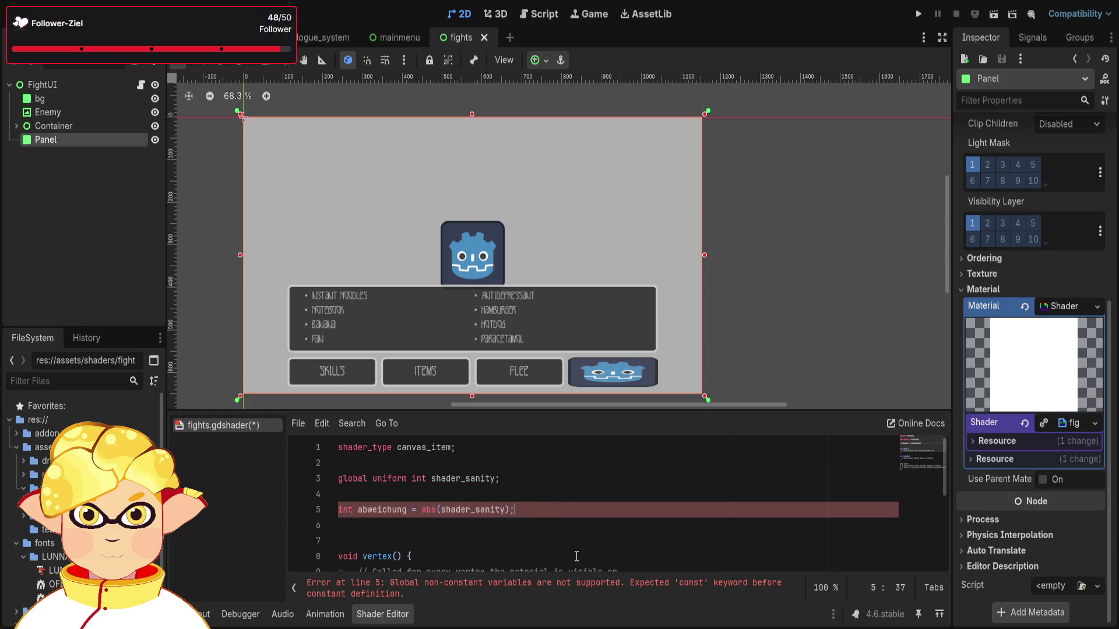
{"action": "left_click", "coordinate": [566, 531]}
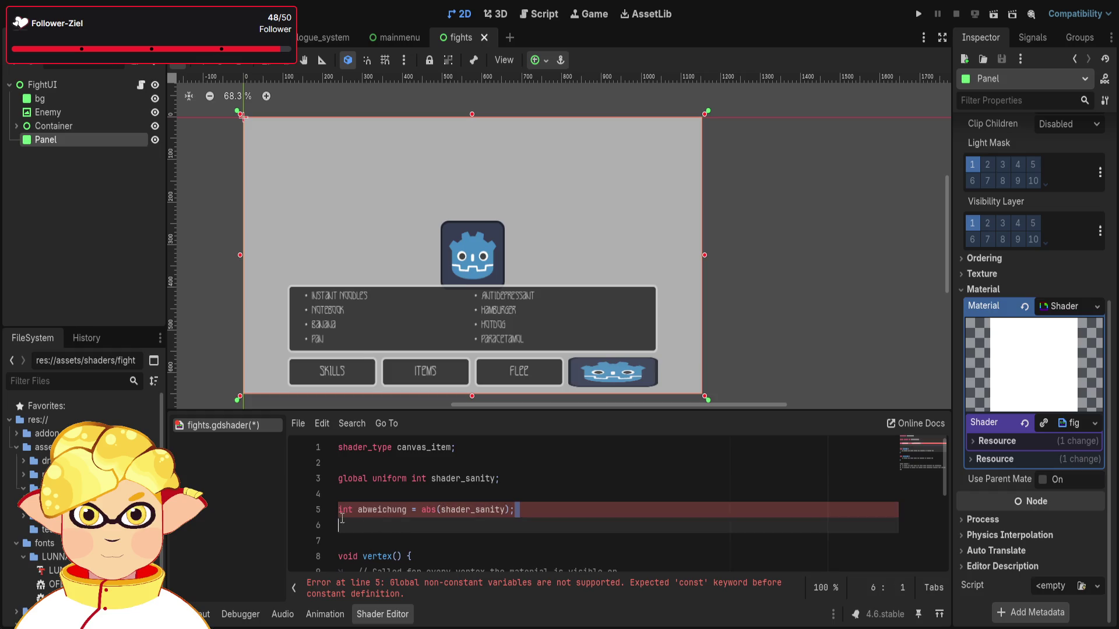
{"action": "left_click_drag", "start_coordinate": [514, 510], "coordinate": [332, 514]}
{"action": "key", "text": "ctrl+c"}
Move the abweichung declaration out of global scope into the start of fragment().
{"action": "key", "text": "BackSpace"}
{"action": "key", "text": "Delete"}
{"action": "key", "text": "BackSpace"}
{"action": "key", "text": "BackSpace"}
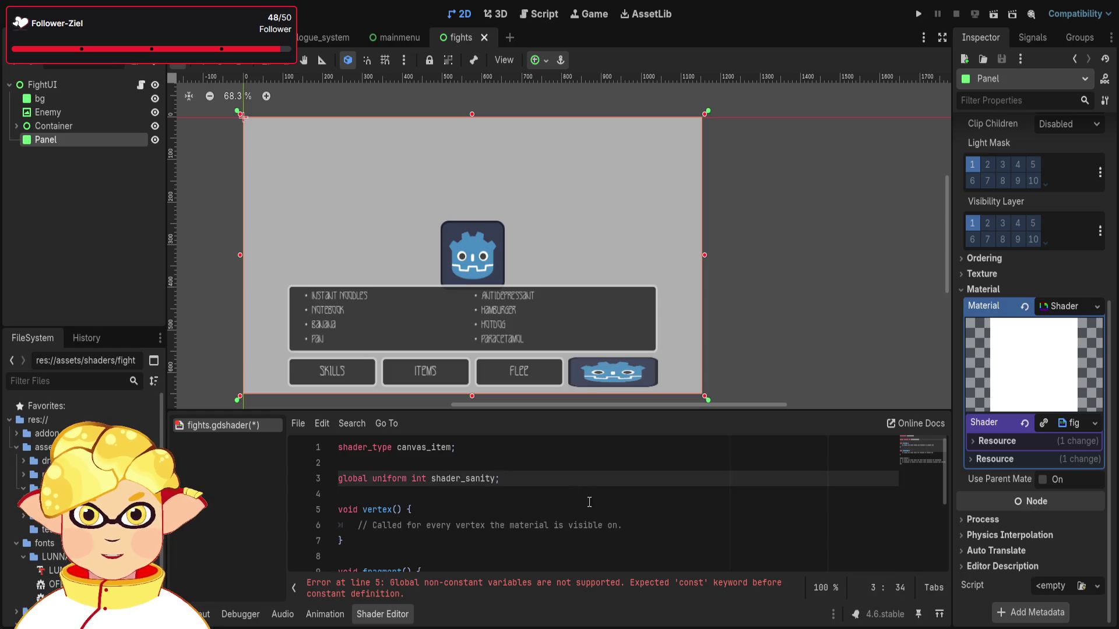
{"action": "scroll", "coordinate": [631, 482], "scroll_direction": "down", "scroll_amount": 1}
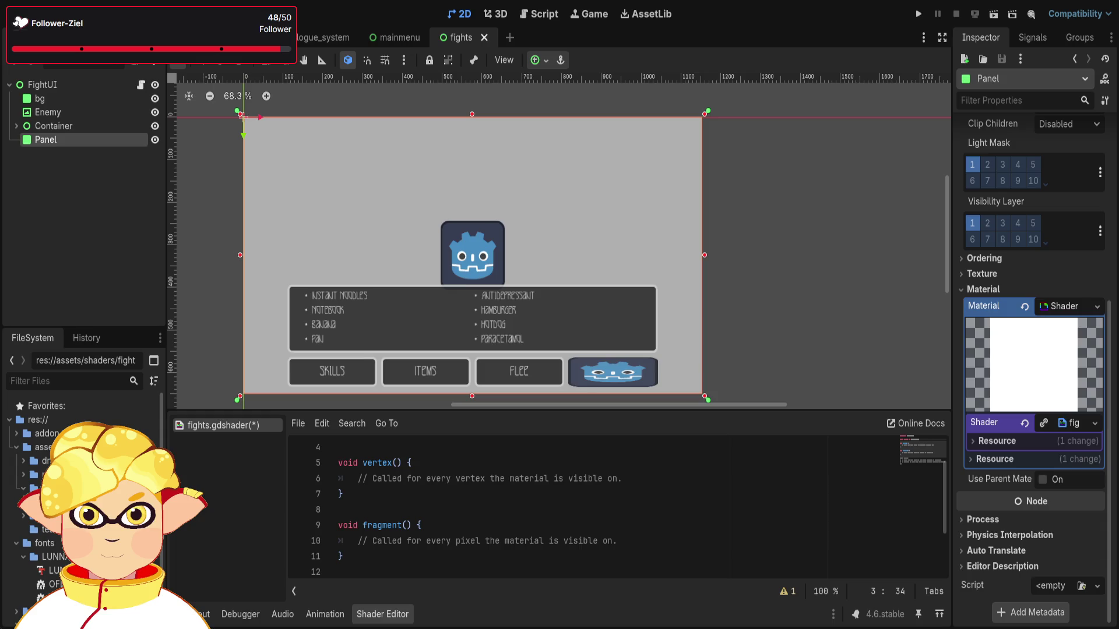
{"action": "scroll", "coordinate": [617, 494], "scroll_direction": "down", "scroll_amount": 1}
{"action": "mouse_move", "coordinate": [617, 494]}
{"action": "left_mouse_down"}
{"action": "mouse_move", "coordinate": [344, 494]}
{"action": "mouse_move", "coordinate": [357, 494]}
{"action": "left_mouse_up"}
{"action": "scroll", "coordinate": [357, 494], "scroll_direction": "up", "scroll_amount": 2}
{"action": "left_click_drag", "start_coordinate": [622, 525], "coordinate": [359, 524]}
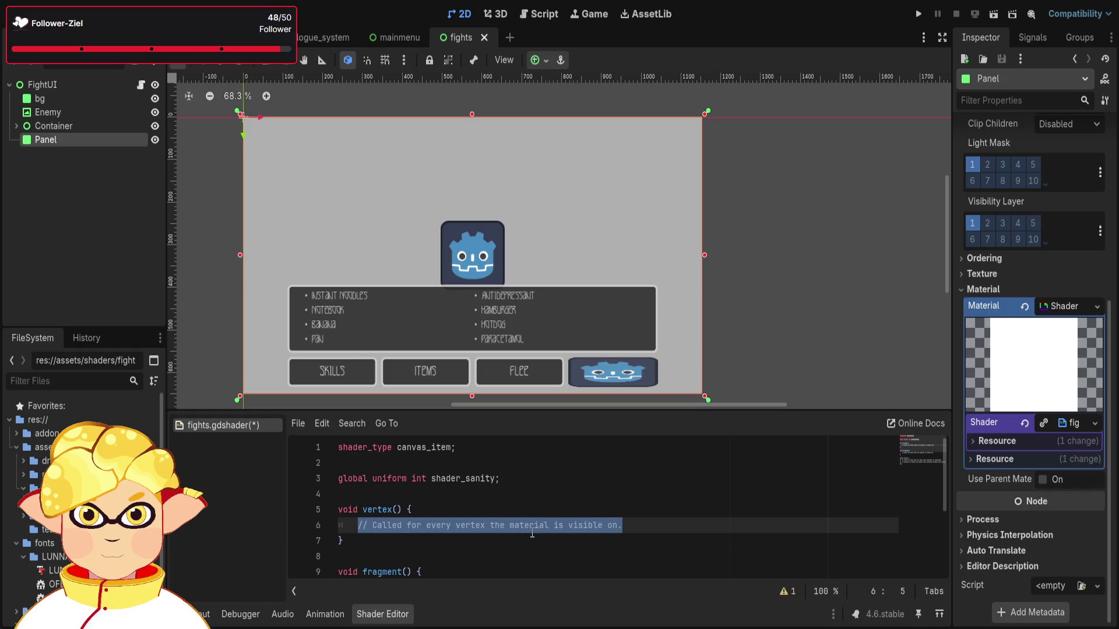
{"action": "scroll", "coordinate": [532, 534], "scroll_direction": "down", "scroll_amount": 1}
{"action": "left_click_drag", "start_coordinate": [618, 541], "coordinate": [359, 541]}
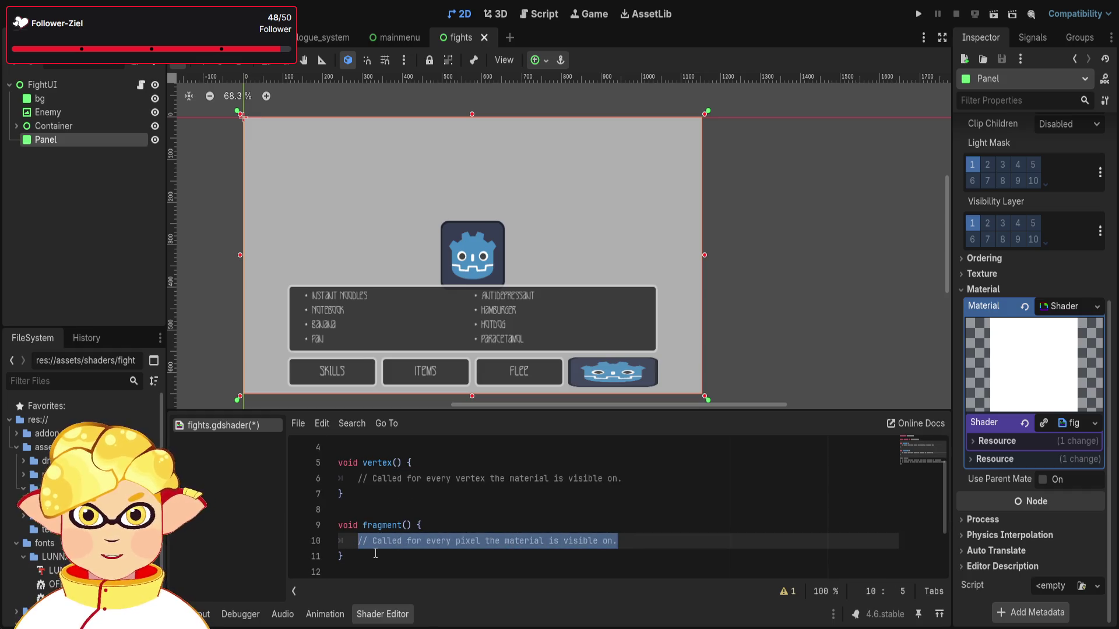
{"action": "key", "text": "ctrl+v"}
{"action": "key", "text": "Return"}
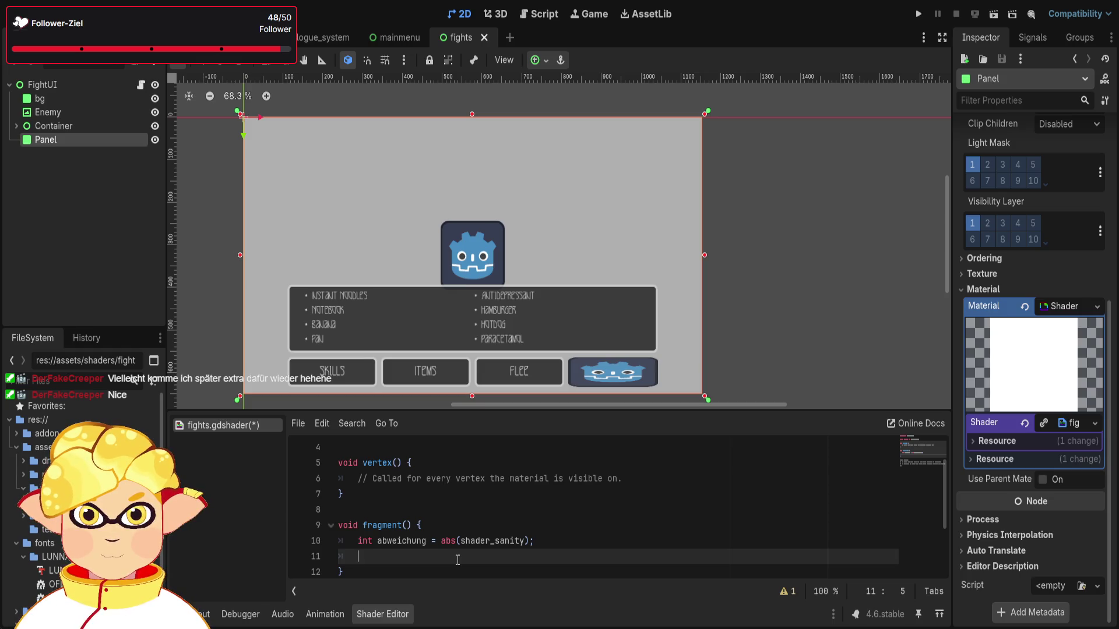
Rename the variable abweichung to effect_strengh.
{"action": "scroll", "coordinate": [457, 560], "scroll_direction": "down", "scroll_amount": 1}
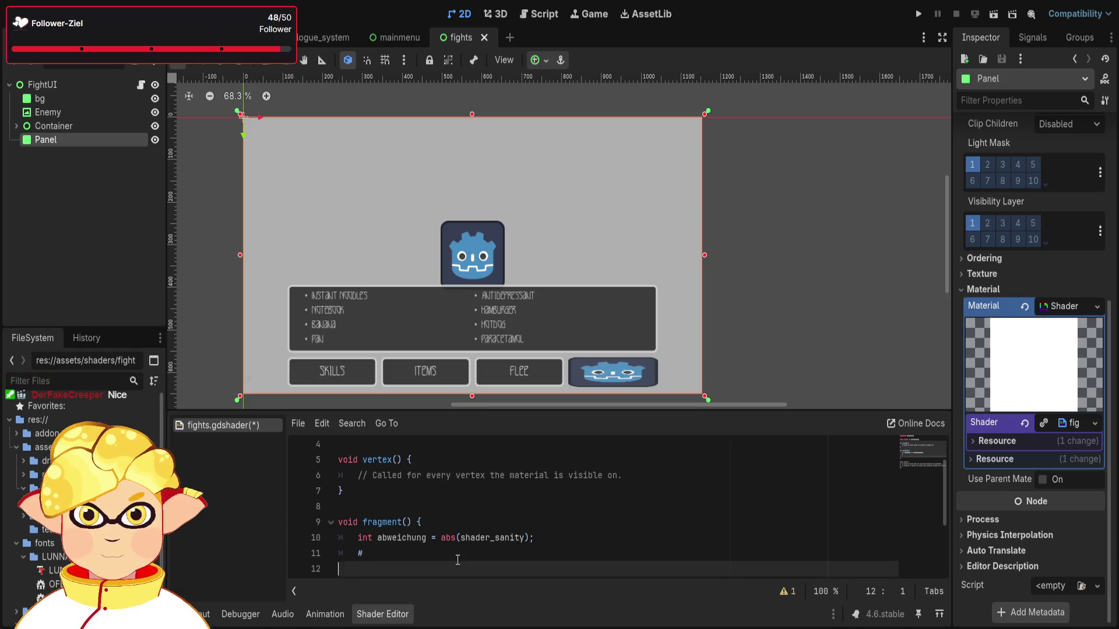
{"action": "left_click_drag", "start_coordinate": [427, 538], "coordinate": [379, 543]}
{"action": "type", "text": "effect_"}
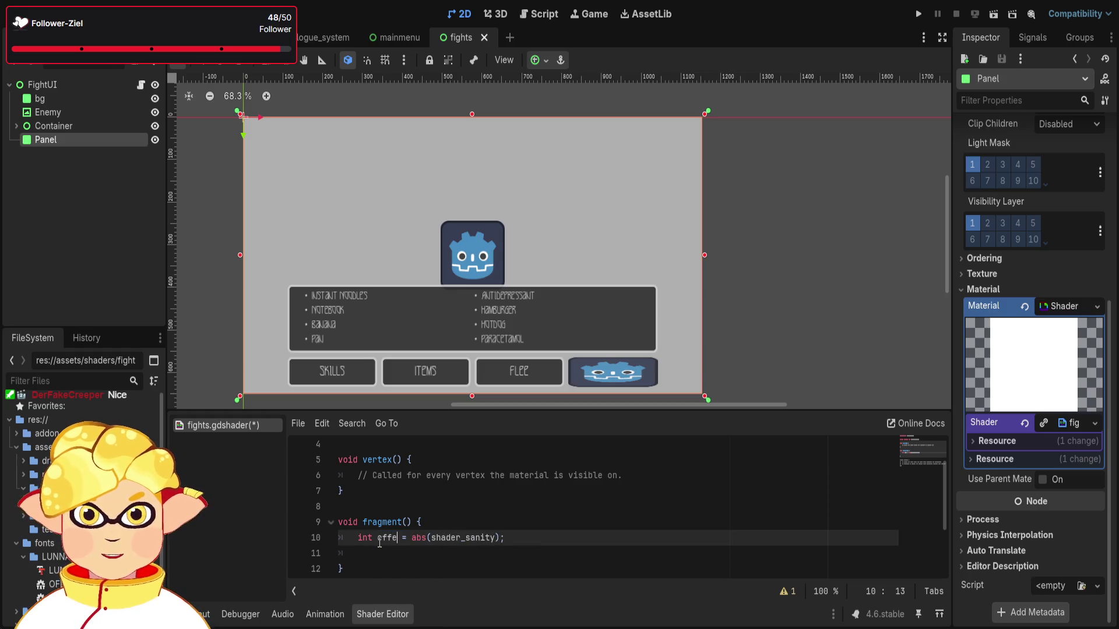
{"action": "type", "text": "streng"}
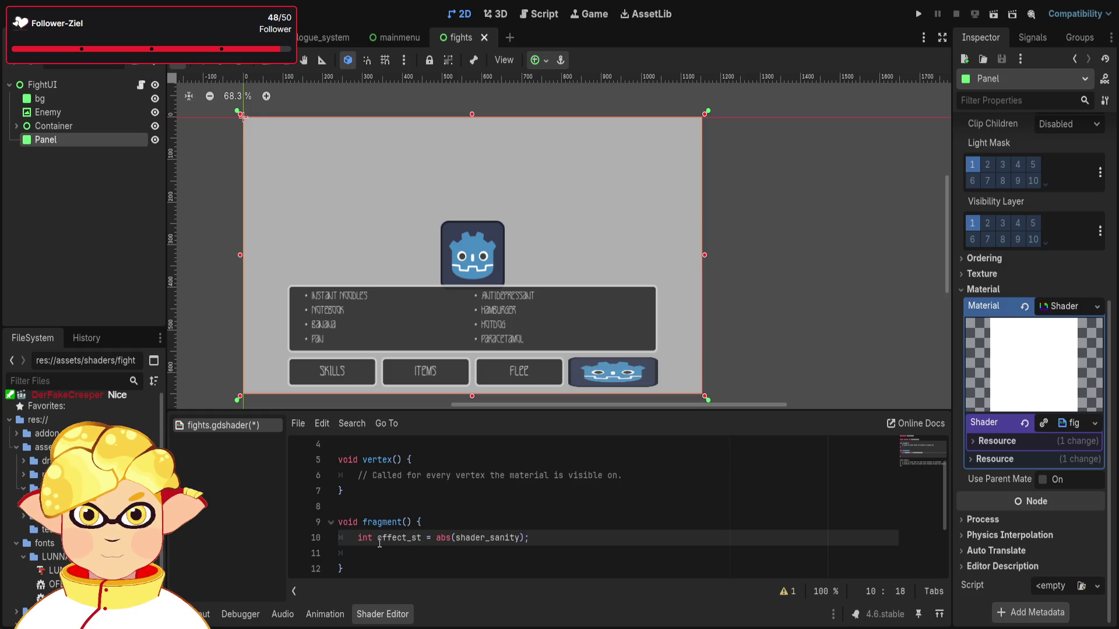
{"action": "type", "text": "h"}
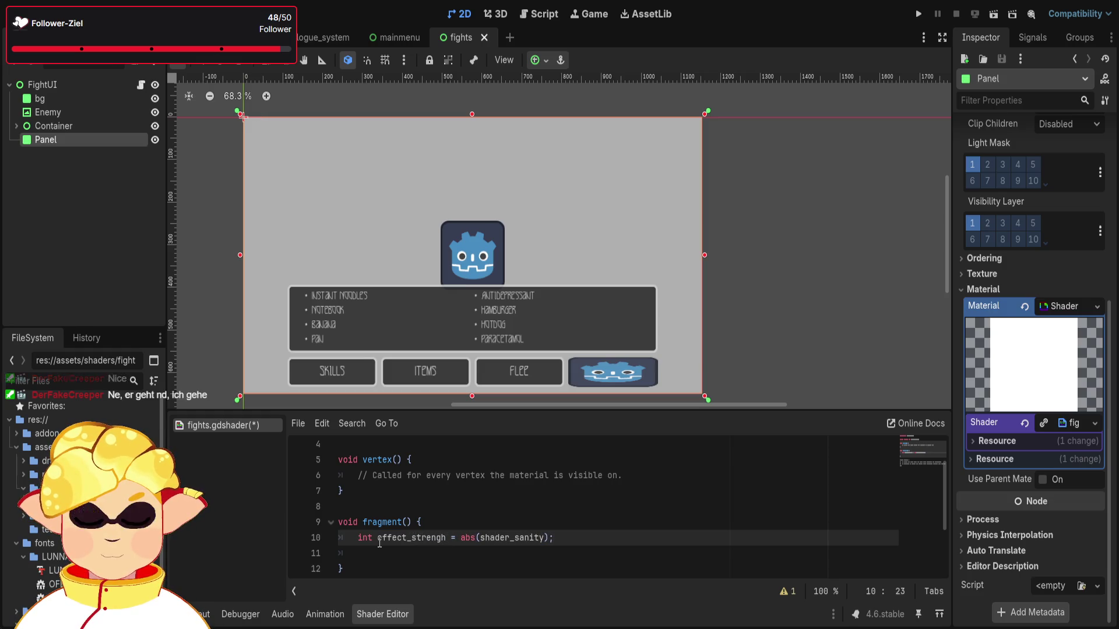
{"action": "left_click", "coordinate": [395, 542]}
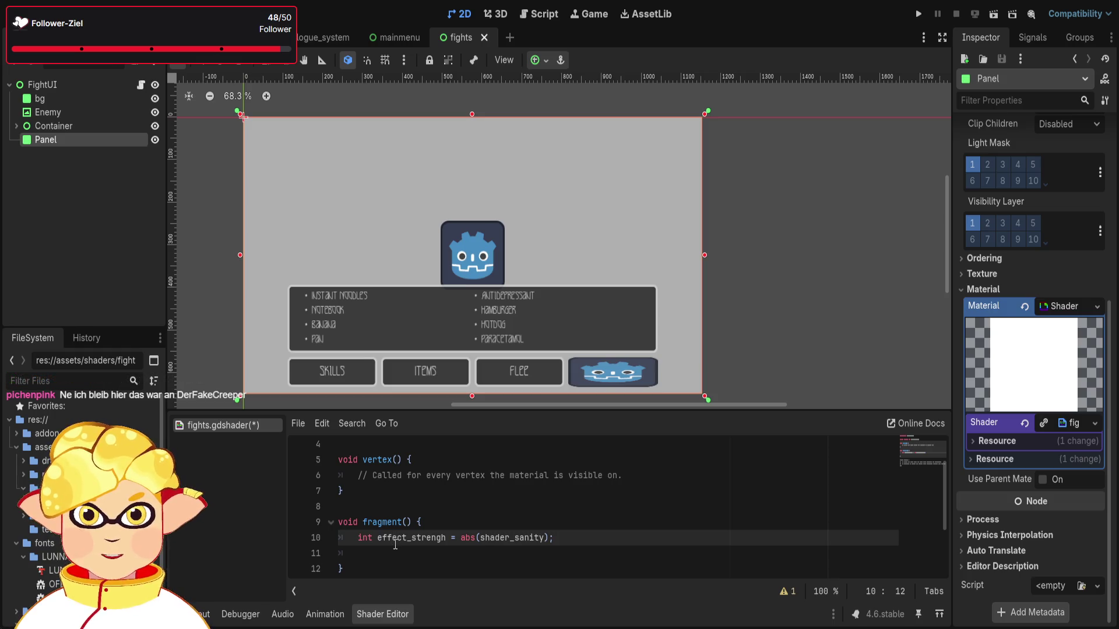
{"action": "left_click", "coordinate": [583, 541]}
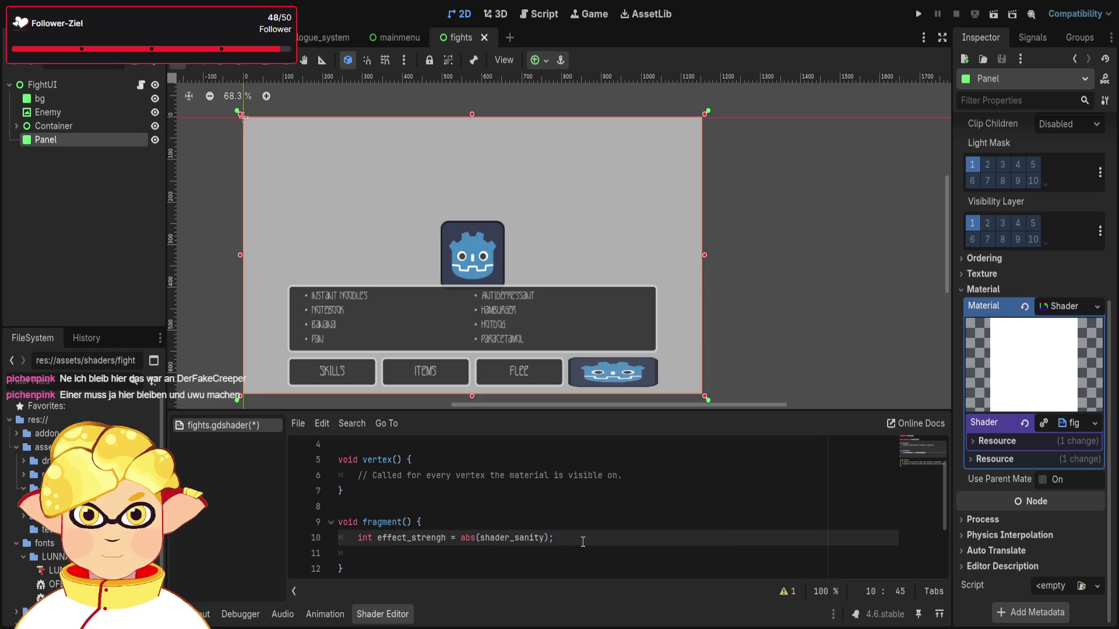
{"action": "left_click", "coordinate": [788, 591]}
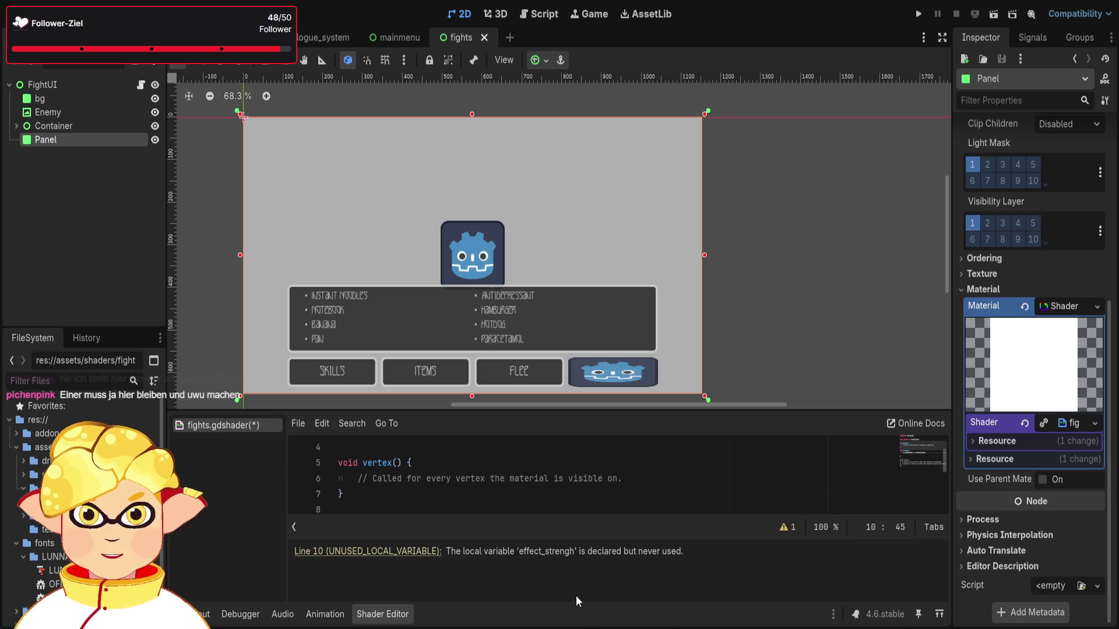
{"action": "left_click", "coordinate": [294, 527]}
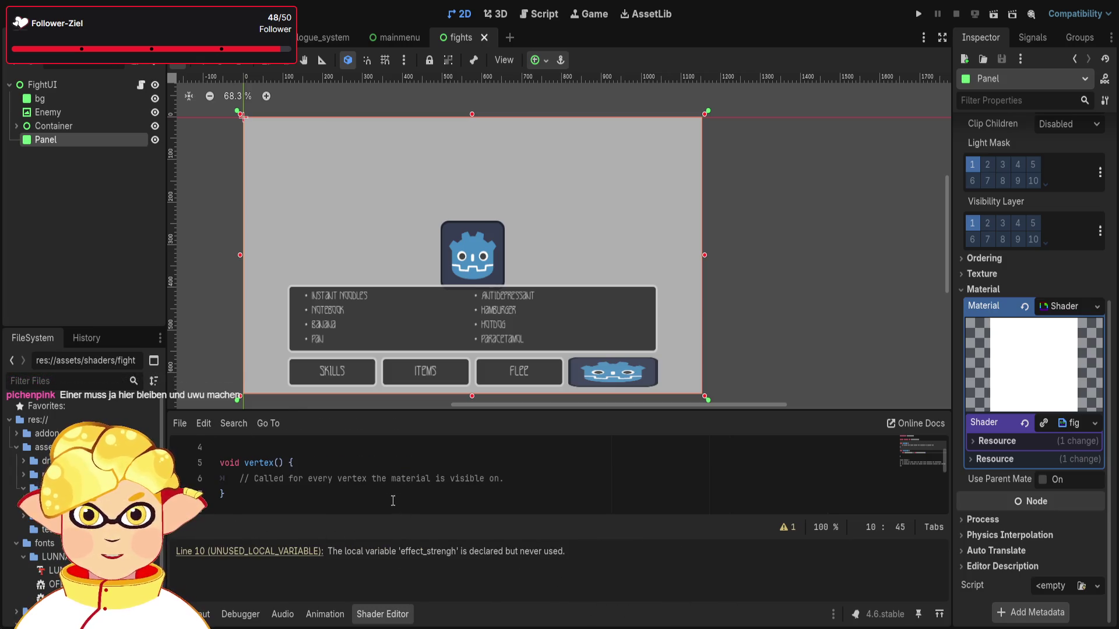
{"action": "left_click", "coordinate": [178, 527]}
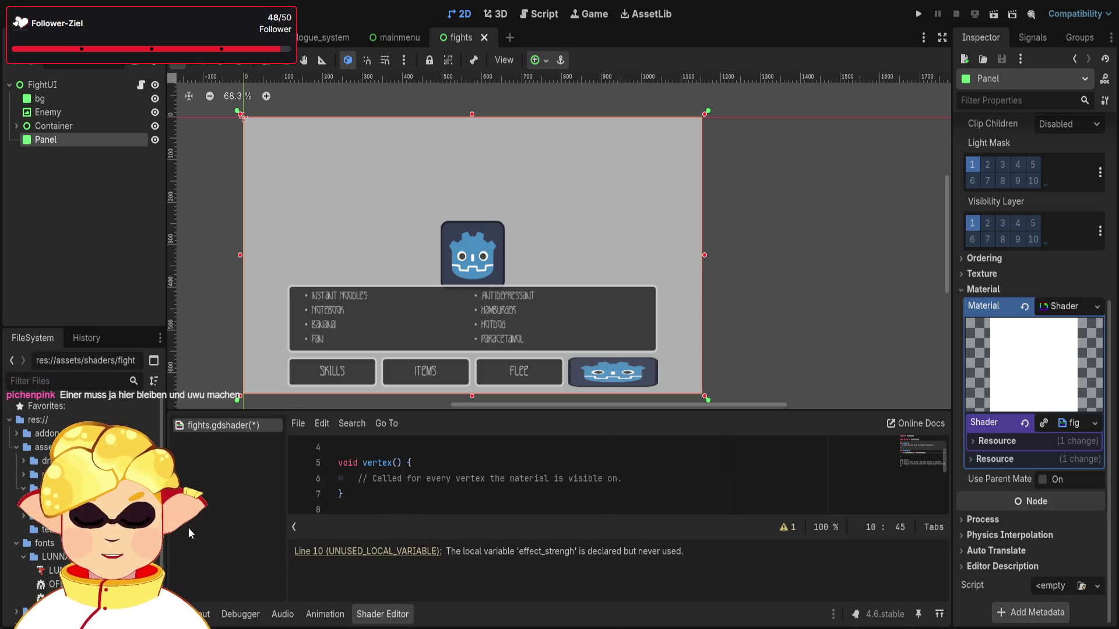
{"action": "left_click", "coordinate": [796, 533]}
{"action": "scroll", "coordinate": [572, 500], "scroll_direction": "up", "scroll_amount": 1}
{"action": "scroll", "coordinate": [573, 500], "scroll_direction": "down", "scroll_amount": 3}
{"action": "scroll", "coordinate": [573, 500], "scroll_direction": "up", "scroll_amount": 1}
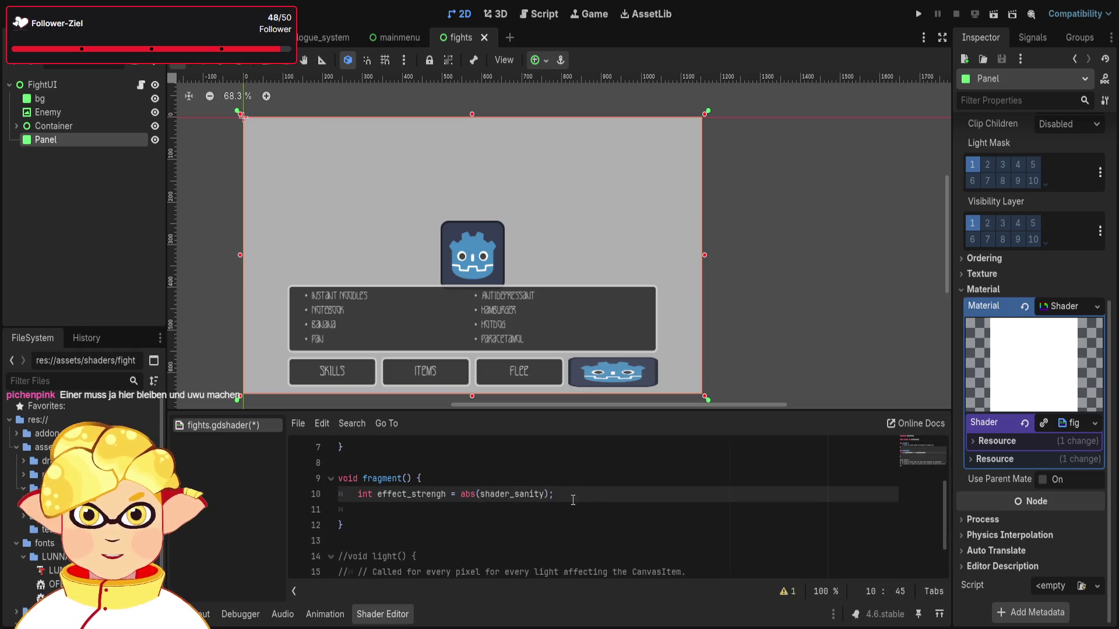
Add blank lines after the effect_strengh line in fragment().
{"action": "key", "text": "Down"}
{"action": "key", "text": "Return"}
{"action": "key", "text": "Return"}
{"action": "key", "text": "Up"}
{"action": "key", "text": "Up"}
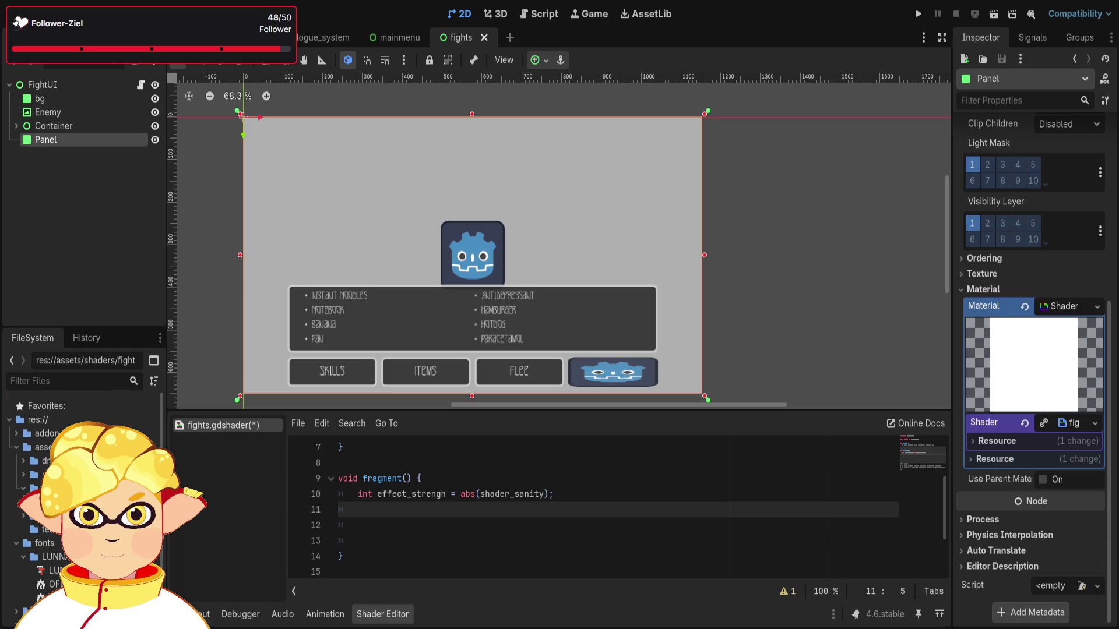
{"action": "scroll", "coordinate": [464, 554], "scroll_direction": "up", "scroll_amount": 3}
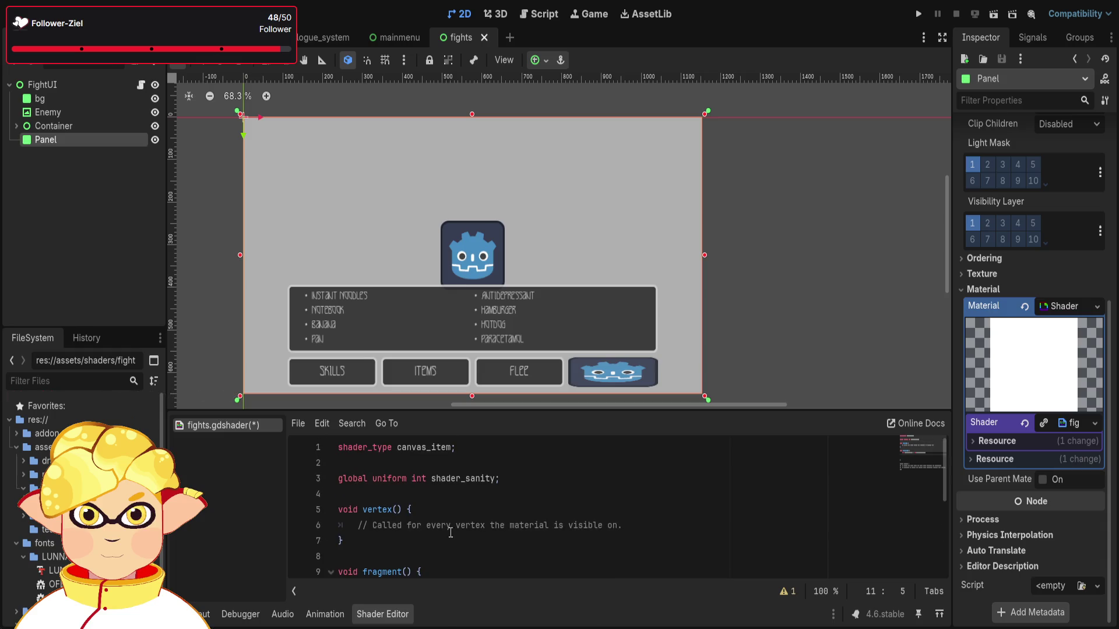
{"action": "scroll", "coordinate": [456, 488], "scroll_direction": "down", "scroll_amount": 1}
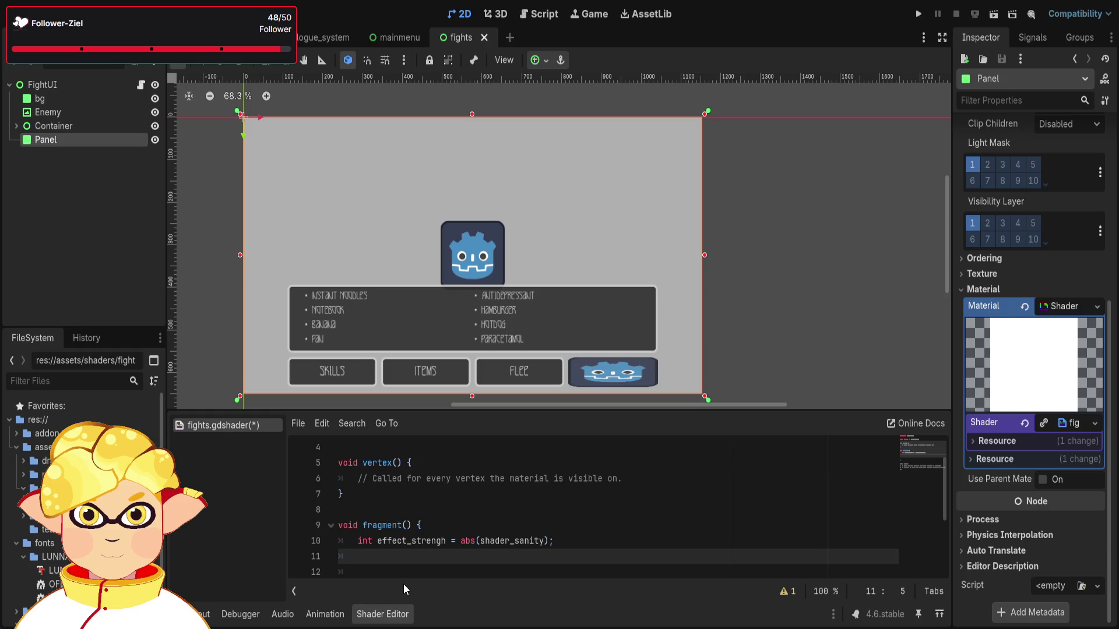
Type 'bool negative =' on the new line, replacing an abandoned int declaration.
{"action": "type", "text": "int "}
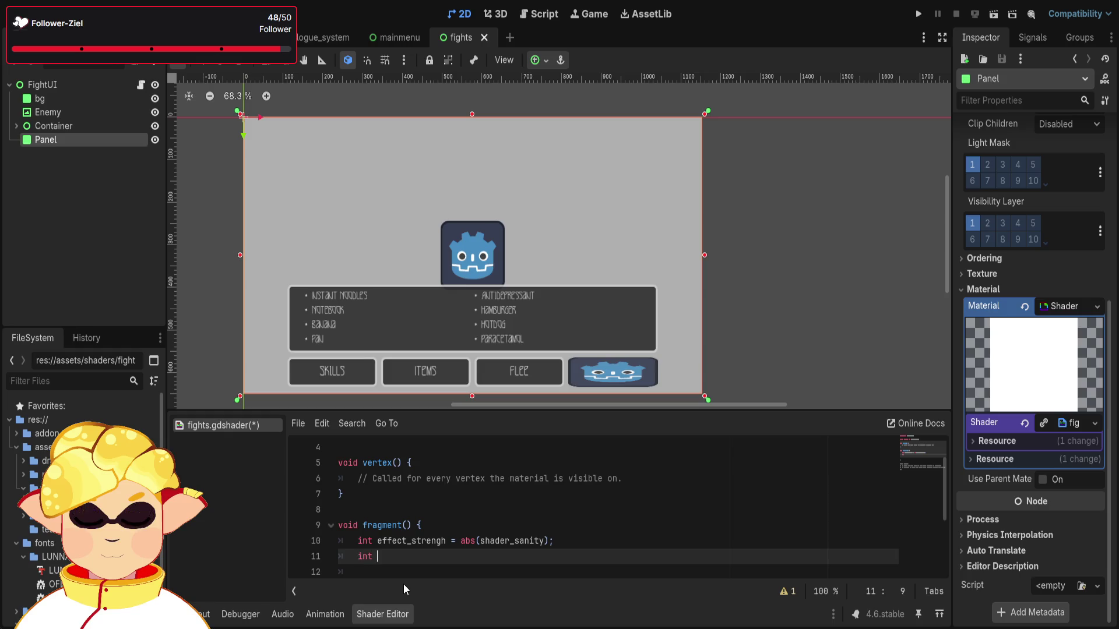
{"action": "type", "text": "polari"}
{"action": "key", "text": "BackSpace"}
{"action": "key", "text": "BackSpace"}
{"action": "key", "text": "BackSpace"}
{"action": "type", "text": "bl"}
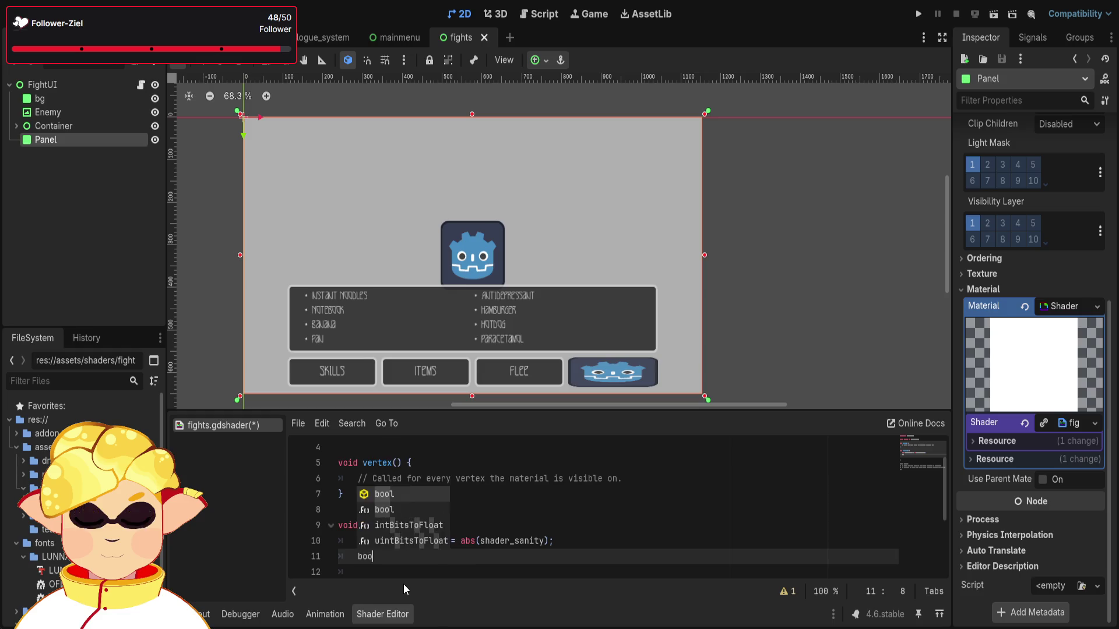
{"action": "key", "text": "Return"}
{"action": "type", "text": "negative "}
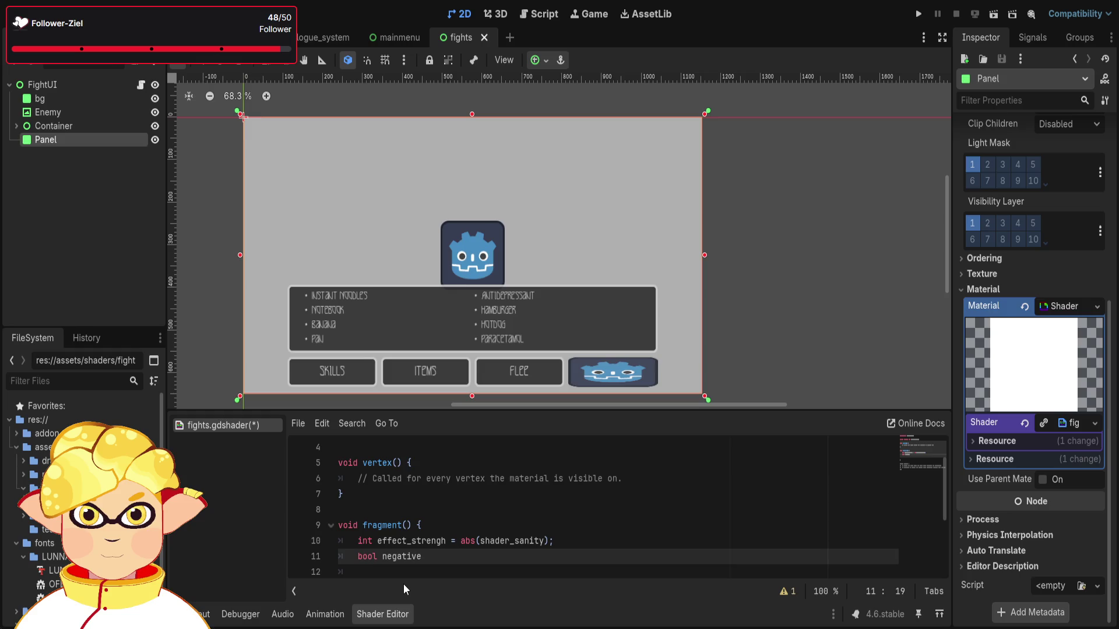
{"action": "type", "text": "="}
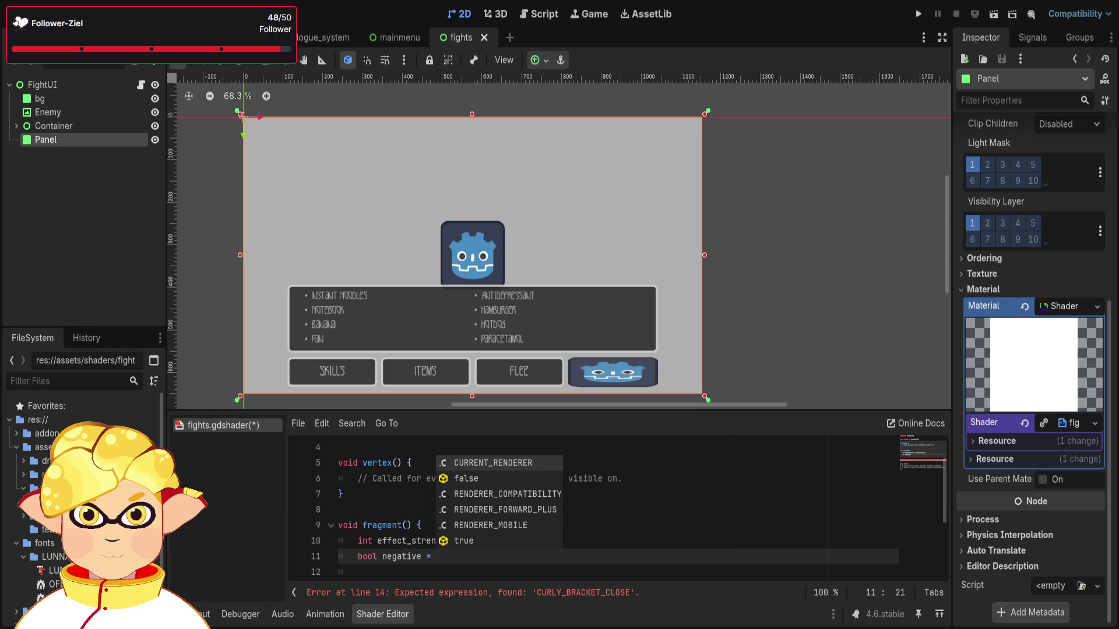
{"action": "scroll", "coordinate": [582, 507], "scroll_direction": "down", "scroll_amount": 1}
Replace line 11 with 'if (shader_sanity < 0) {negative = true'.
{"action": "left_click_drag", "start_coordinate": [436, 509], "coordinate": [357, 509]}
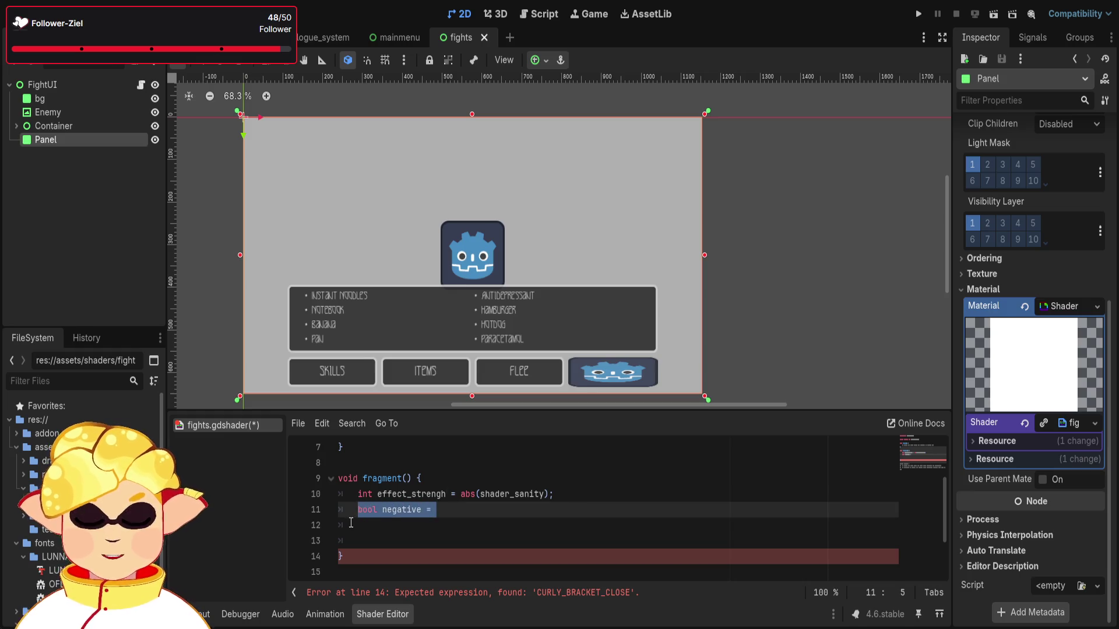
{"action": "type", "text": "if shad"}
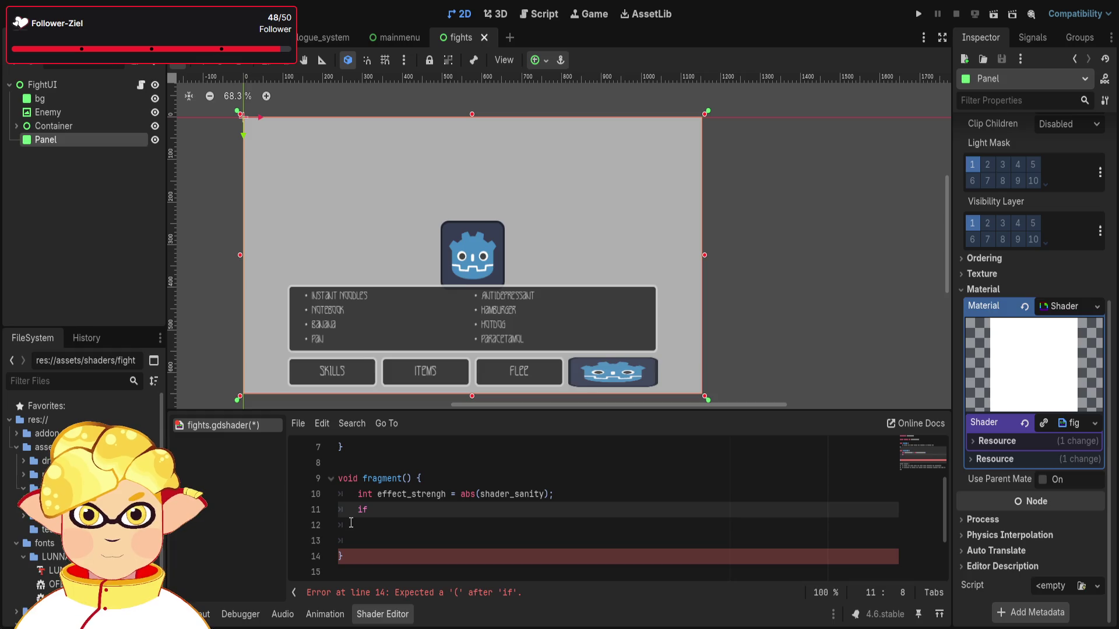
{"action": "type", "text": "er_sa"}
{"action": "type", "text": "nity"}
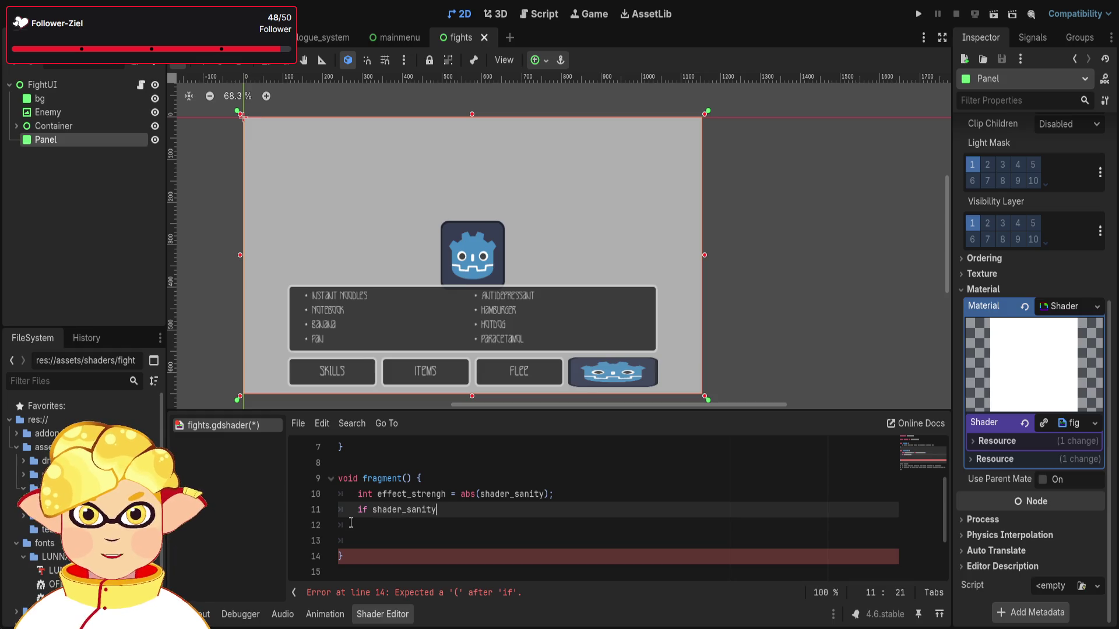
{"action": "type", "text": " >"}
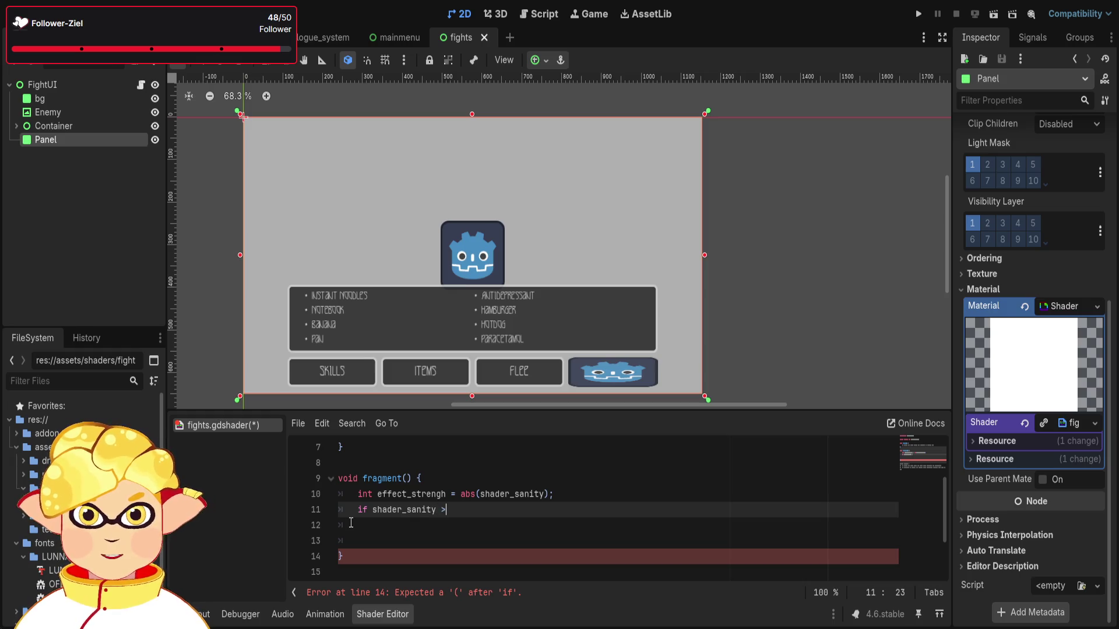
{"action": "key", "text": "BackSpace"}
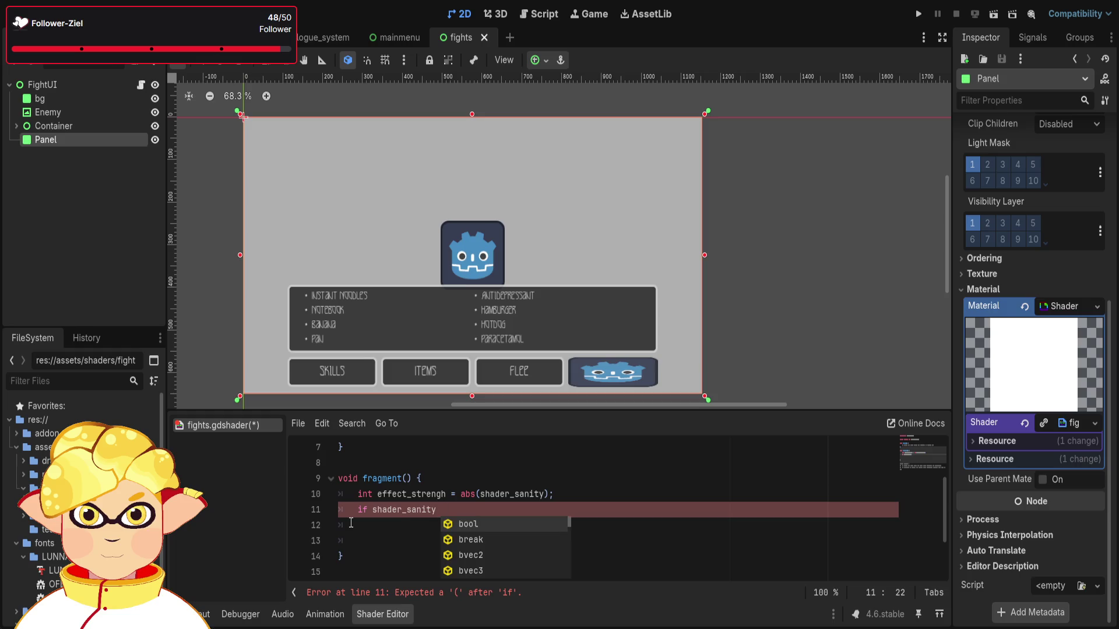
{"action": "type", "text": ">"}
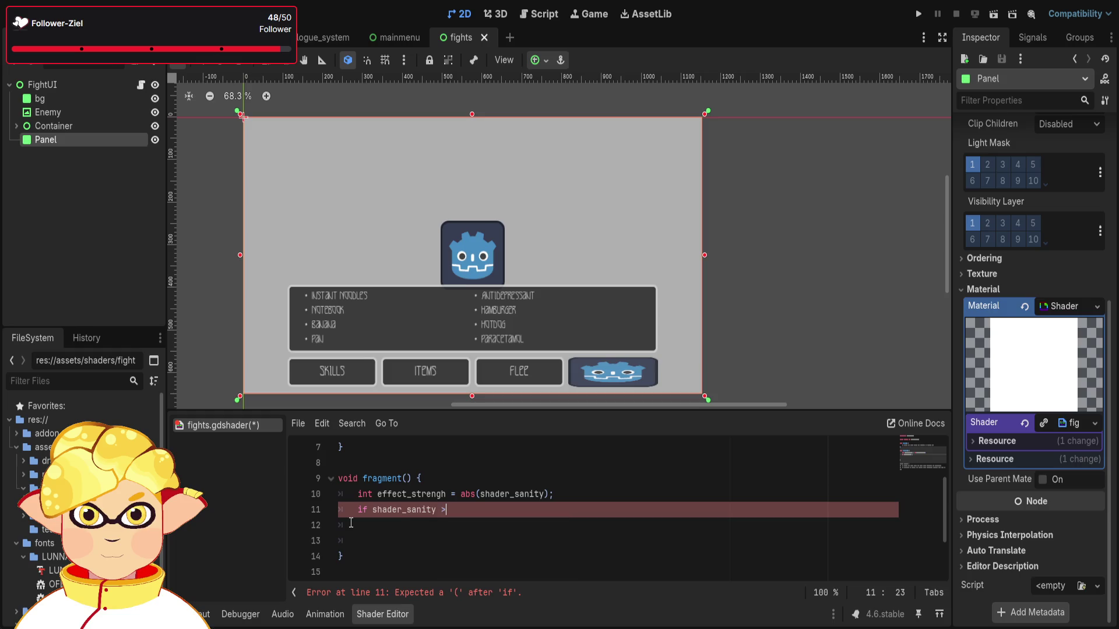
{"action": "key", "text": "BackSpace"}
{"action": "type", "text": "< 0"}
{"action": "key", "text": "ctrl+Left"}
{"action": "key", "text": "ctrl+Left"}
{"action": "key", "text": "ctrl+Left"}
{"action": "type", "text": "("}
{"action": "key", "text": "Right"}
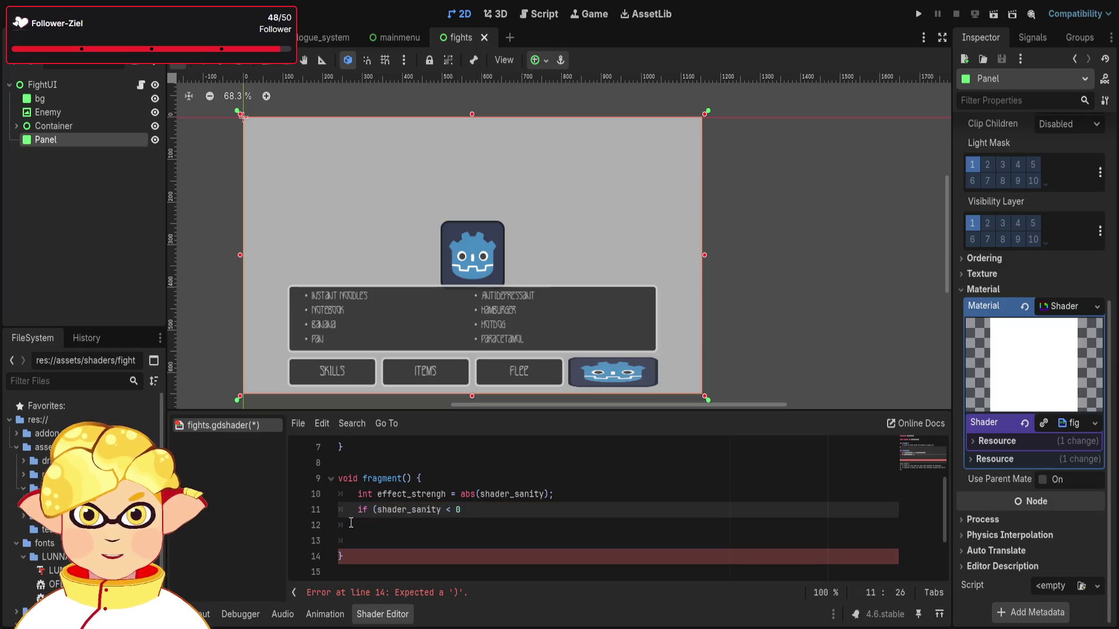
{"action": "key", "text": "End"}
{"action": "type", "text": ") {"}
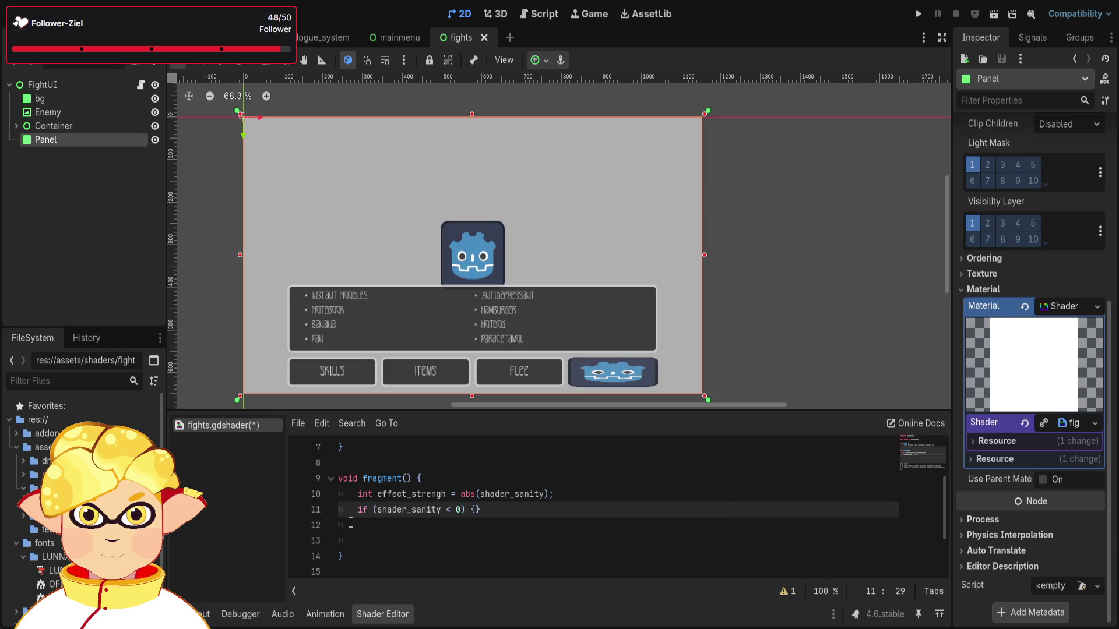
{"action": "type", "text": "negative"}
{"action": "type", "text": " = true"}
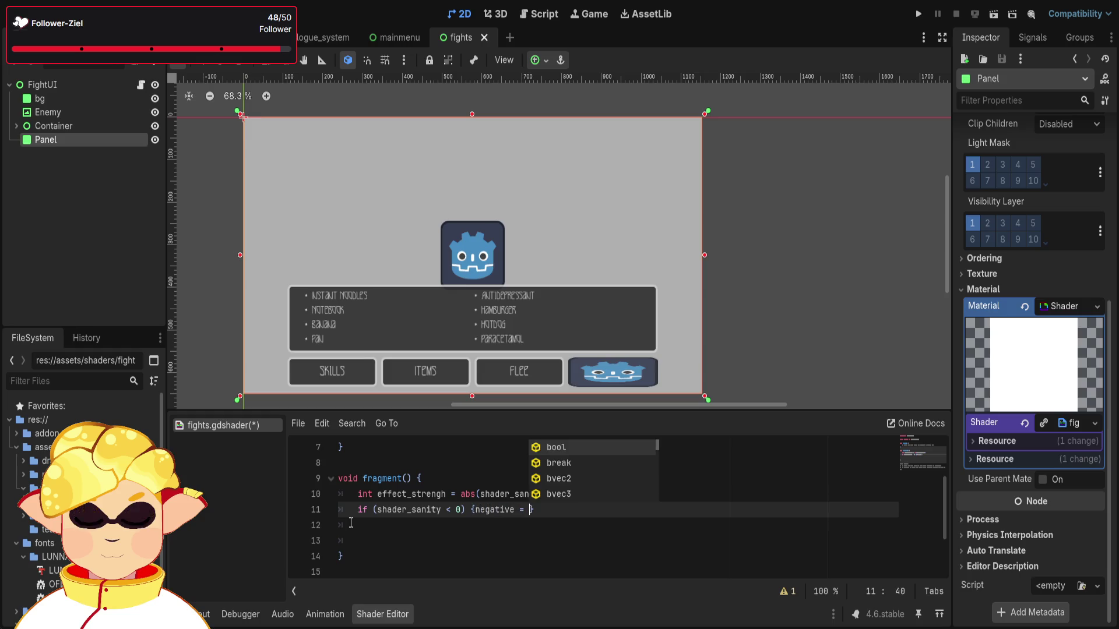
{"action": "scroll", "coordinate": [363, 516], "scroll_direction": "up", "scroll_amount": 2}
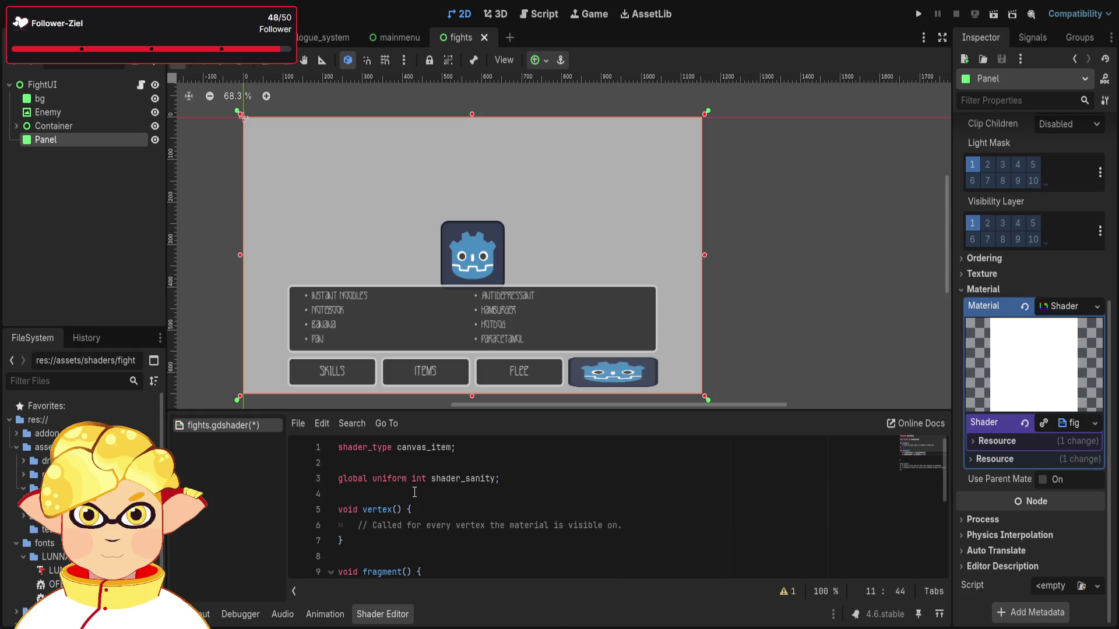
Declare 'uniform bool negative' on a new line below shader_sanity.
{"action": "left_click", "coordinate": [415, 493]}
{"action": "key", "text": "Return"}
{"action": "left_click", "coordinate": [421, 499]}
{"action": "type", "text": "unif"}
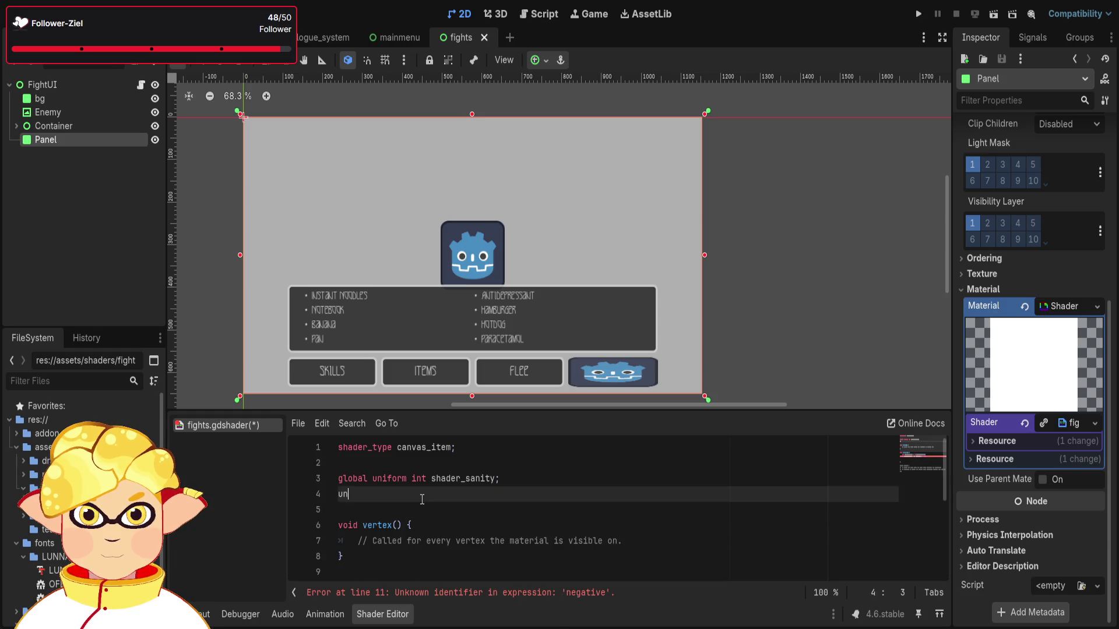
{"action": "key", "text": "Return"}
{"action": "type", "text": "bool"}
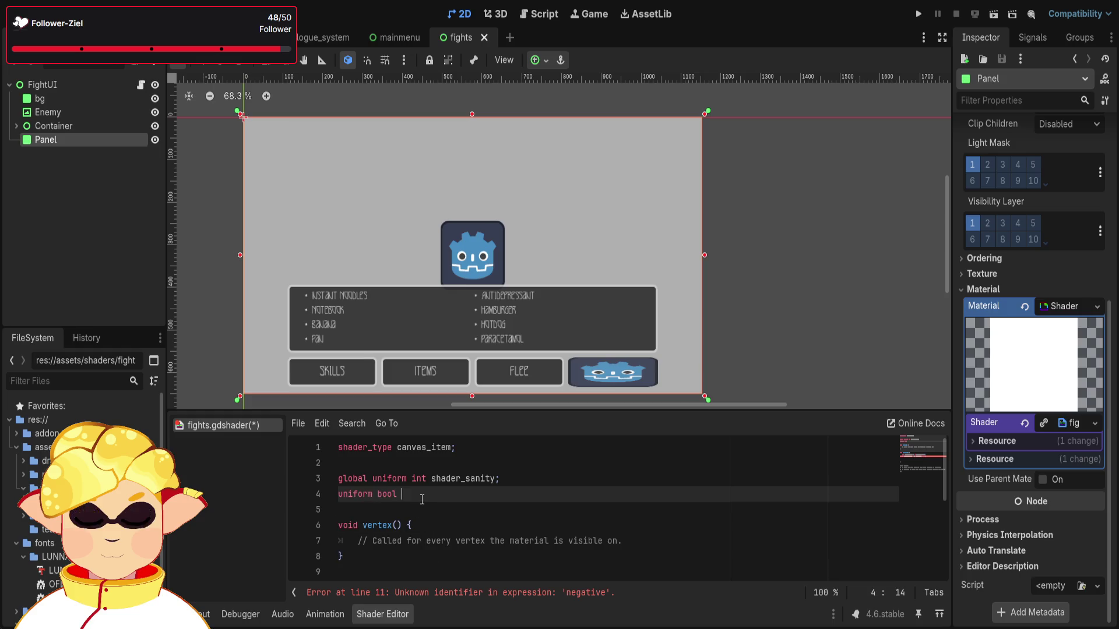
{"action": "type", "text": "n"}
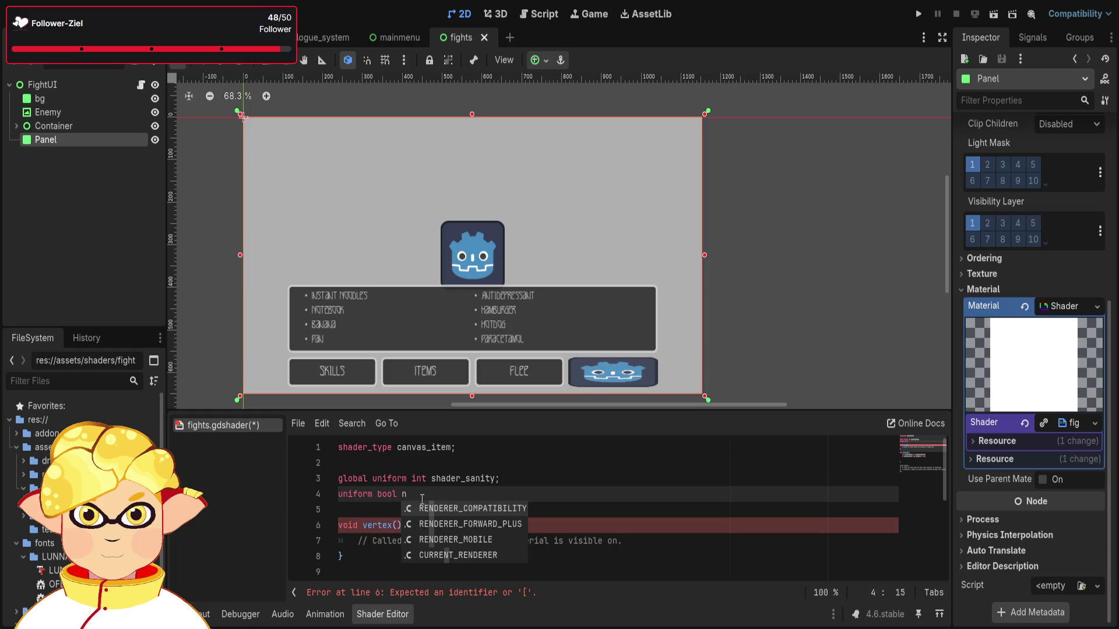
{"action": "type", "text": "egative;"}
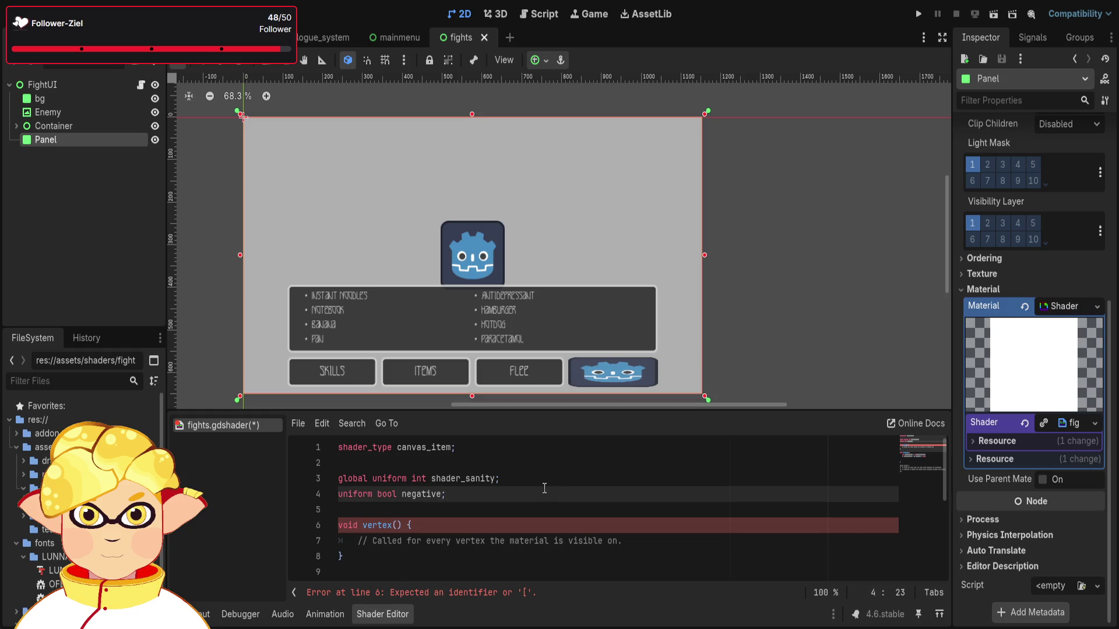
{"action": "scroll", "coordinate": [532, 493], "scroll_direction": "down", "scroll_amount": 4}
{"action": "scroll", "coordinate": [532, 492], "scroll_direction": "up", "scroll_amount": 2}
Try prefixing the negative declaration with 'global' instead of uniform.
{"action": "left_click", "coordinate": [579, 527]}
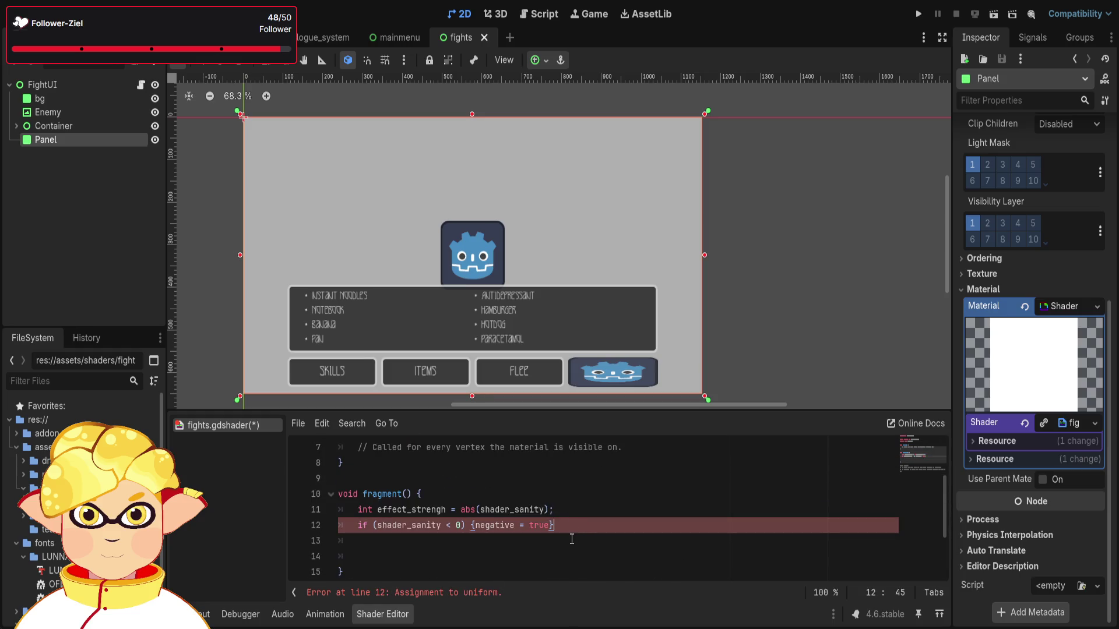
{"action": "scroll", "coordinate": [408, 506], "scroll_direction": "up", "scroll_amount": 2}
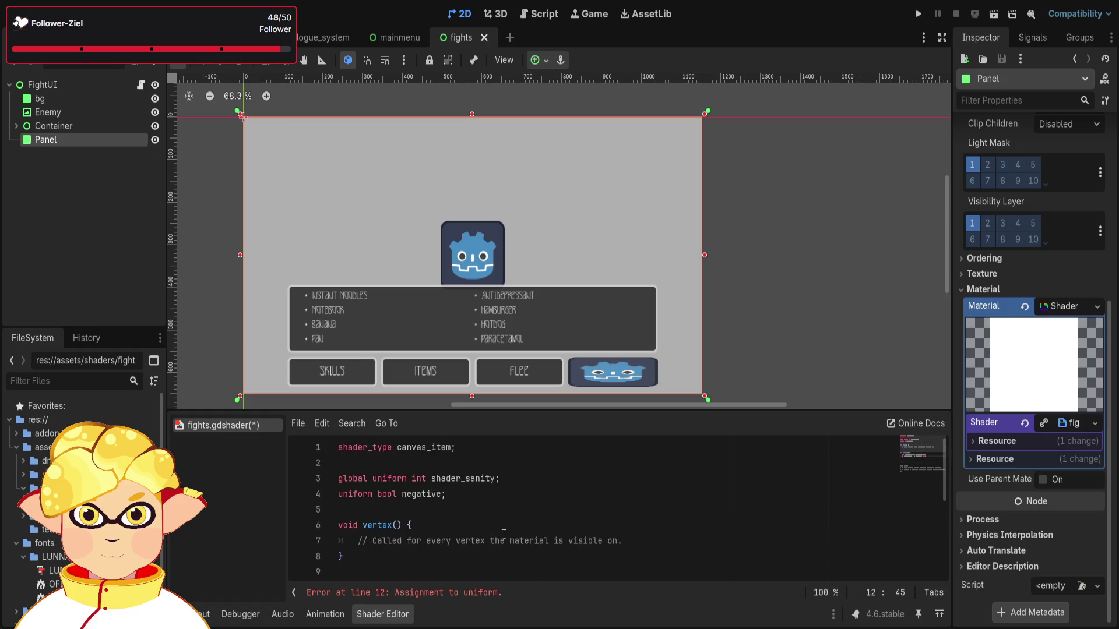
{"action": "left_click_drag", "start_coordinate": [374, 498], "coordinate": [332, 502]}
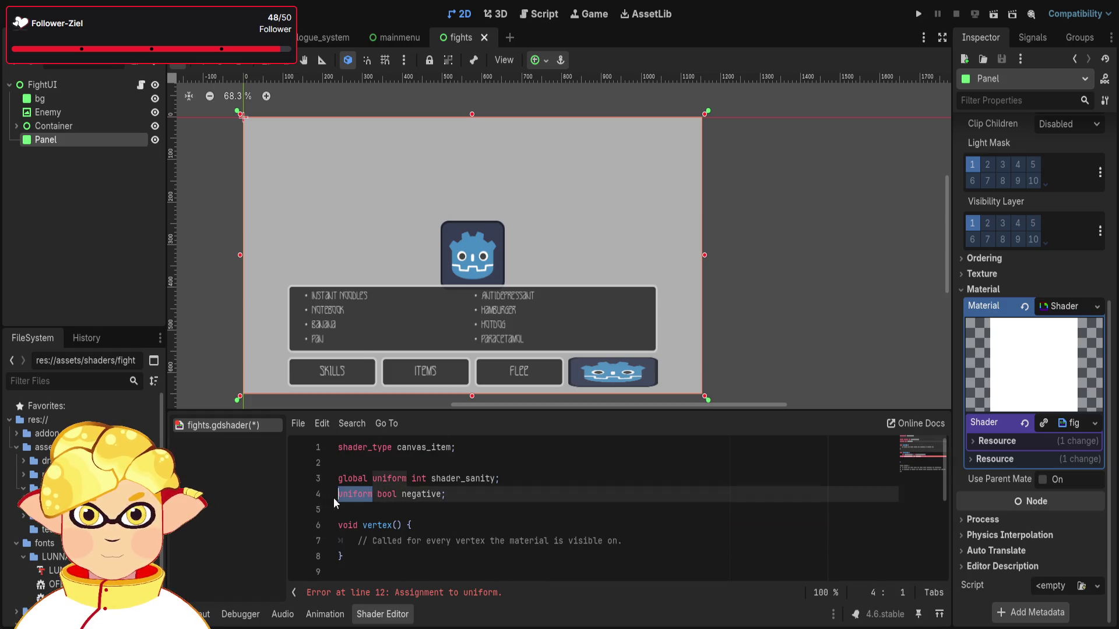
{"action": "scroll", "coordinate": [510, 520], "scroll_direction": "down", "scroll_amount": 3}
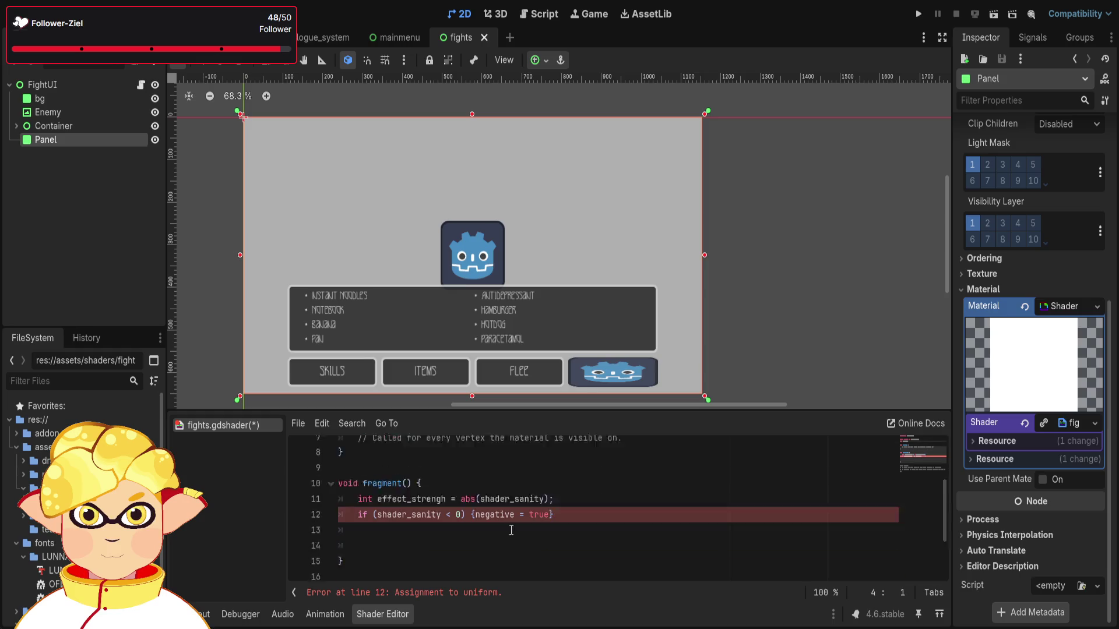
{"action": "left_click", "coordinate": [509, 520]}
{"action": "left_click", "coordinate": [587, 492]}
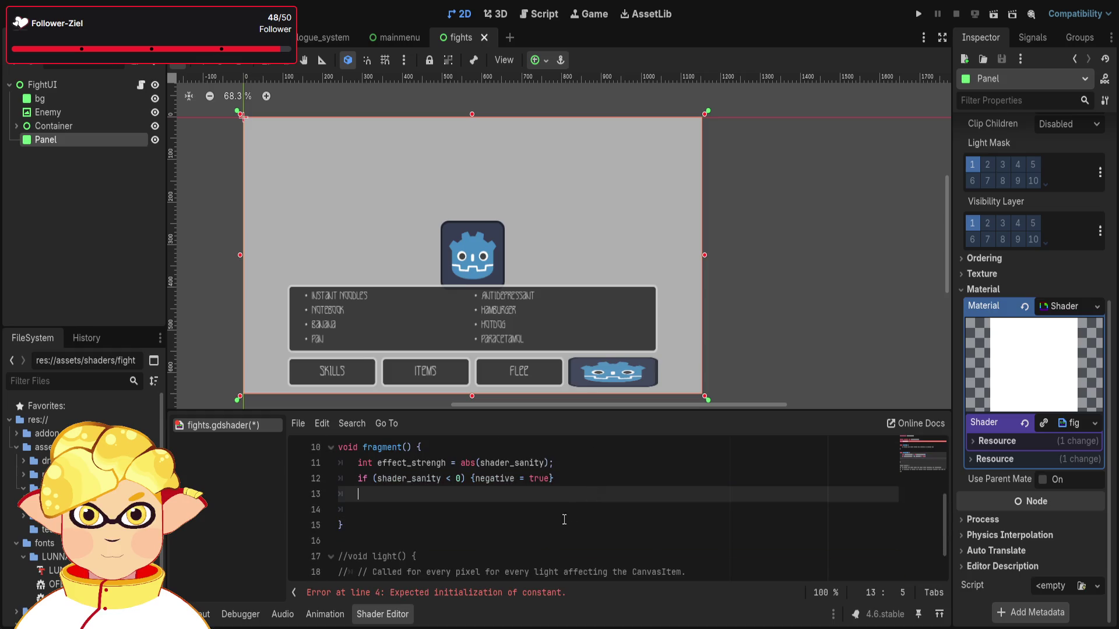
{"action": "scroll", "coordinate": [547, 525], "scroll_direction": "up", "scroll_amount": 2}
{"action": "scroll", "coordinate": [548, 527], "scroll_direction": "up", "scroll_amount": 1}
{"action": "left_click", "coordinate": [338, 495]}
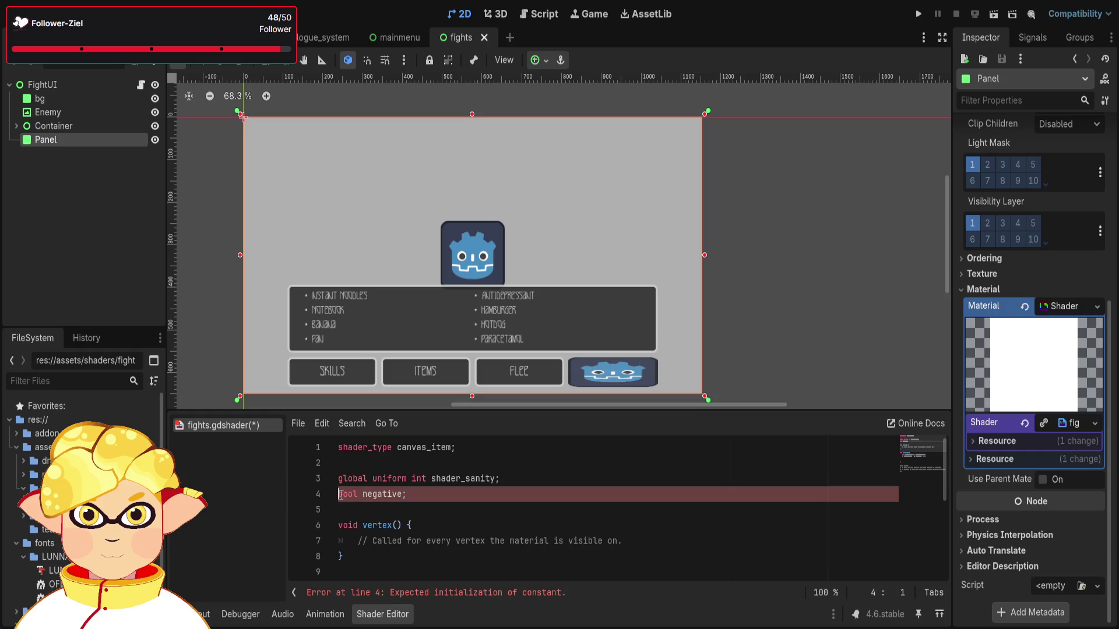
{"action": "type", "text": "global"}
{"action": "left_click", "coordinate": [607, 504]}
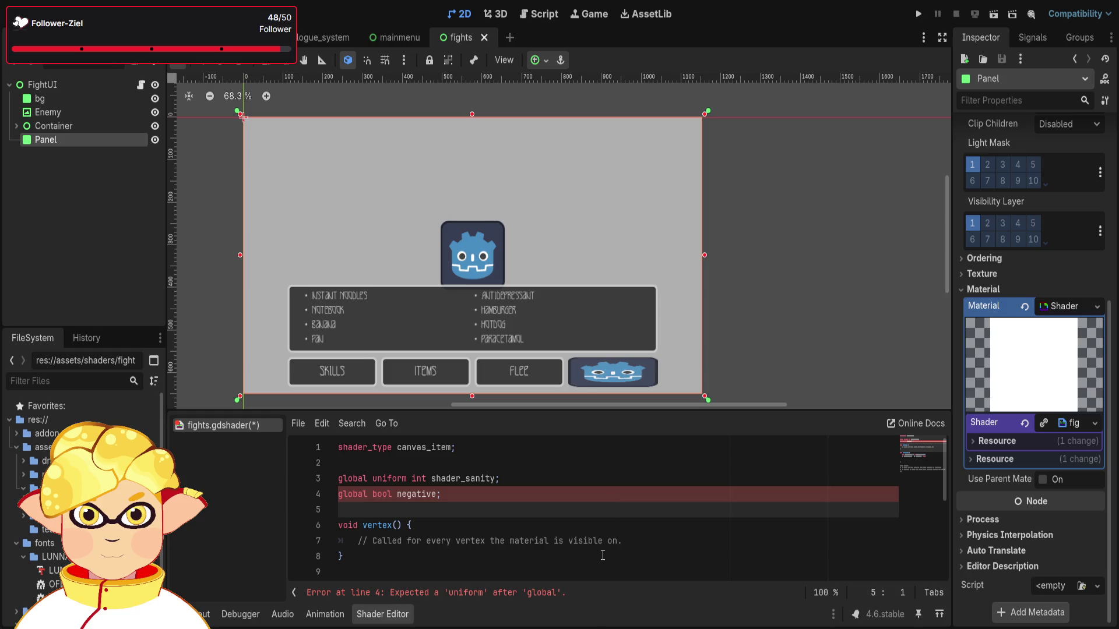
Remove 'global' and delete the top-level bool negative line entirely.
{"action": "left_click_drag", "start_coordinate": [367, 494], "coordinate": [328, 495]}
{"action": "key", "text": "BackSpace"}
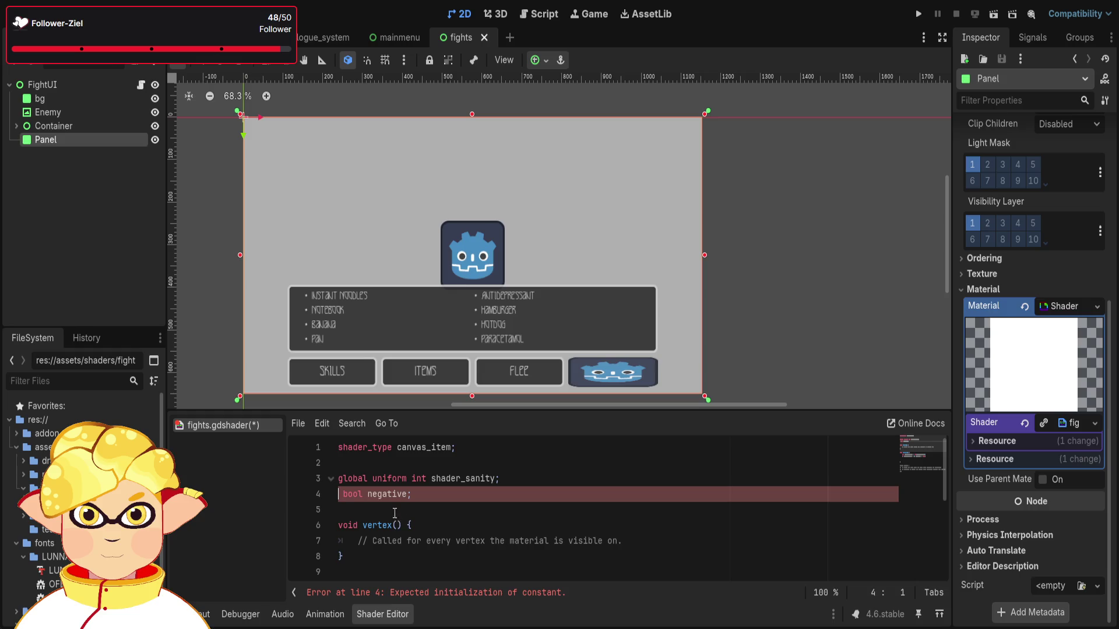
{"action": "left_click_drag", "start_coordinate": [416, 495], "coordinate": [331, 492]}
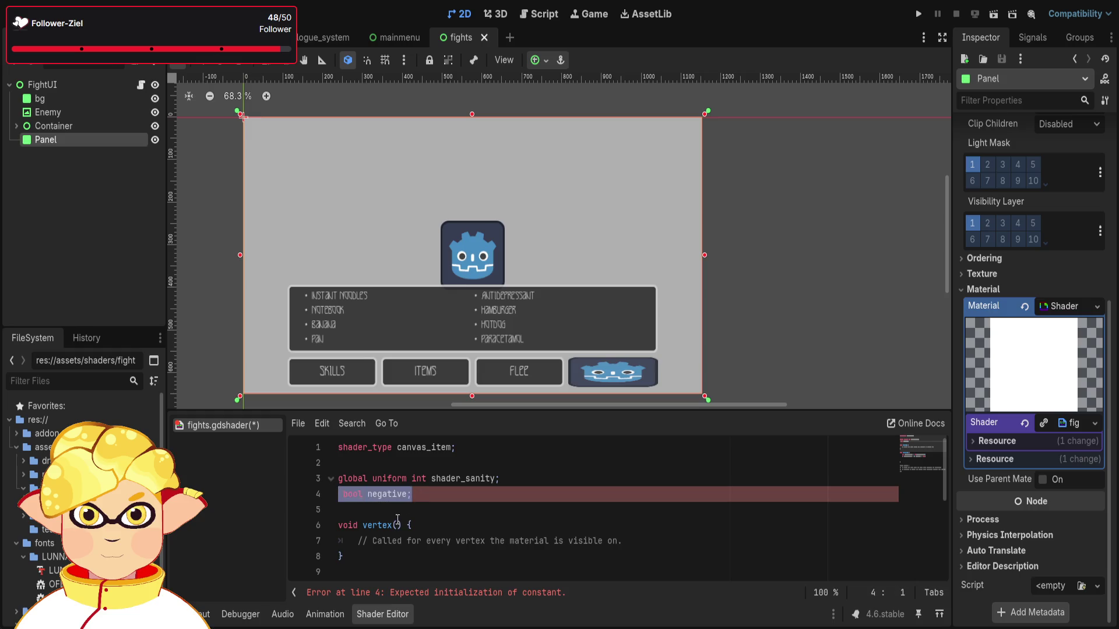
{"action": "key", "text": "Right"}
{"action": "key", "text": "BackSpace"}
{"action": "key", "text": "shift+End"}
{"action": "key", "text": "BackSpace"}
{"action": "key", "text": "BackSpace"}
{"action": "scroll", "coordinate": [437, 495], "scroll_direction": "down", "scroll_amount": 1}
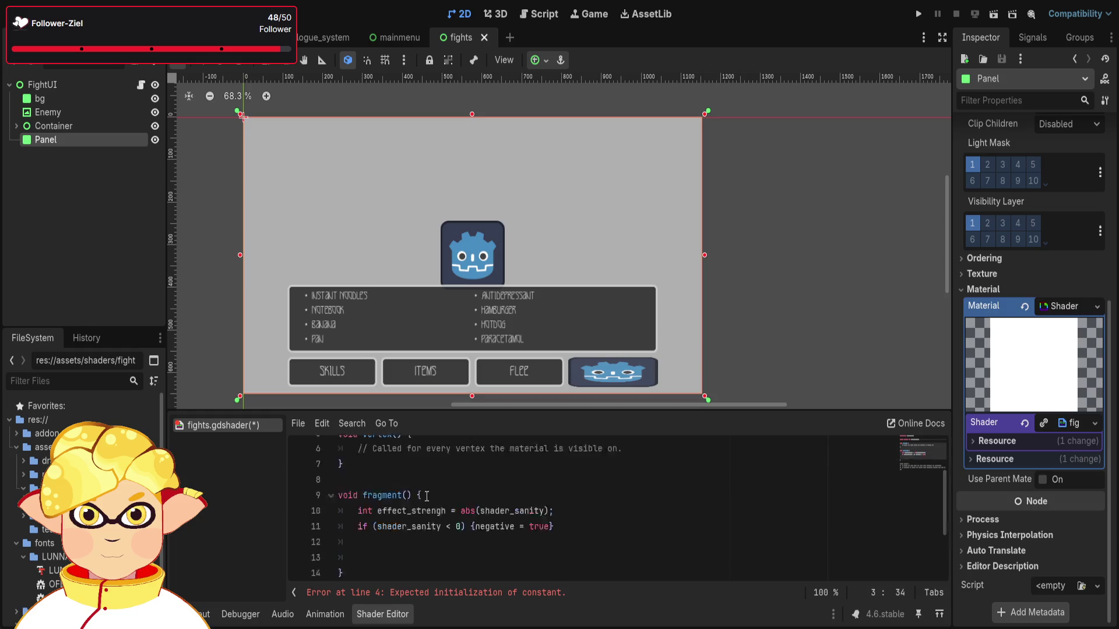
Paste 'bool negative;' as the first line of fragment().
{"action": "left_click", "coordinate": [441, 525]}
{"action": "key", "text": "Return"}
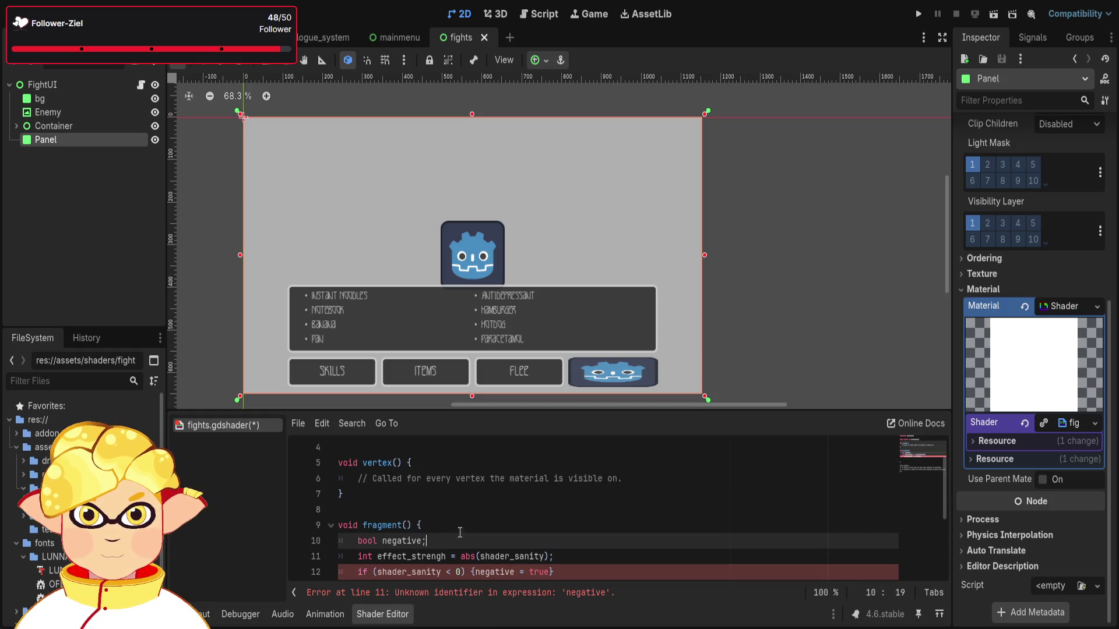
{"action": "key", "text": "ctrl+v"}
{"action": "scroll", "coordinate": [597, 536], "scroll_direction": "down", "scroll_amount": 1}
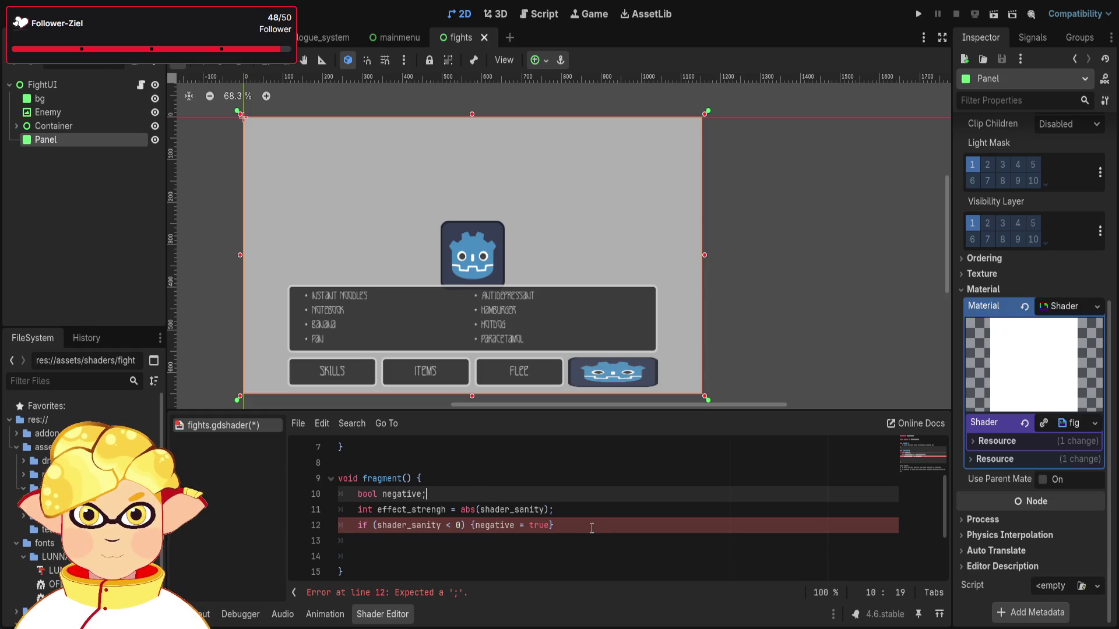
End the if with 'negative = true;' and add 'else {negative = false;}' below it.
{"action": "left_click", "coordinate": [574, 526]}
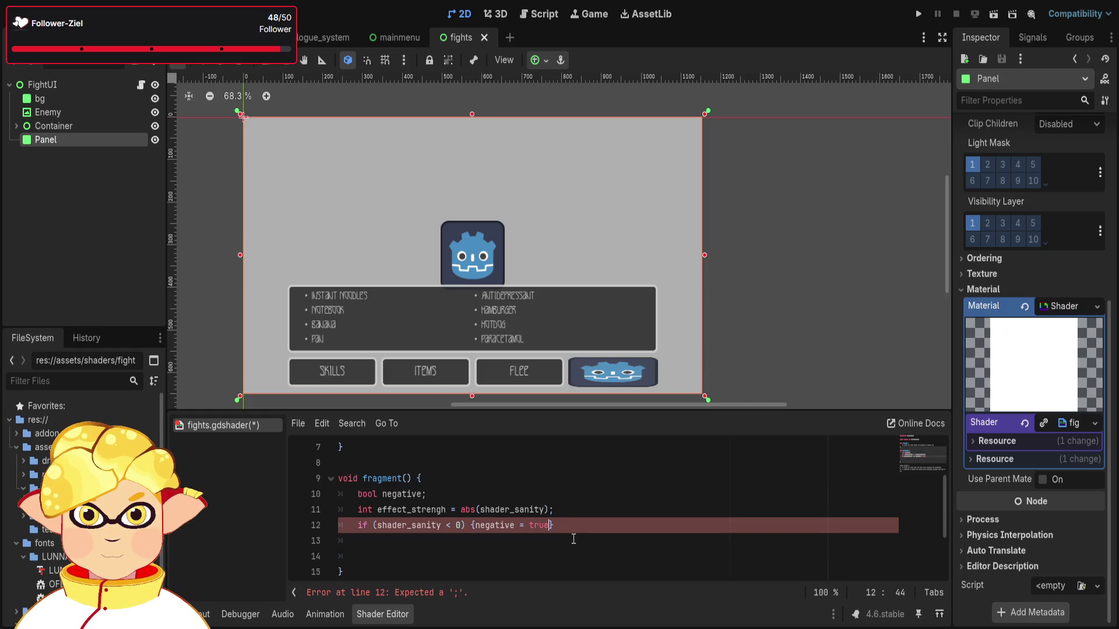
{"action": "type", "text": ";"}
{"action": "key", "text": "Right"}
{"action": "key", "text": "Return"}
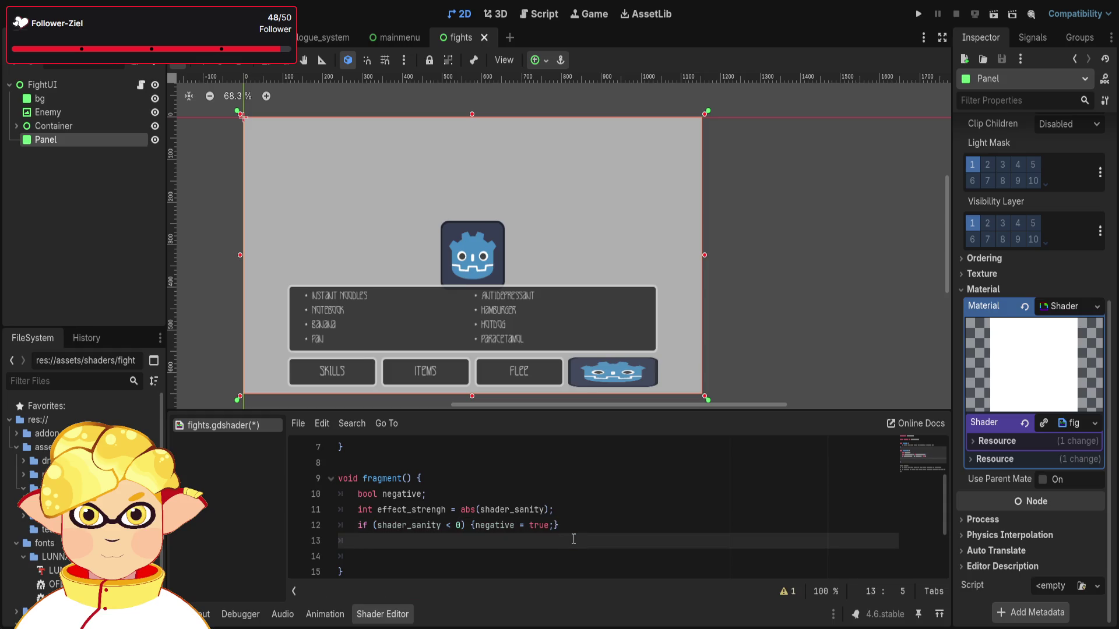
{"action": "type", "text": "else"}
{"action": "key", "text": "Escape"}
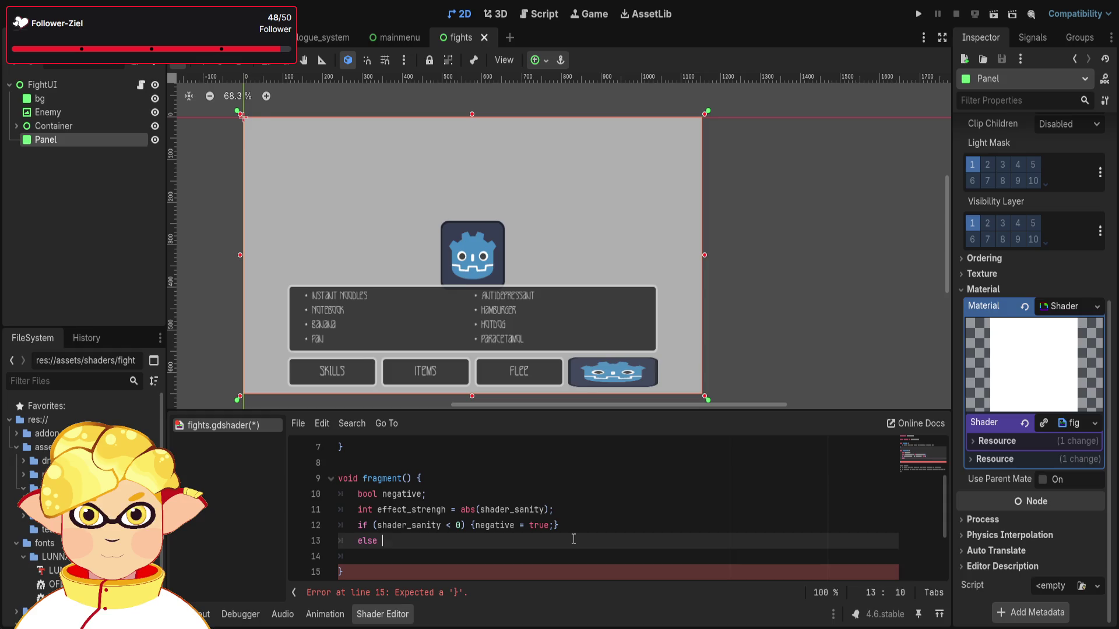
{"action": "type", "text": "{"}
{"action": "type", "text": "negatob"}
{"action": "key", "text": "BackSpace"}
{"action": "key", "text": "BackSpace"}
{"action": "type", "text": "ive"}
{"action": "type", "text": " = false"}
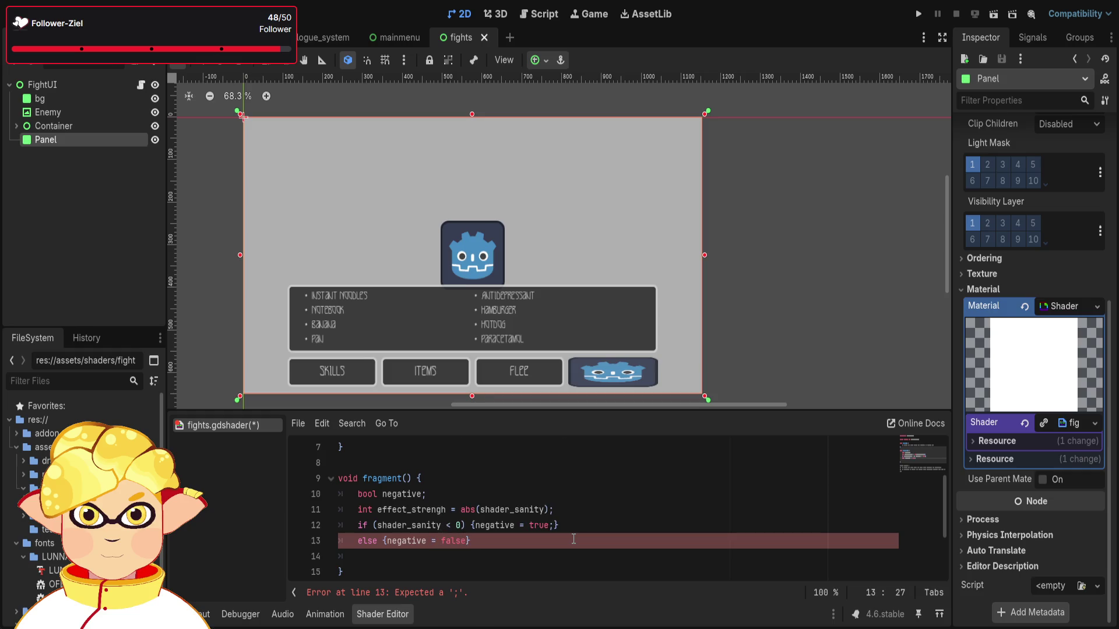
{"action": "type", "text": ";"}
{"action": "left_click", "coordinate": [581, 539]}
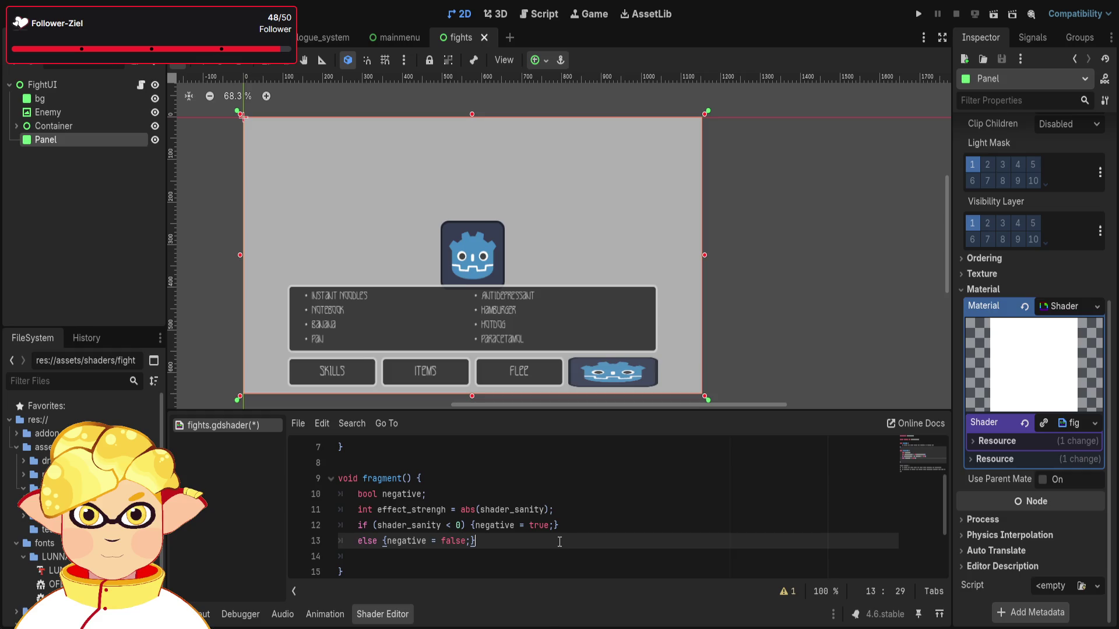
Open an empty line at the start of fragment(), pushing 'bool negative;' to line 11.
{"action": "scroll", "coordinate": [556, 550], "scroll_direction": "down", "scroll_amount": 2}
{"action": "scroll", "coordinate": [524, 542], "scroll_direction": "up", "scroll_amount": 2}
{"action": "scroll", "coordinate": [382, 521], "scroll_direction": "down", "scroll_amount": 2}
{"action": "scroll", "coordinate": [361, 520], "scroll_direction": "up", "scroll_amount": 3}
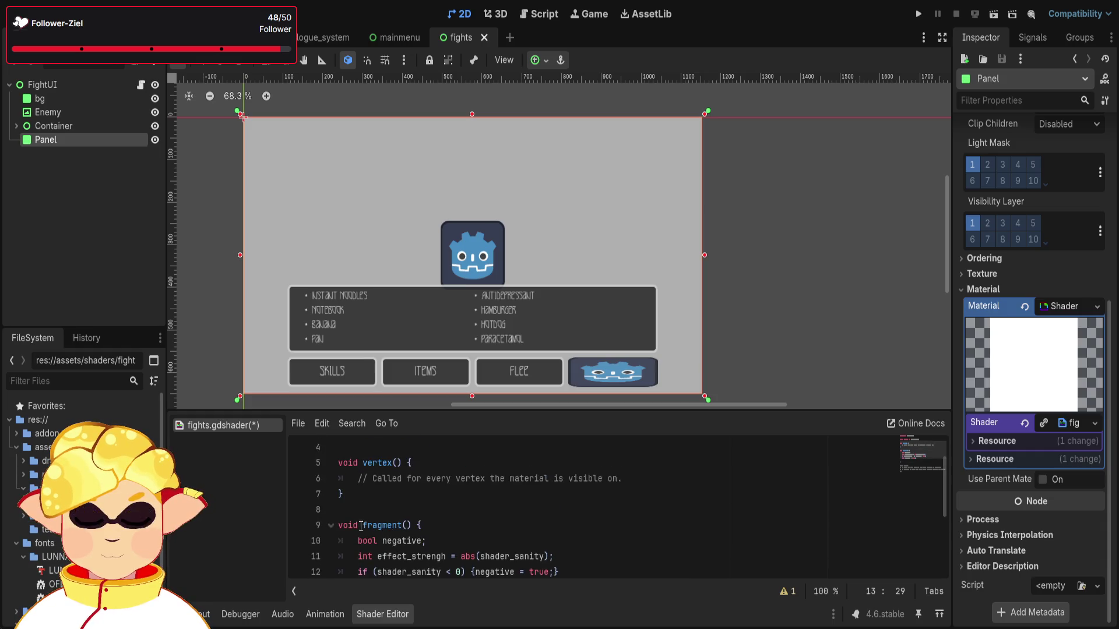
{"action": "scroll", "coordinate": [365, 515], "scroll_direction": "down", "scroll_amount": 1}
{"action": "left_click", "coordinate": [446, 478]}
{"action": "key", "text": "Up"}
{"action": "key", "text": "Up"}
{"action": "key", "text": "Up"}
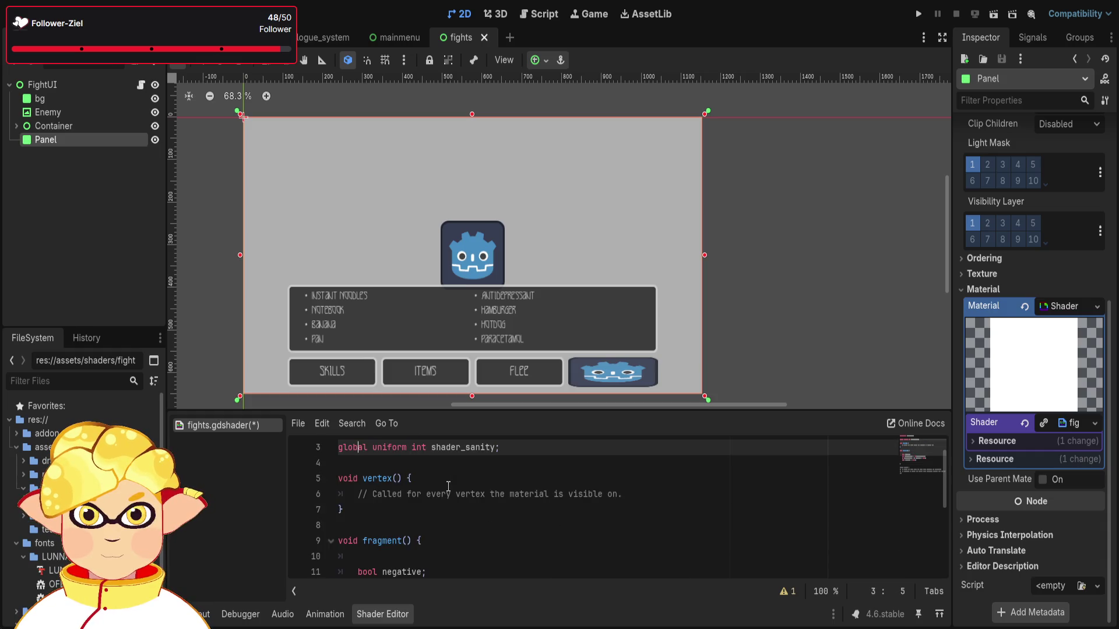
{"action": "scroll", "coordinate": [484, 486], "scroll_direction": "down", "scroll_amount": 1}
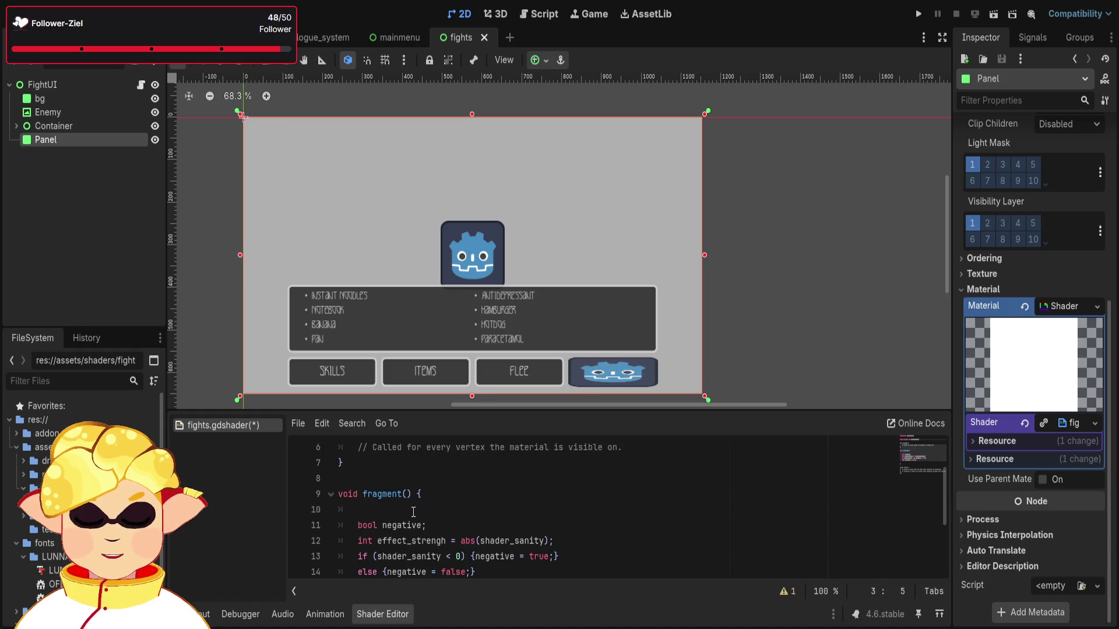
{"action": "left_click", "coordinate": [413, 512]}
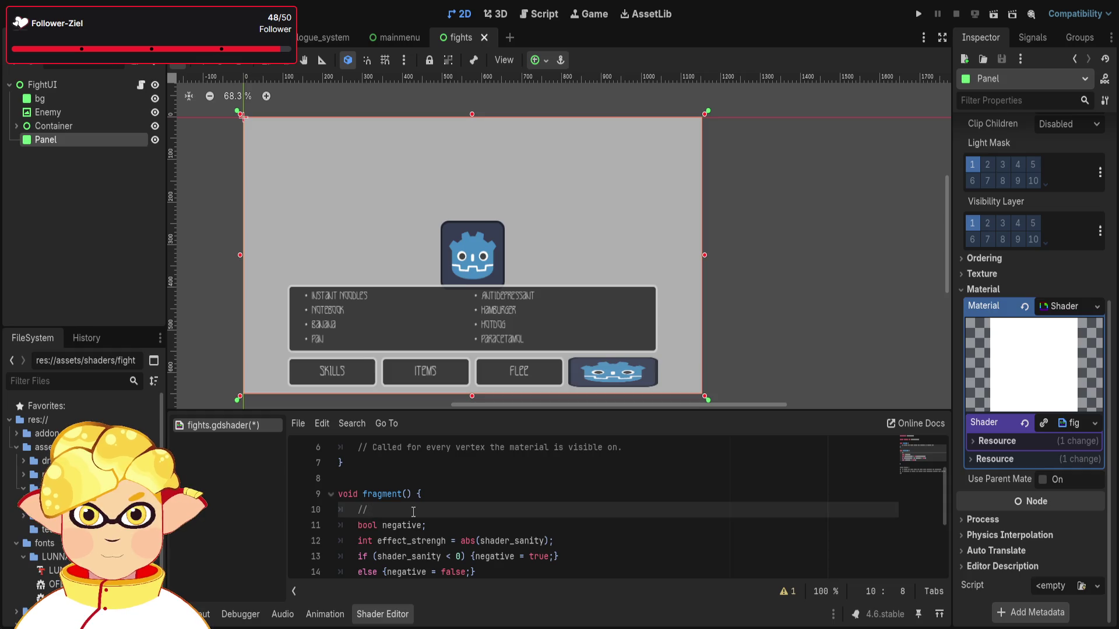
{"action": "type", "text": "//"}
Complete the opening comment of fragment() as '// assignment of effect dir and strengh'.
{"action": "type", "text": "assignm"}
{"action": "type", "text": "ent of "}
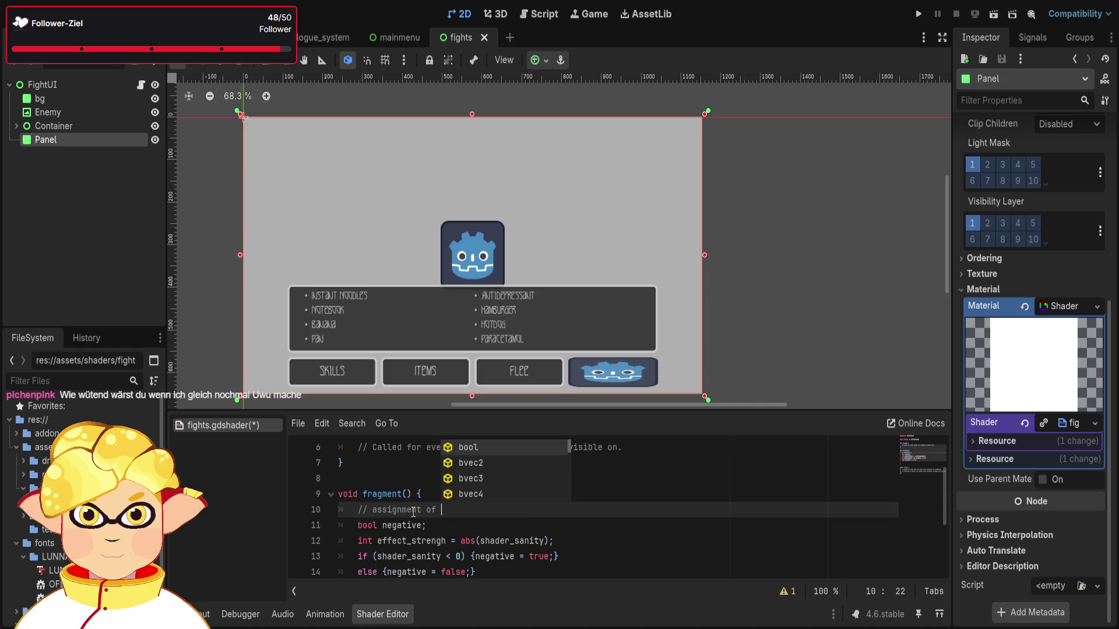
{"action": "type", "text": "n"}
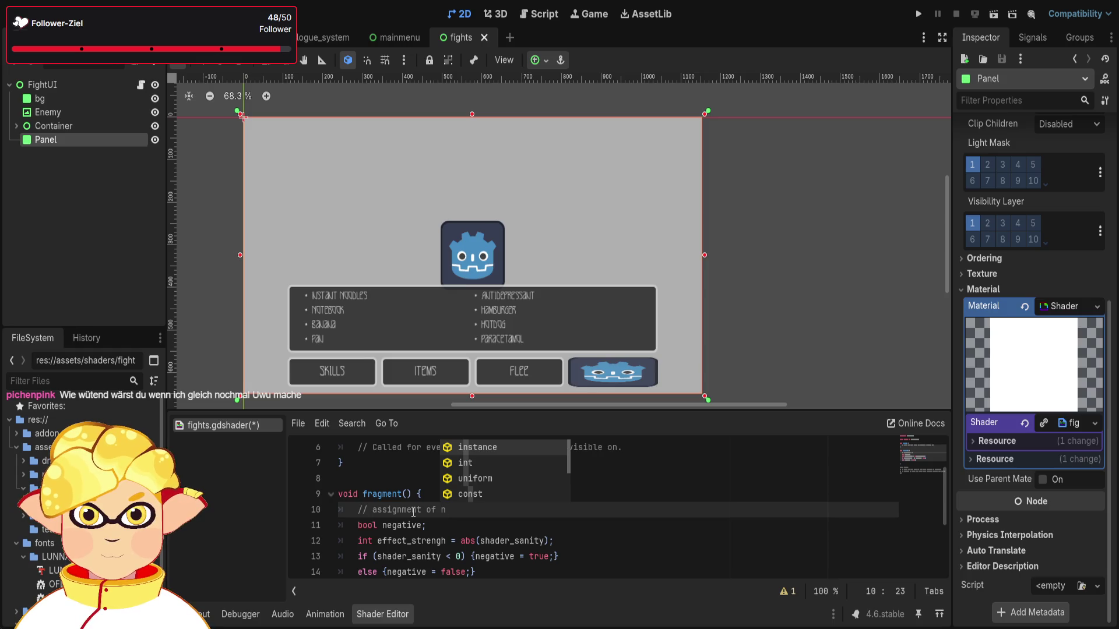
{"action": "key", "text": "BackSpace"}
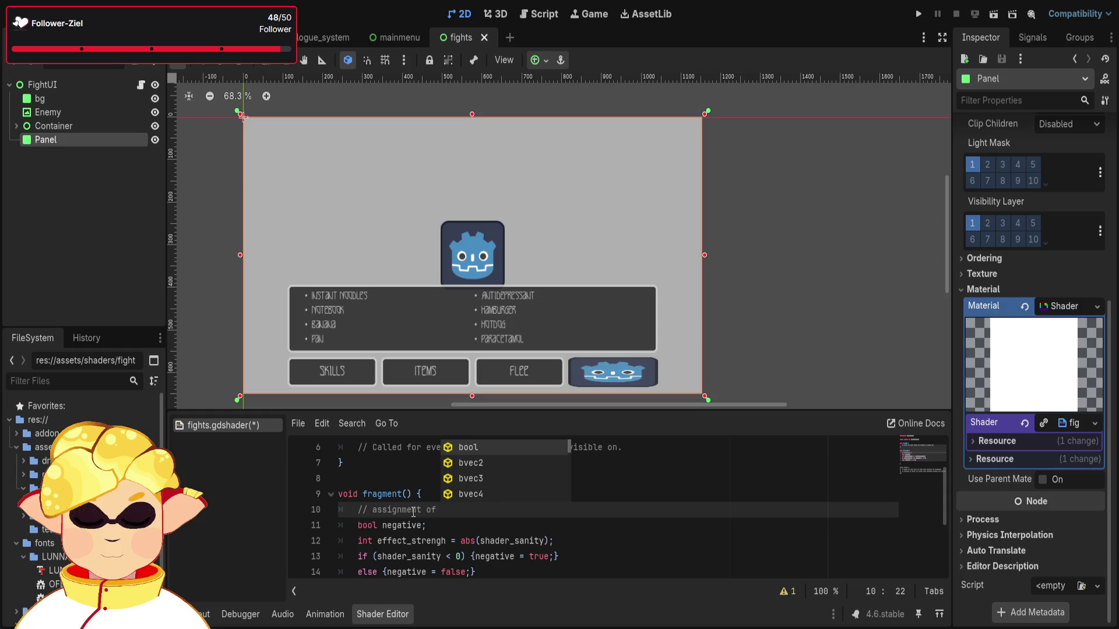
{"action": "type", "text": "eff"}
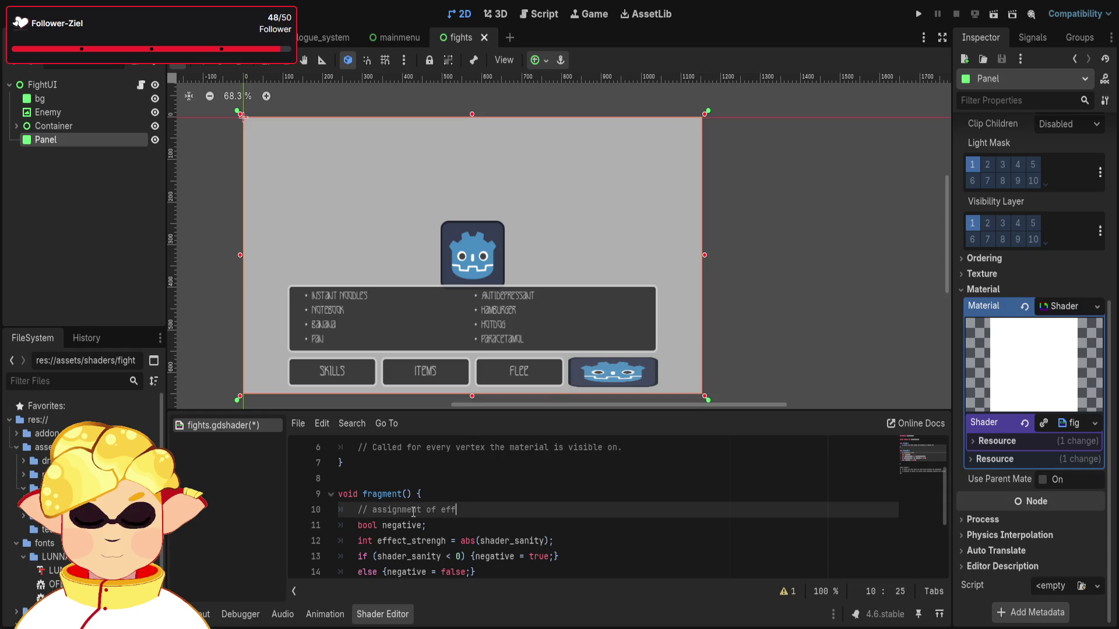
{"action": "type", "text": "ect dir "}
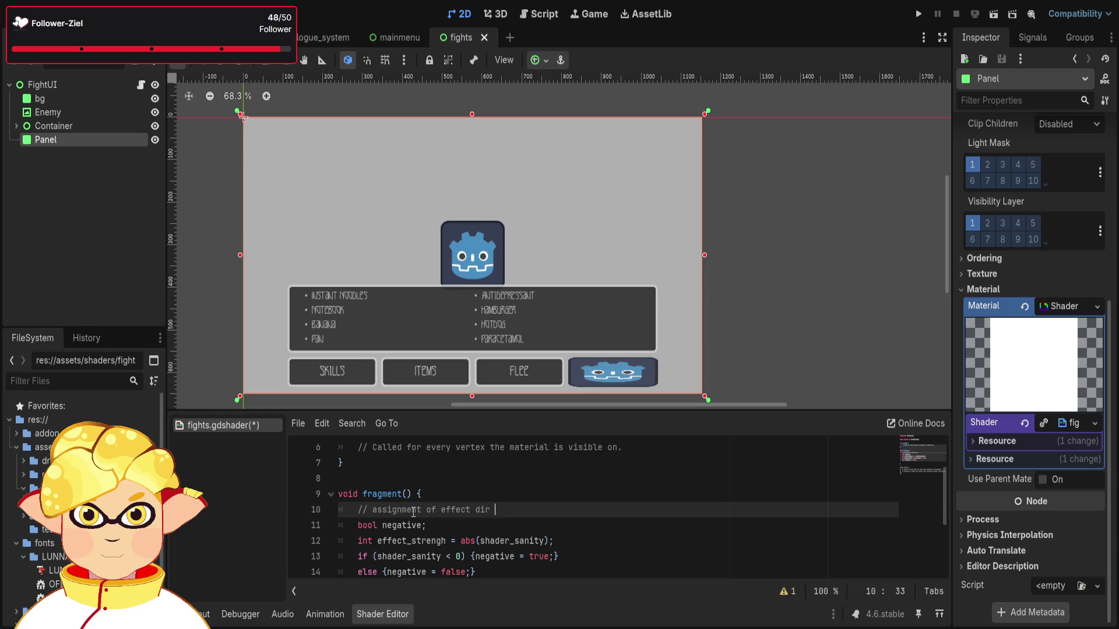
{"action": "type", "text": "and strengh"}
{"action": "scroll", "coordinate": [469, 519], "scroll_direction": "down", "scroll_amount": 2}
{"action": "scroll", "coordinate": [387, 538], "scroll_direction": "up", "scroll_amount": 1}
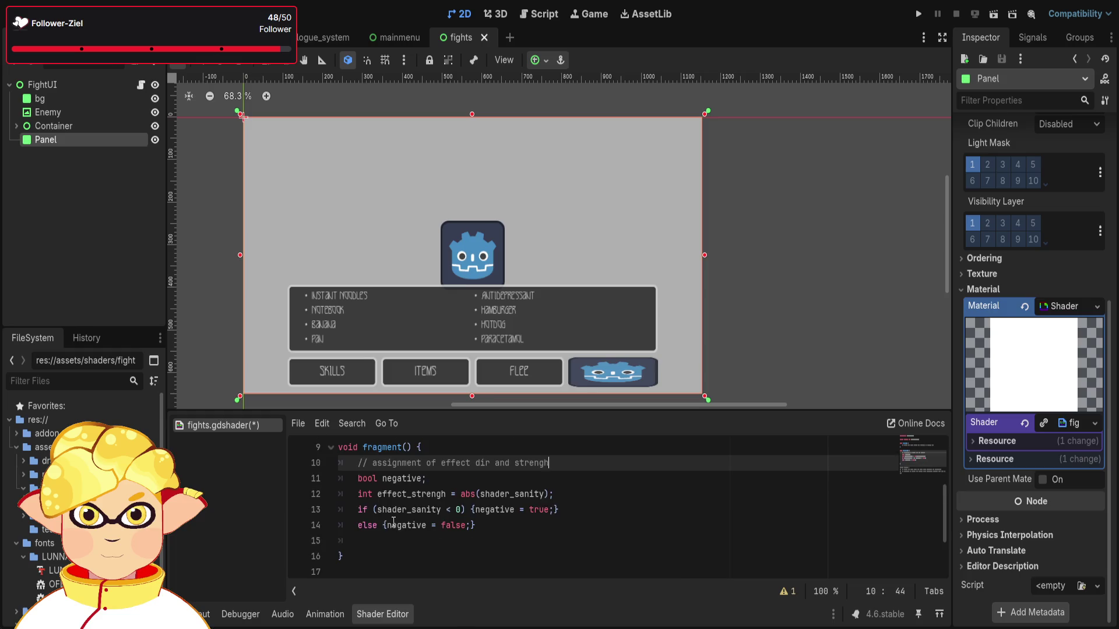
Add a new line after the negative assignment and begin a '//calculation of' comment.
{"action": "left_click", "coordinate": [388, 538]}
{"action": "key", "text": "Return"}
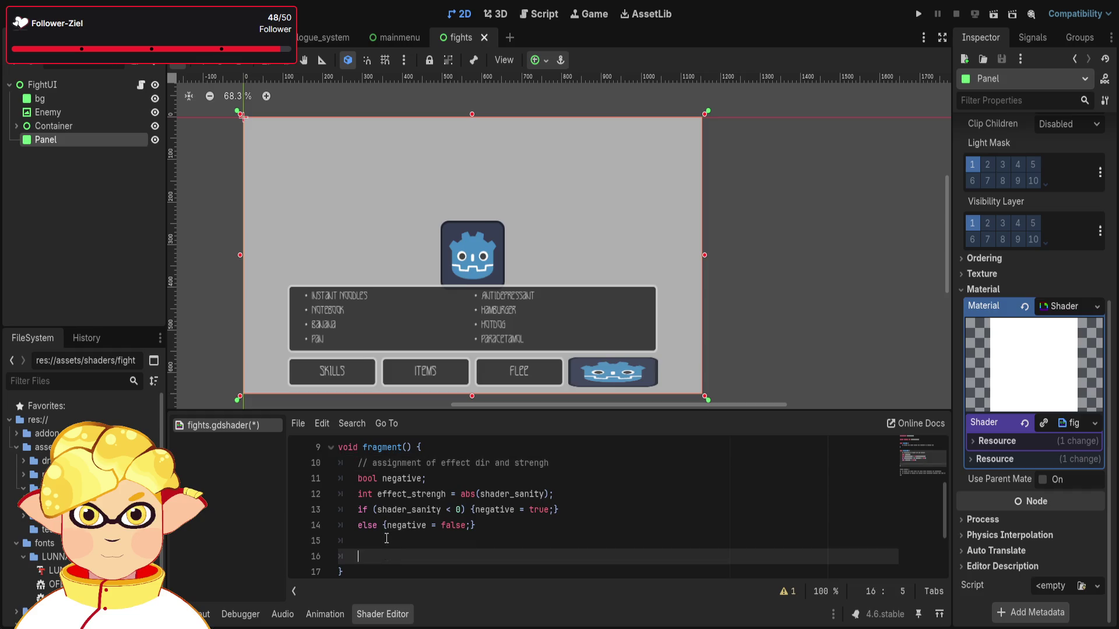
{"action": "scroll", "coordinate": [409, 527], "scroll_direction": "down", "scroll_amount": 1}
{"action": "type", "text": "//"}
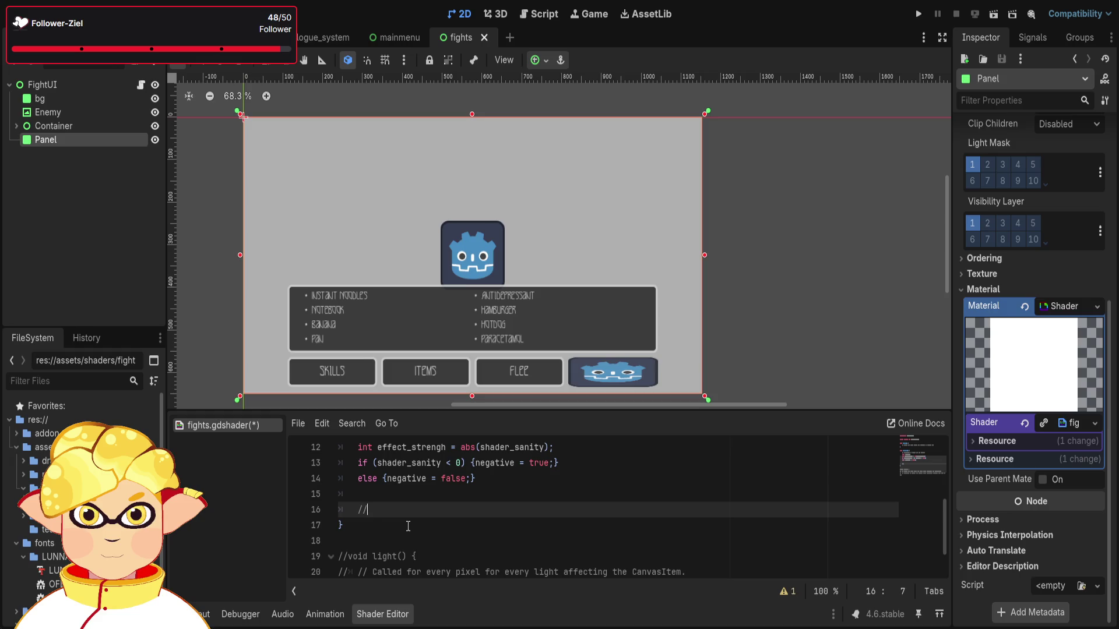
{"action": "type", "text": "calculation of"}
Replace the new comment's wording with '//effect' and begin the next line with 'if'.
{"action": "scroll", "coordinate": [449, 524], "scroll_direction": "up", "scroll_amount": 2}
{"action": "scroll", "coordinate": [458, 553], "scroll_direction": "down", "scroll_amount": 1}
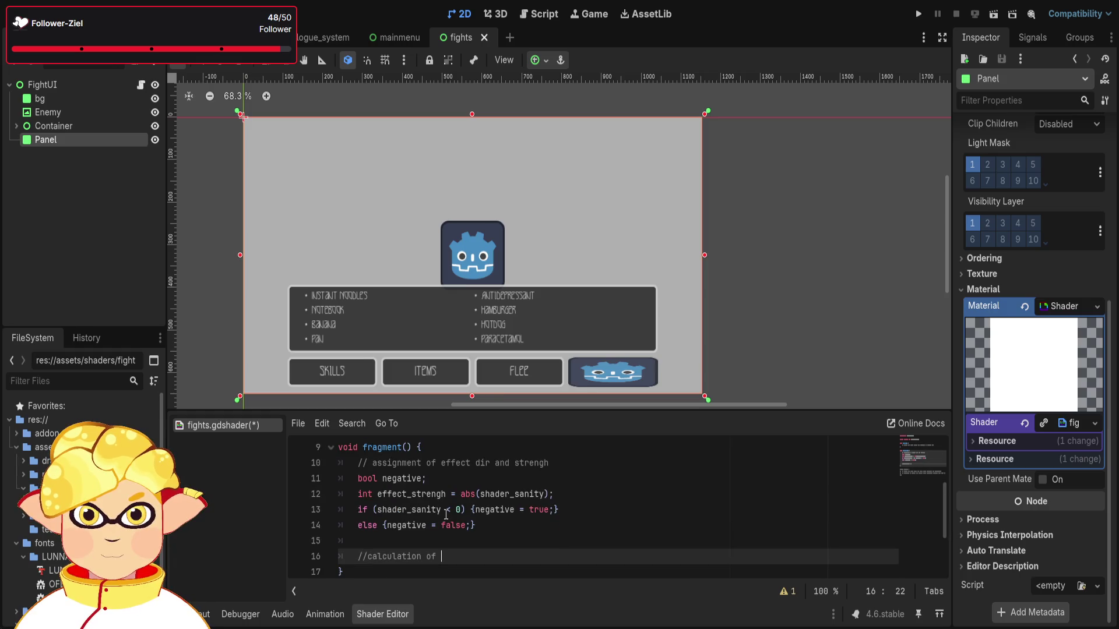
{"action": "left_click_drag", "start_coordinate": [443, 558], "coordinate": [368, 559]}
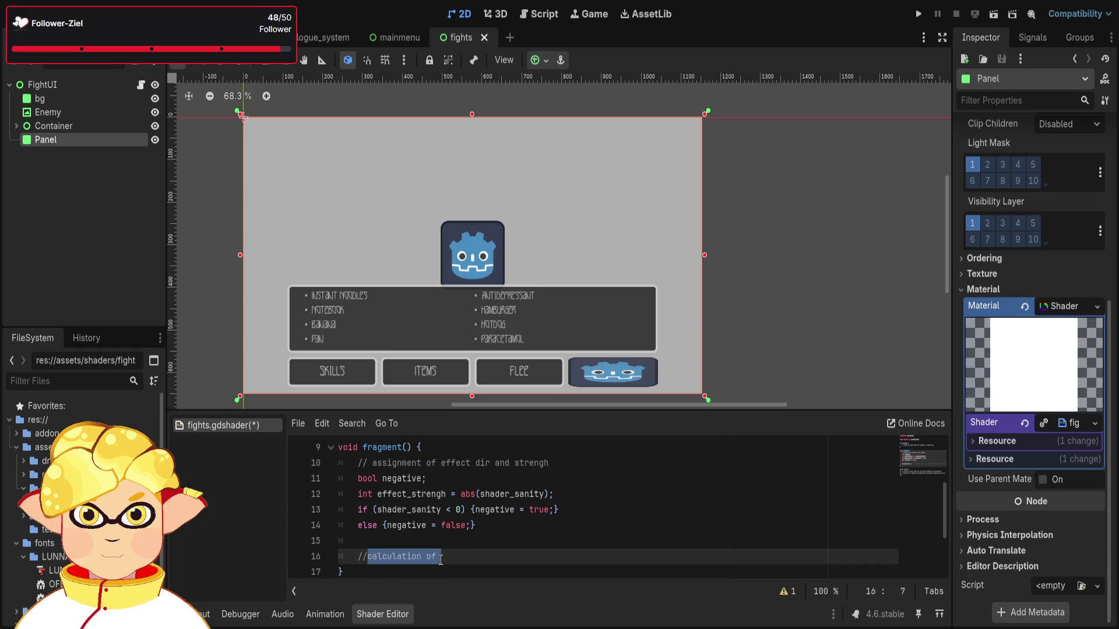
{"action": "type", "text": "effect"}
{"action": "key", "text": "Return"}
{"action": "scroll", "coordinate": [449, 553], "scroll_direction": "down", "scroll_amount": 3}
{"action": "scroll", "coordinate": [460, 550], "scroll_direction": "up", "scroll_amount": 3}
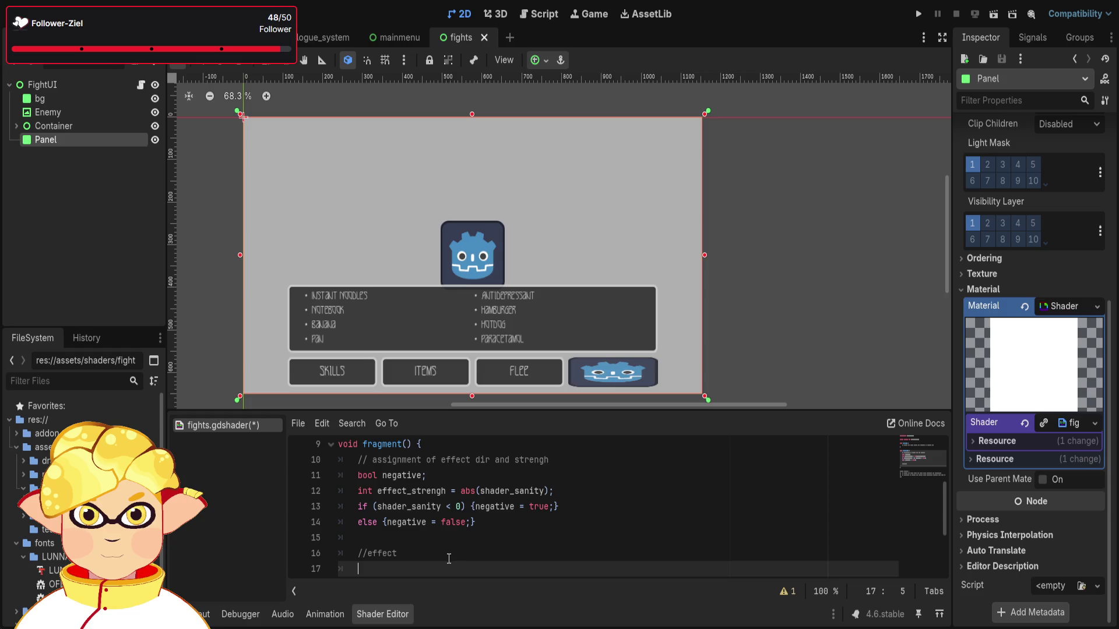
{"action": "type", "text": "if"}
{"action": "scroll", "coordinate": [443, 556], "scroll_direction": "down", "scroll_amount": 1}
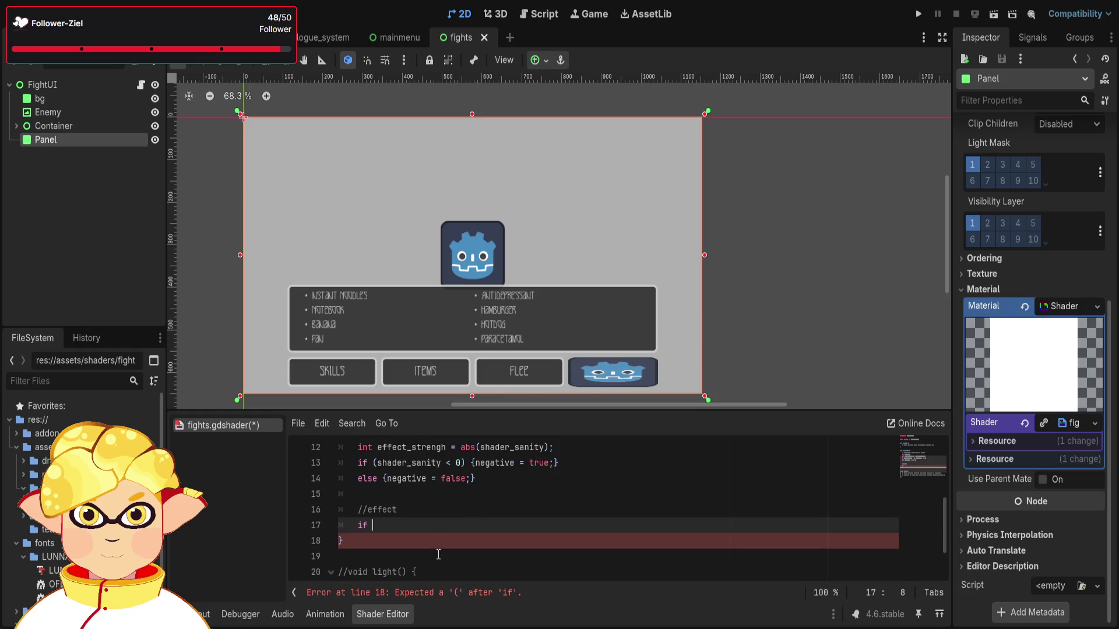
Complete line 17 as 'if (negative == true) {' and split its empty block across lines.
{"action": "type", "text": "(negativ"}
{"action": "type", "text": "e == tru"}
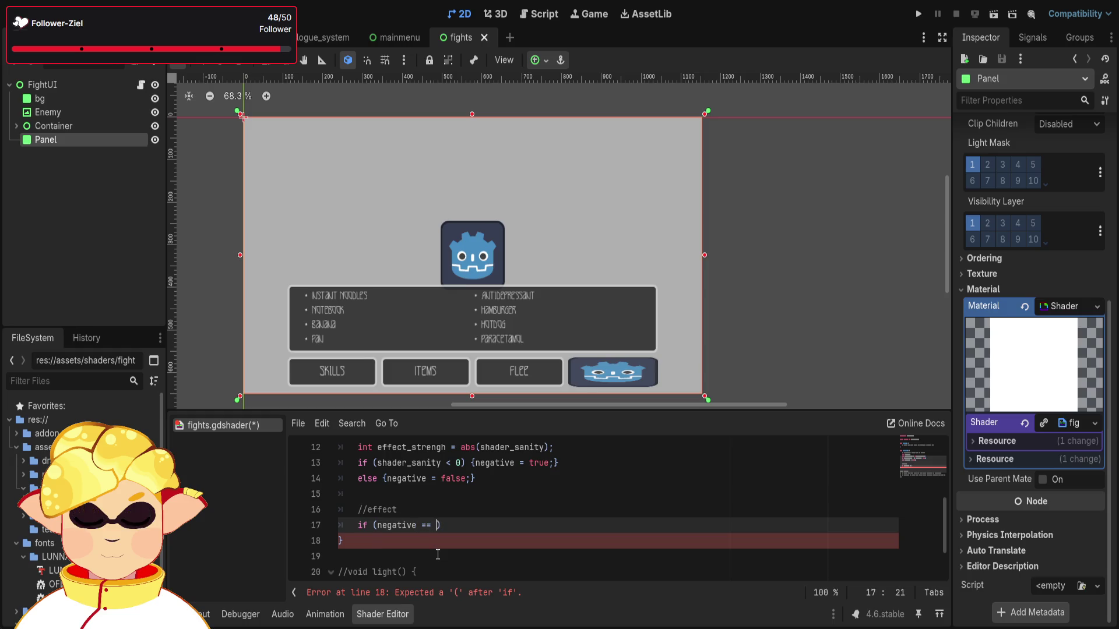
{"action": "type", "text": "e"}
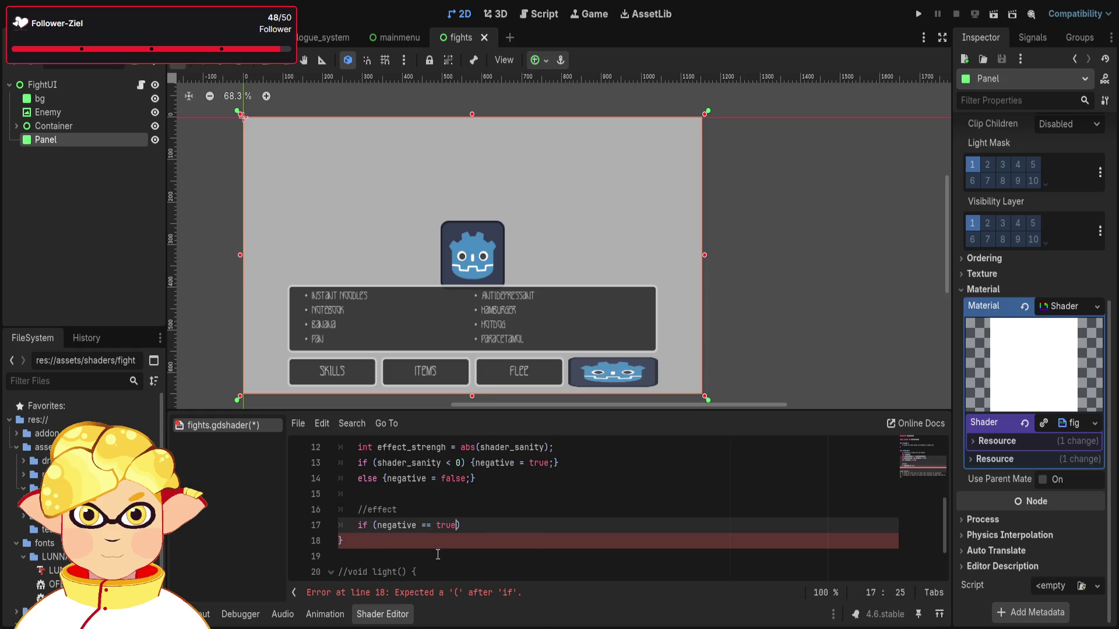
{"action": "scroll", "coordinate": [437, 554], "scroll_direction": "up", "scroll_amount": 1}
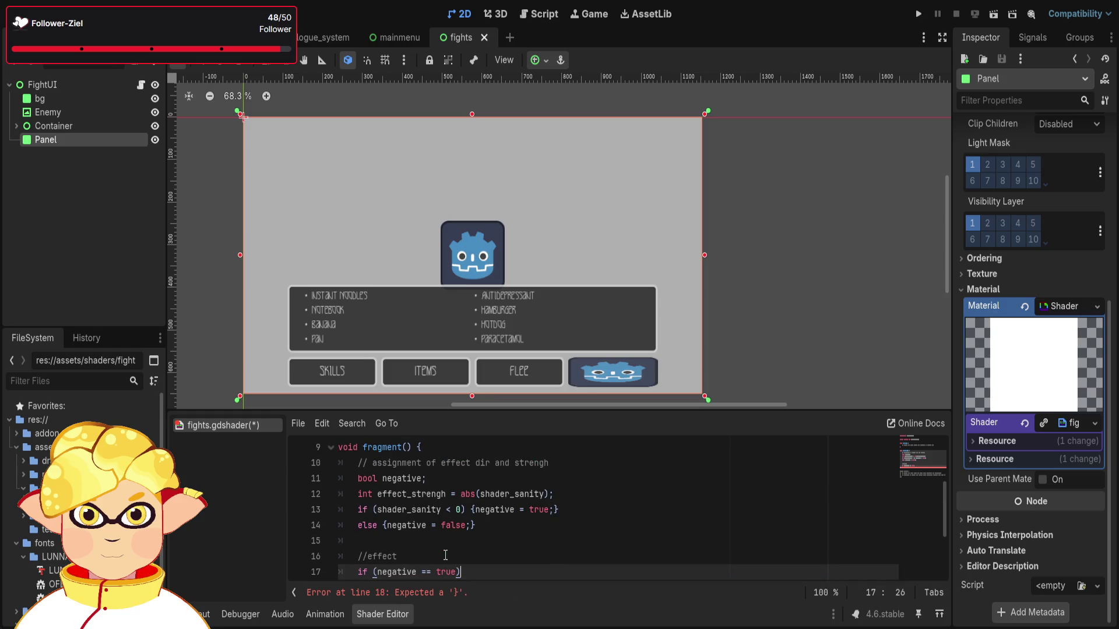
{"action": "scroll", "coordinate": [452, 532], "scroll_direction": "down", "scroll_amount": 1}
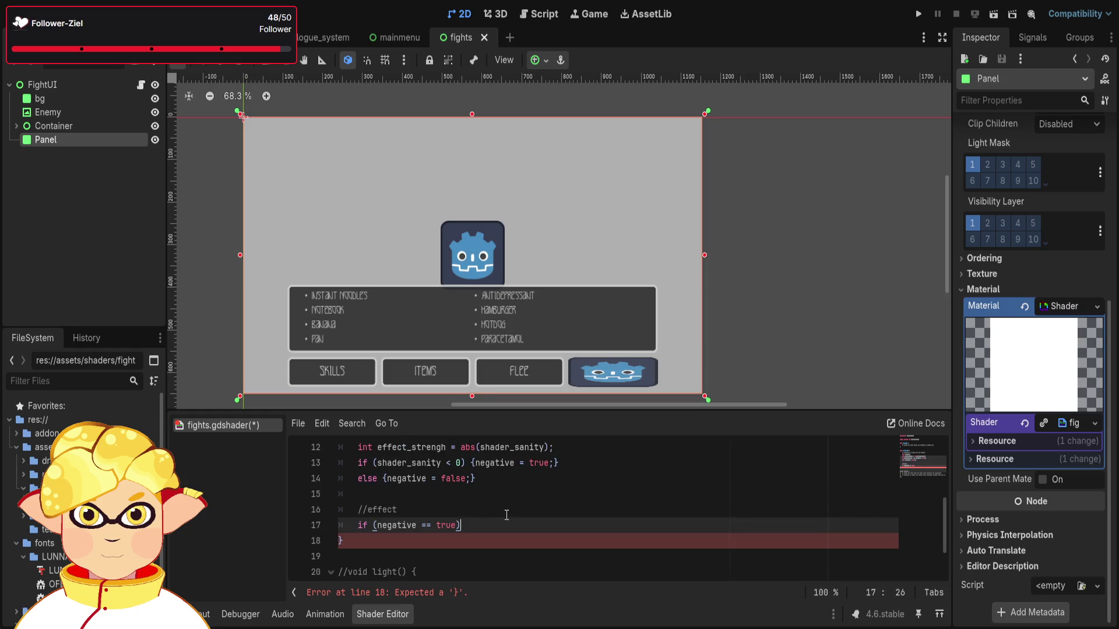
{"action": "type", "text": "{"}
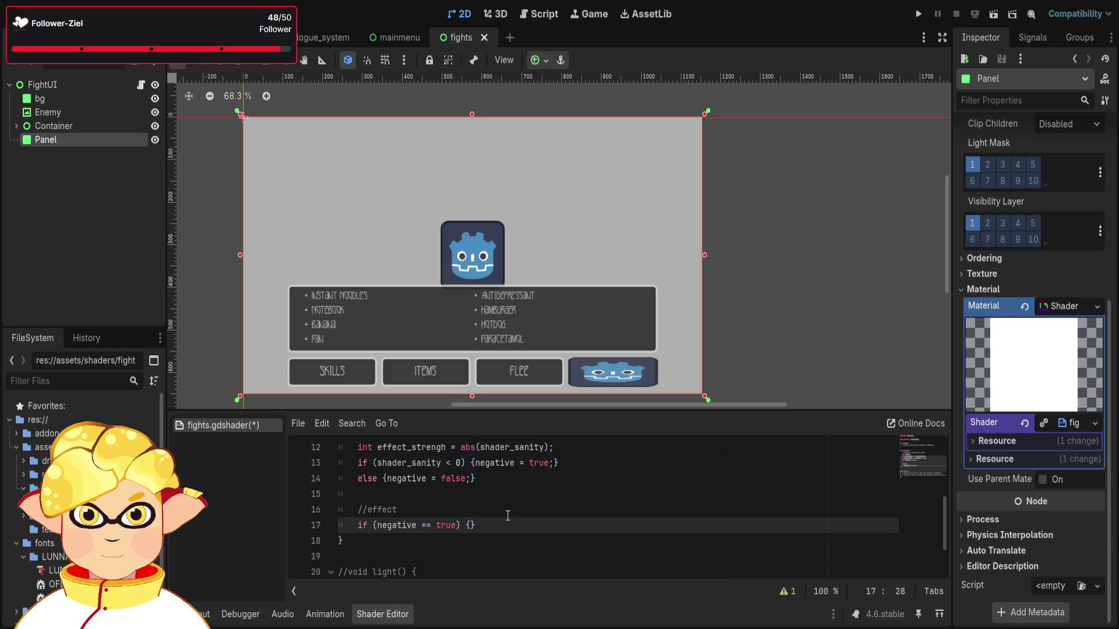
{"action": "scroll", "coordinate": [507, 515], "scroll_direction": "up", "scroll_amount": 2}
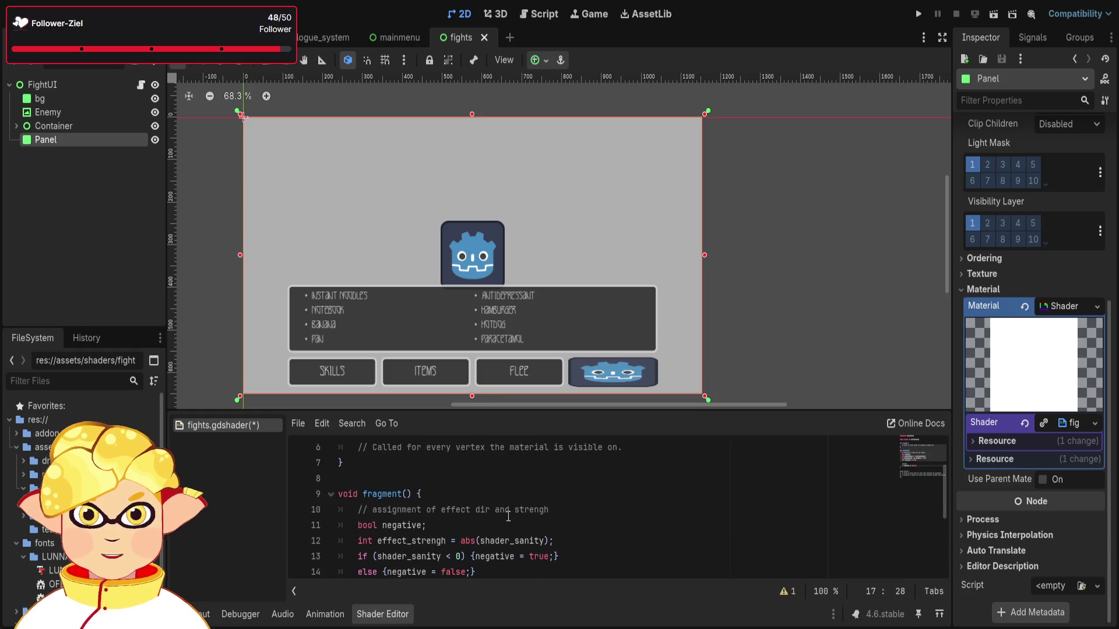
{"action": "scroll", "coordinate": [407, 505], "scroll_direction": "up", "scroll_amount": 1}
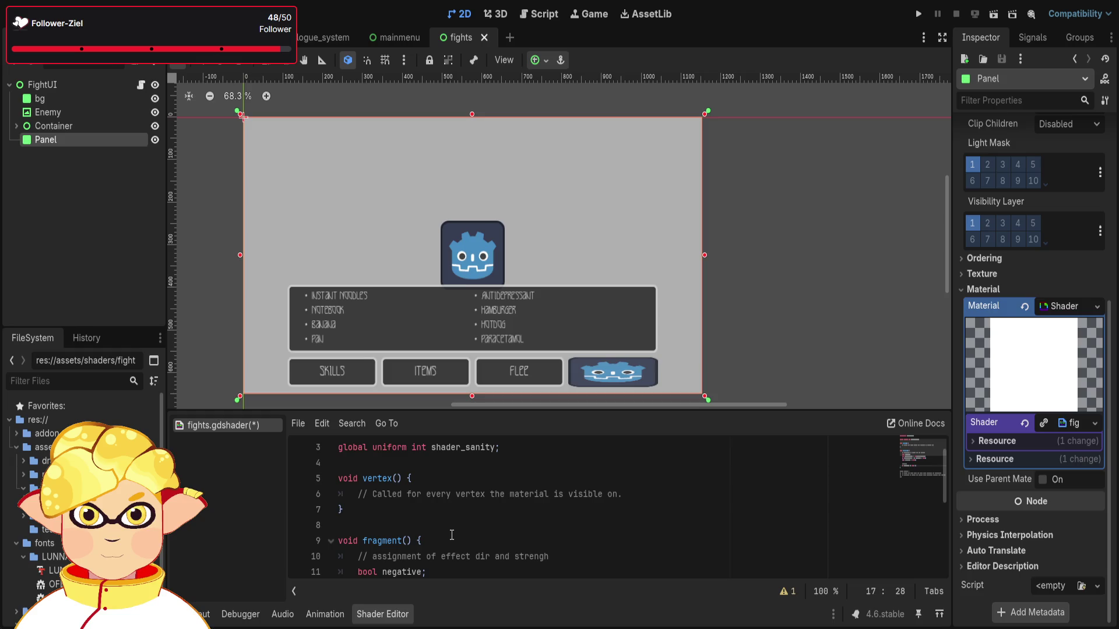
{"action": "scroll", "coordinate": [451, 535], "scroll_direction": "down", "scroll_amount": 2}
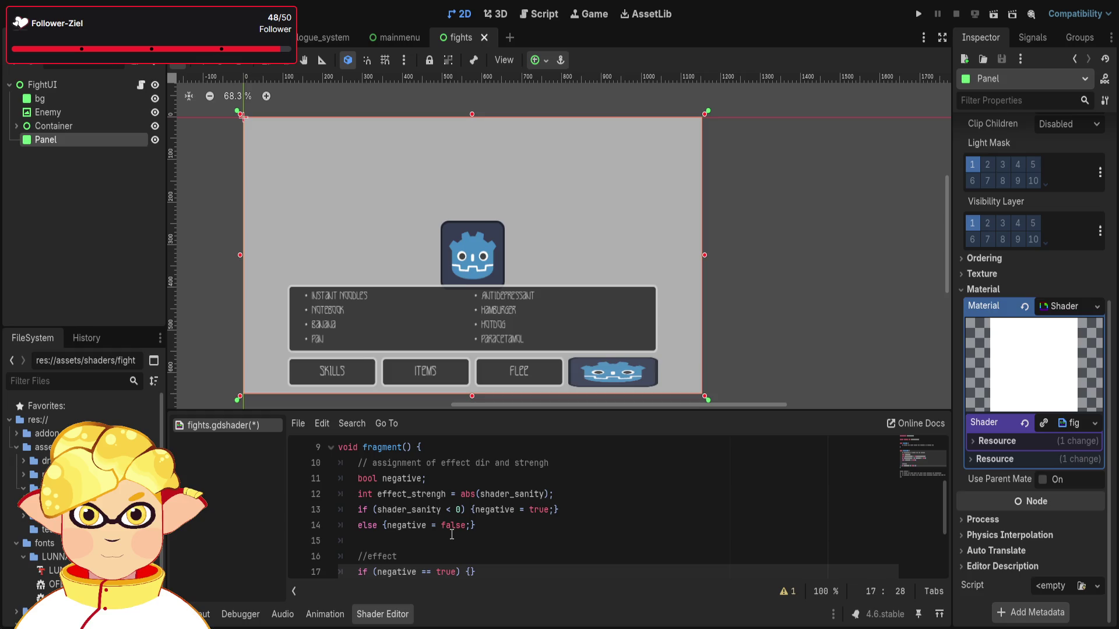
{"action": "scroll", "coordinate": [452, 534], "scroll_direction": "down", "scroll_amount": 1}
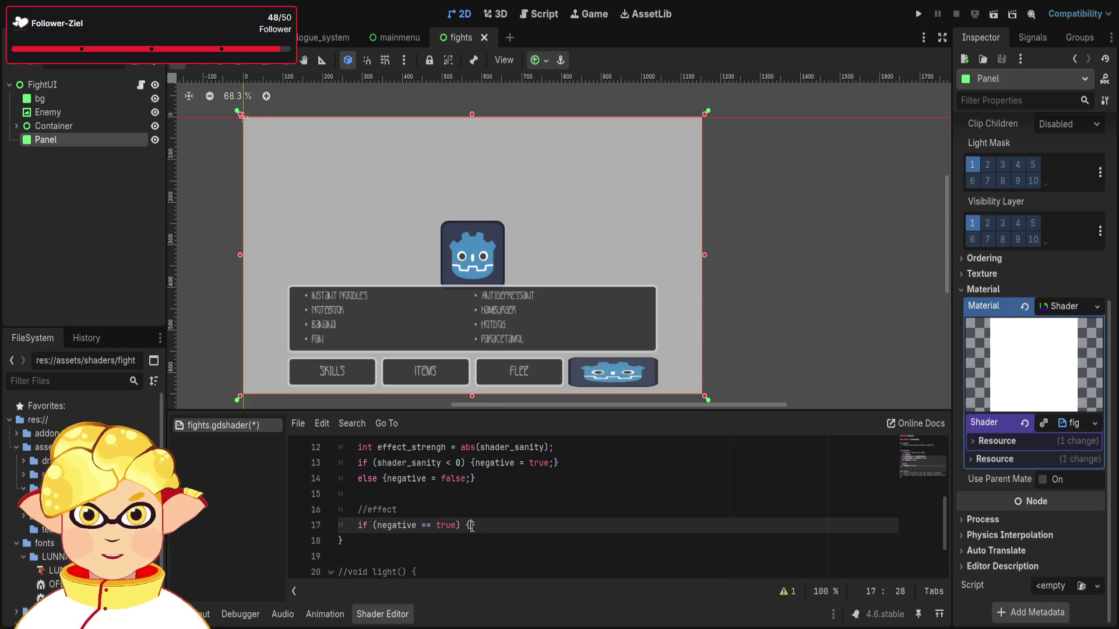
{"action": "key", "text": "Return"}
Add an empty 'else { }' block after the if block, correcting the 'esle' typo.
{"action": "scroll", "coordinate": [451, 518], "scroll_direction": "down", "scroll_amount": 1}
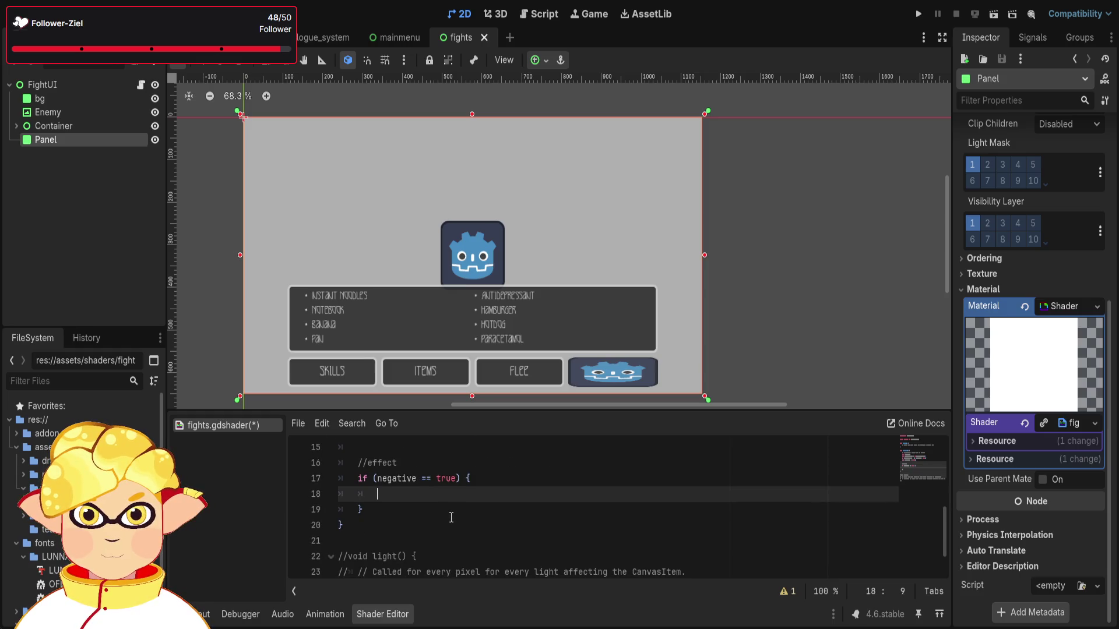
{"action": "left_click", "coordinate": [408, 510]}
{"action": "key", "text": "Return"}
{"action": "type", "text": "esle {"}
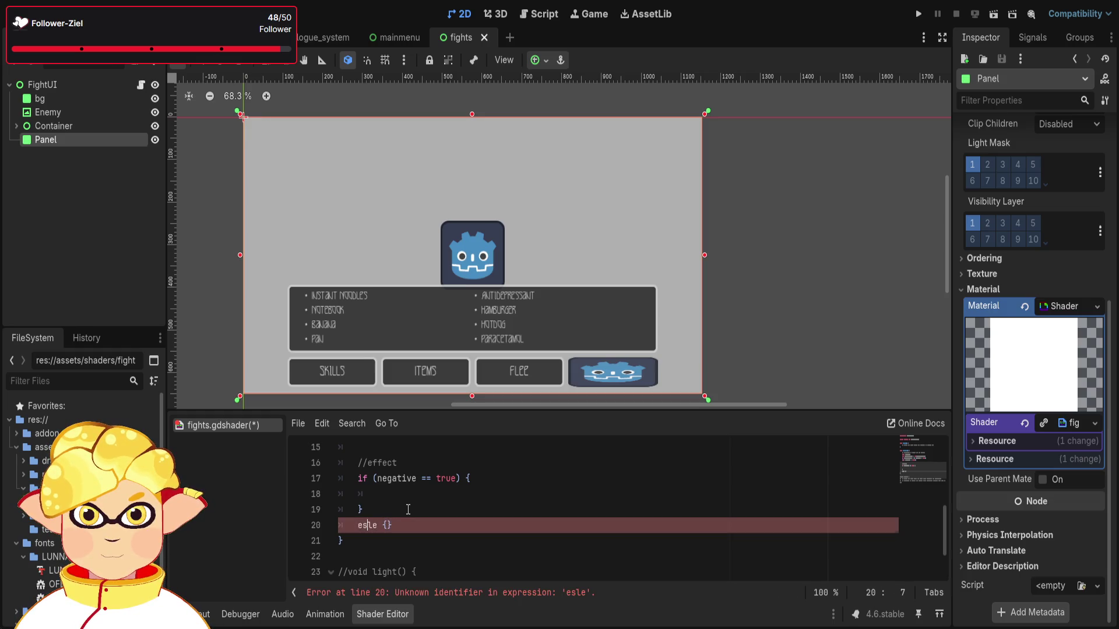
{"action": "key", "text": "ctrl+BackSpace"}
{"action": "type", "text": "else"}
{"action": "key", "text": "Right"}
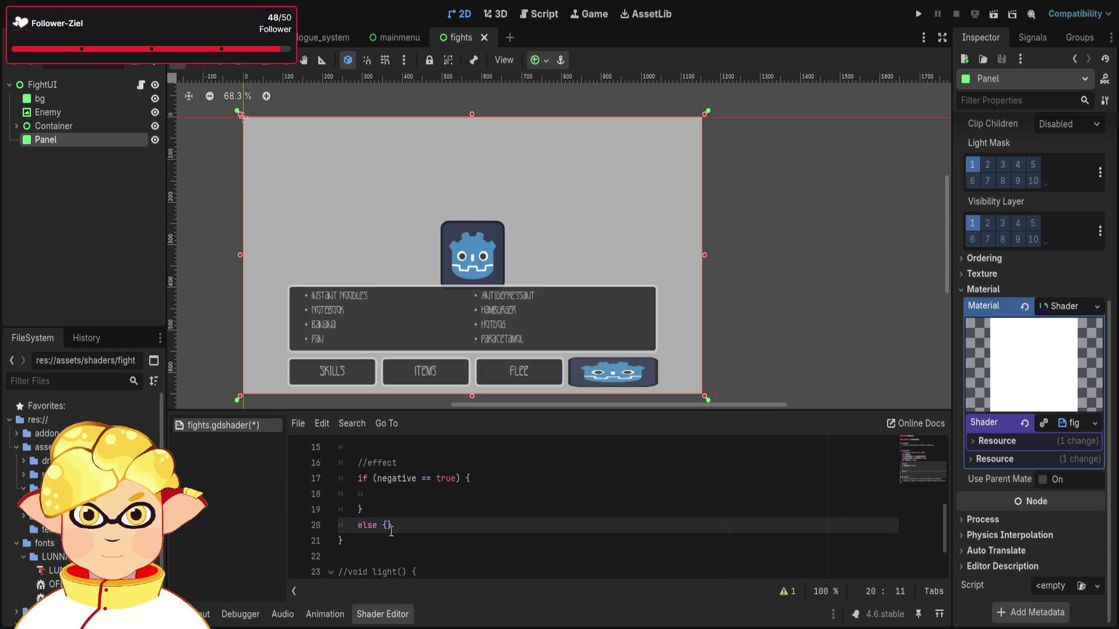
{"action": "key", "text": "Return"}
{"action": "left_click", "coordinate": [396, 495]}
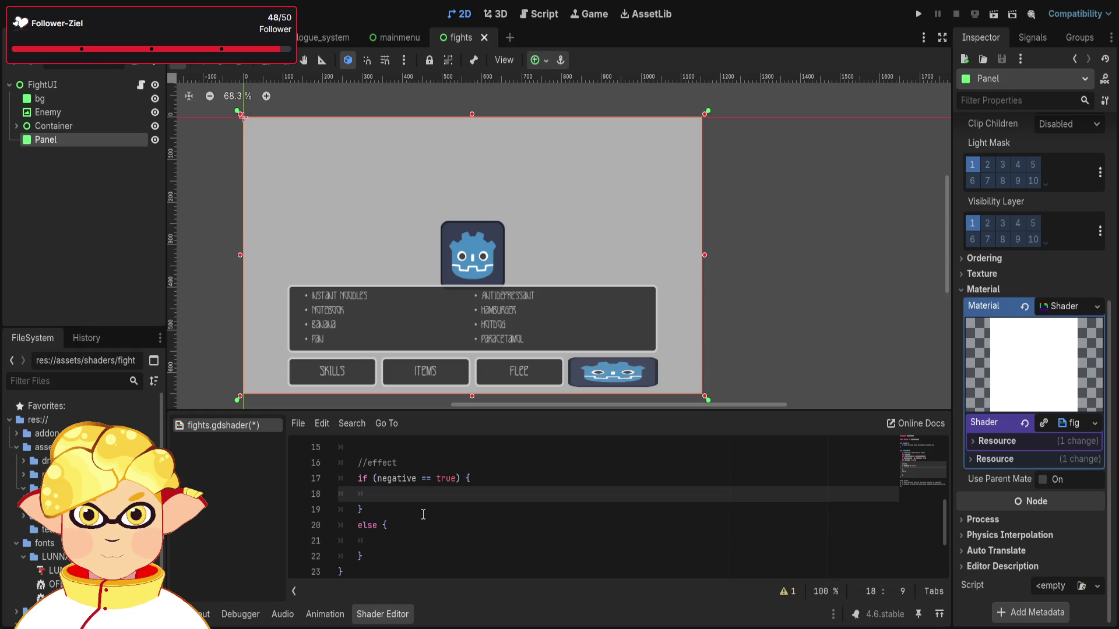
{"action": "scroll", "coordinate": [425, 509], "scroll_direction": "up", "scroll_amount": 5}
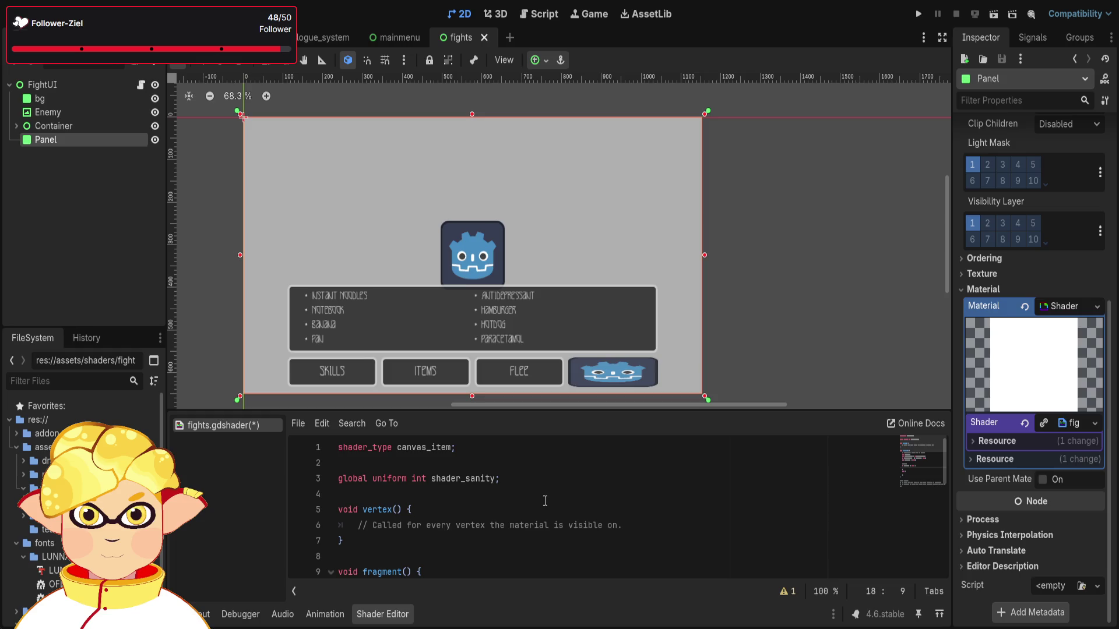
{"action": "scroll", "coordinate": [545, 502], "scroll_direction": "down", "scroll_amount": 1}
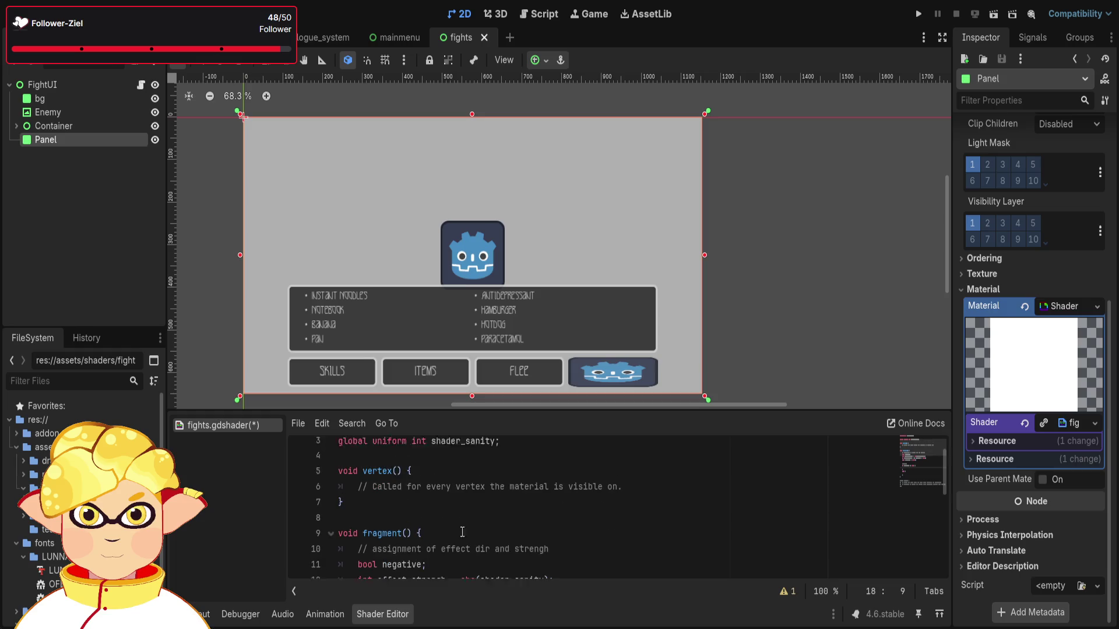
{"action": "mouse_move", "coordinate": [662, 478]}
{"action": "left_mouse_down"}
{"action": "mouse_move", "coordinate": [344, 479]}
{"action": "mouse_move", "coordinate": [641, 478]}
{"action": "left_mouse_up"}
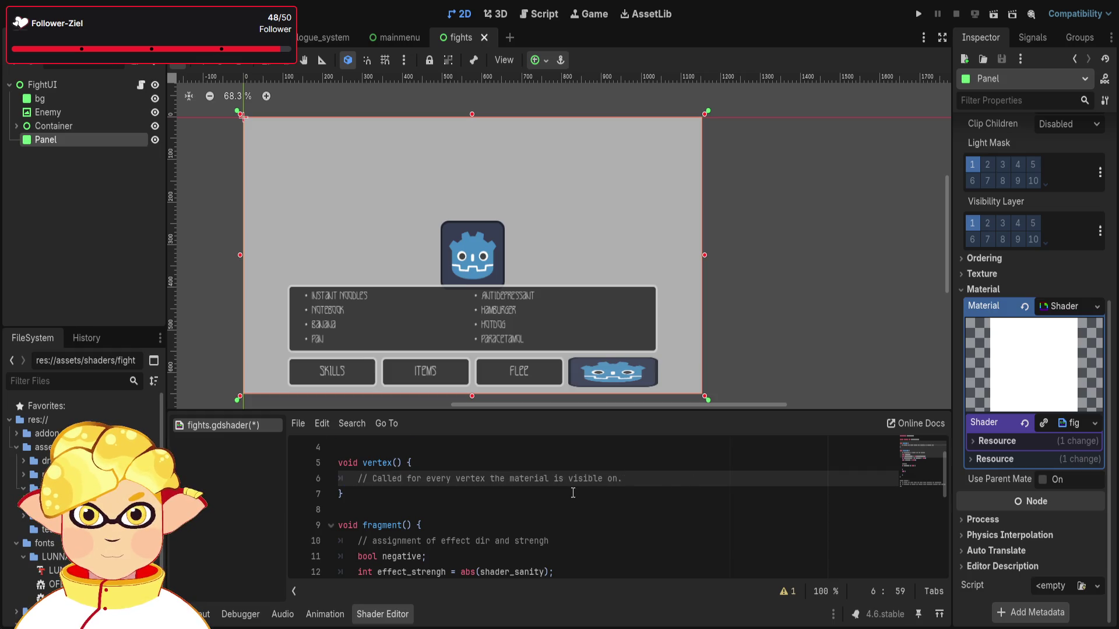
{"action": "scroll", "coordinate": [573, 491], "scroll_direction": "down", "scroll_amount": 1}
{"action": "scroll", "coordinate": [573, 491], "scroll_direction": "down", "scroll_amount": 1}
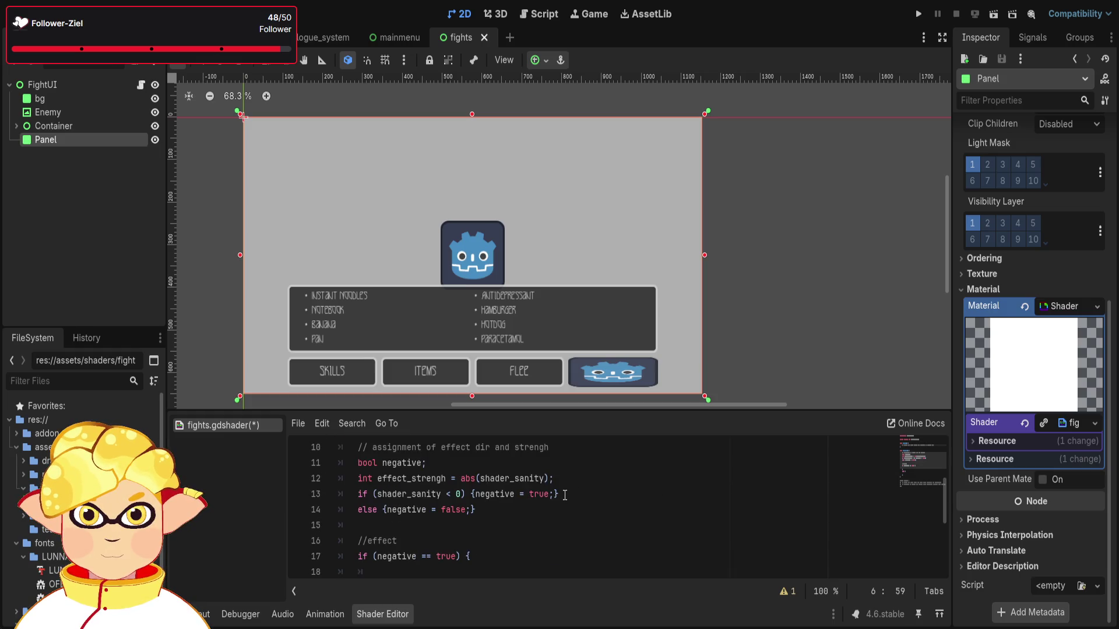
{"action": "scroll", "coordinate": [563, 497], "scroll_direction": "down", "scroll_amount": 1}
{"action": "scroll", "coordinate": [542, 505], "scroll_direction": "down", "scroll_amount": 1}
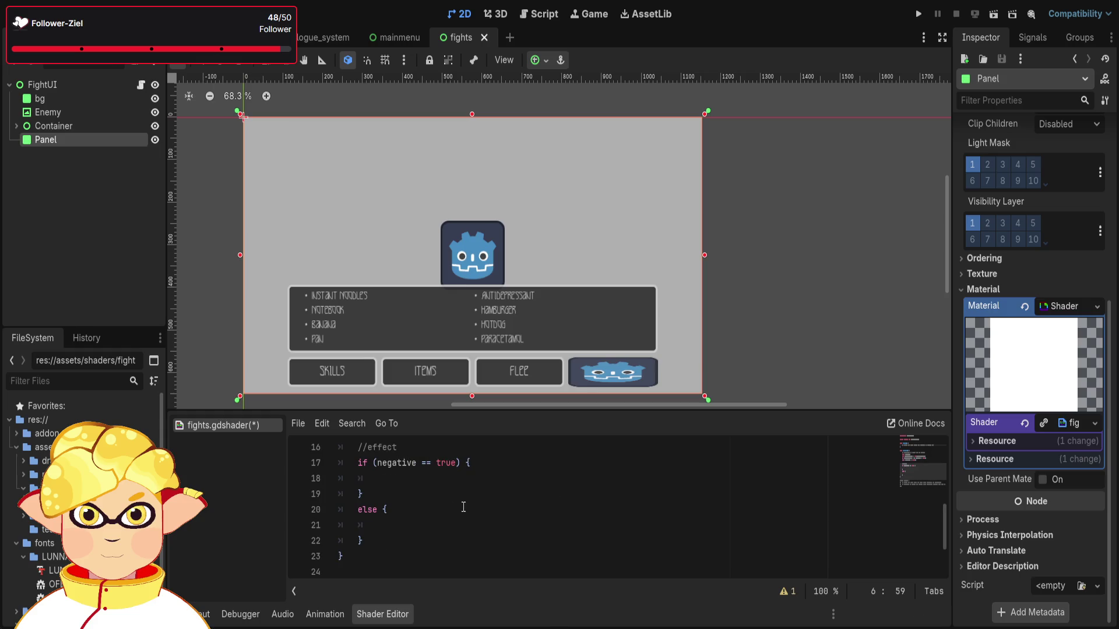
{"action": "left_click", "coordinate": [393, 526]}
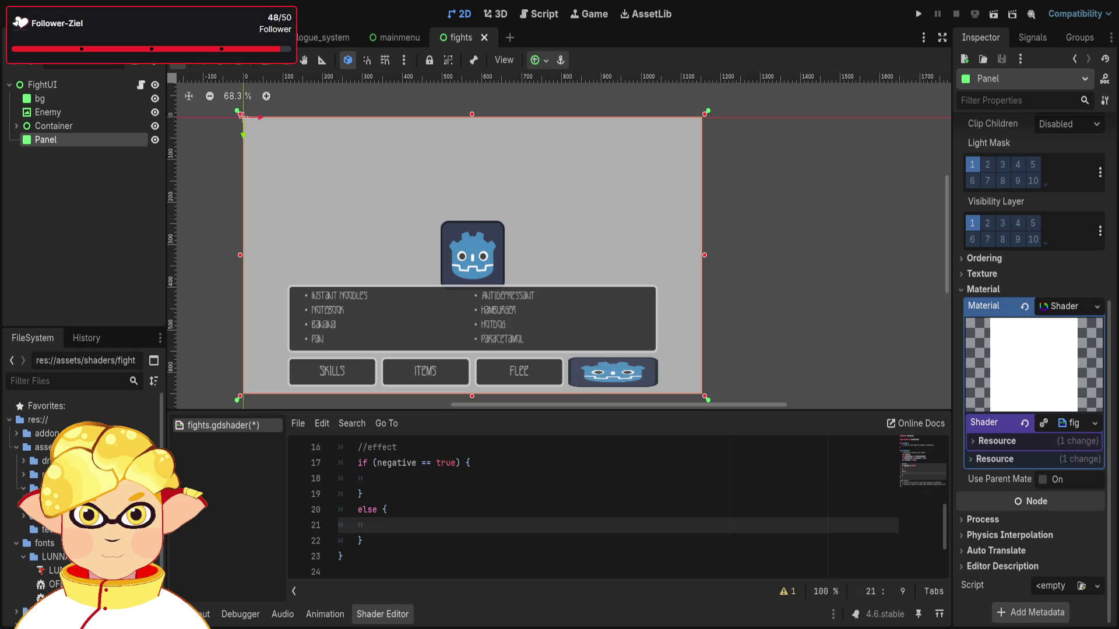
Scroll through the shader code and place the caret at the end of line 19.
{"action": "scroll", "coordinate": [486, 532], "scroll_direction": "up", "scroll_amount": 1}
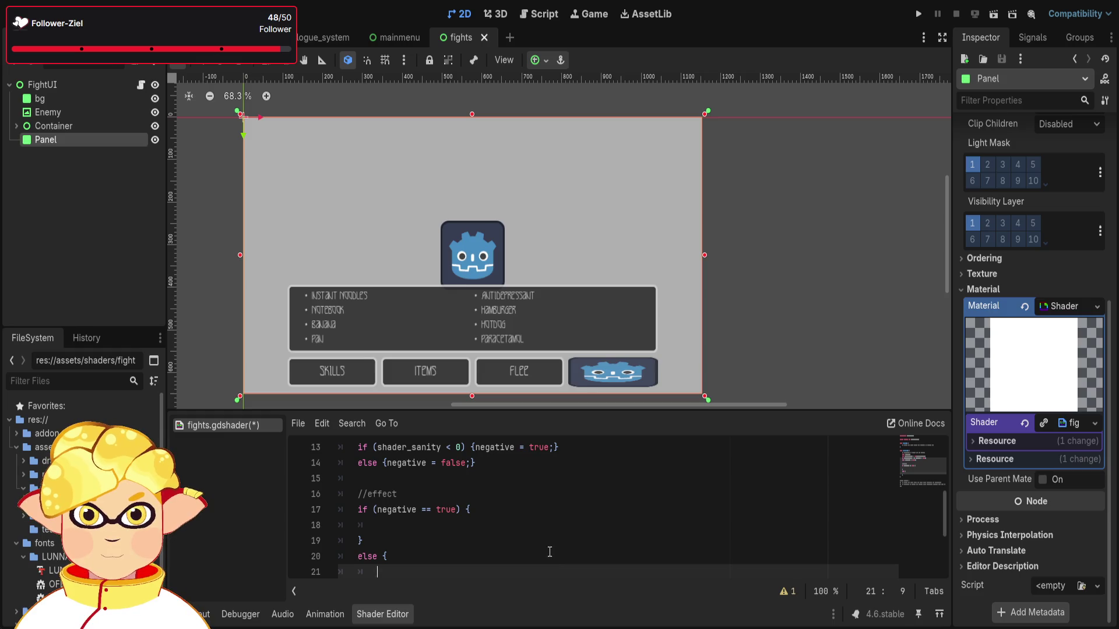
{"action": "scroll", "coordinate": [449, 518], "scroll_direction": "down", "scroll_amount": 1}
{"action": "scroll", "coordinate": [446, 523], "scroll_direction": "up", "scroll_amount": 1}
{"action": "scroll", "coordinate": [443, 525], "scroll_direction": "down", "scroll_amount": 1}
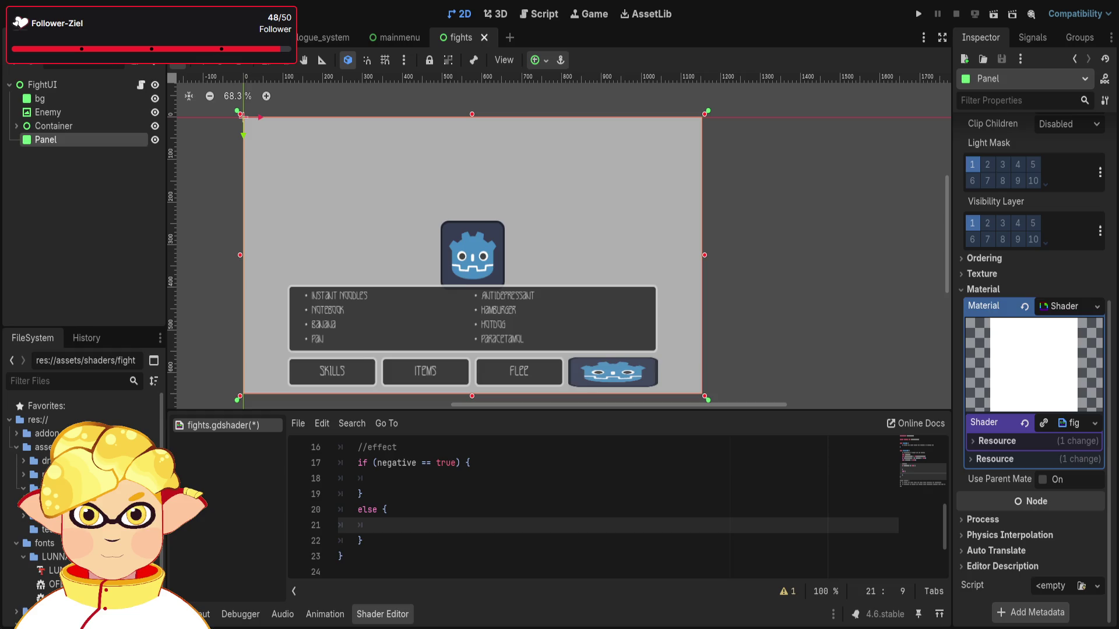
{"action": "scroll", "coordinate": [401, 533], "scroll_direction": "up", "scroll_amount": 1}
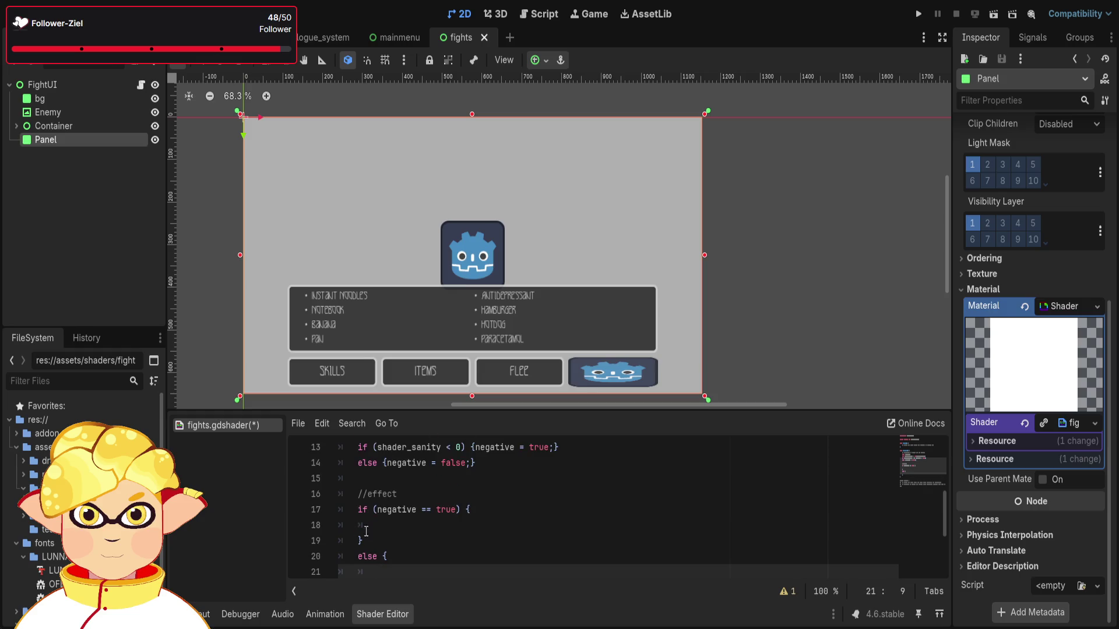
{"action": "key", "text": "ctrl+a"}
{"action": "left_click", "coordinate": [401, 534]}
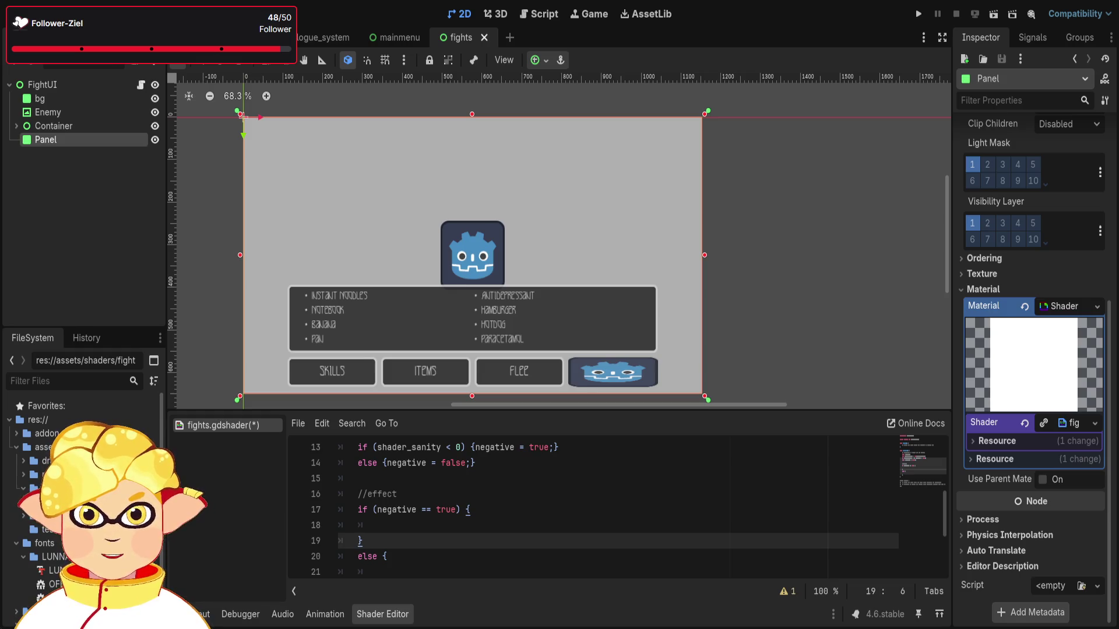
Switch to Paint and widen the blank canvas to 895 × 364 px.
{"action": "key", "text": "alt+Tab"}
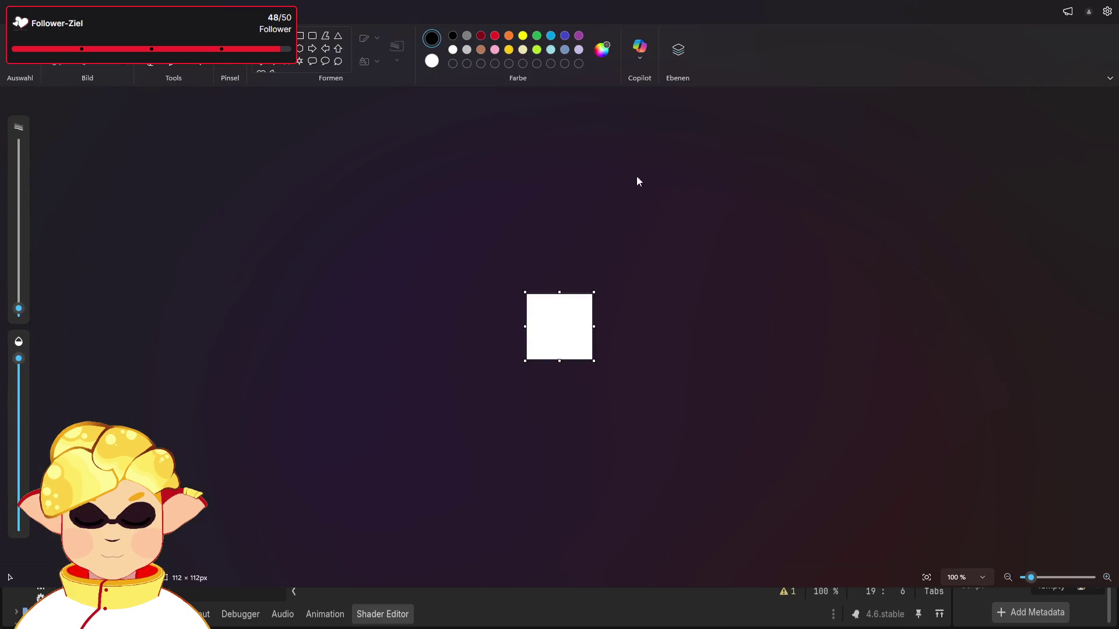
{"action": "mouse_move", "coordinate": [593, 292]}
{"action": "left_mouse_down"}
{"action": "mouse_move", "coordinate": [761, 212]}
{"action": "mouse_move", "coordinate": [835, 194]}
{"action": "left_mouse_up"}
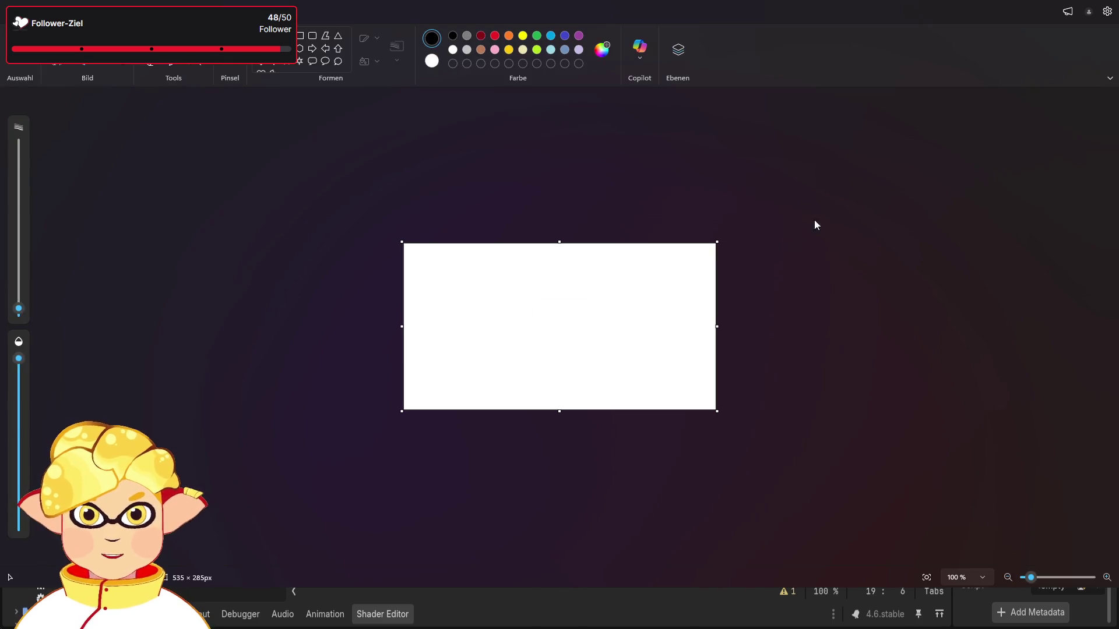
{"action": "left_click_drag", "start_coordinate": [716, 240], "coordinate": [902, 208]}
{"action": "left_click_drag", "start_coordinate": [809, 226], "coordinate": [823, 216]}
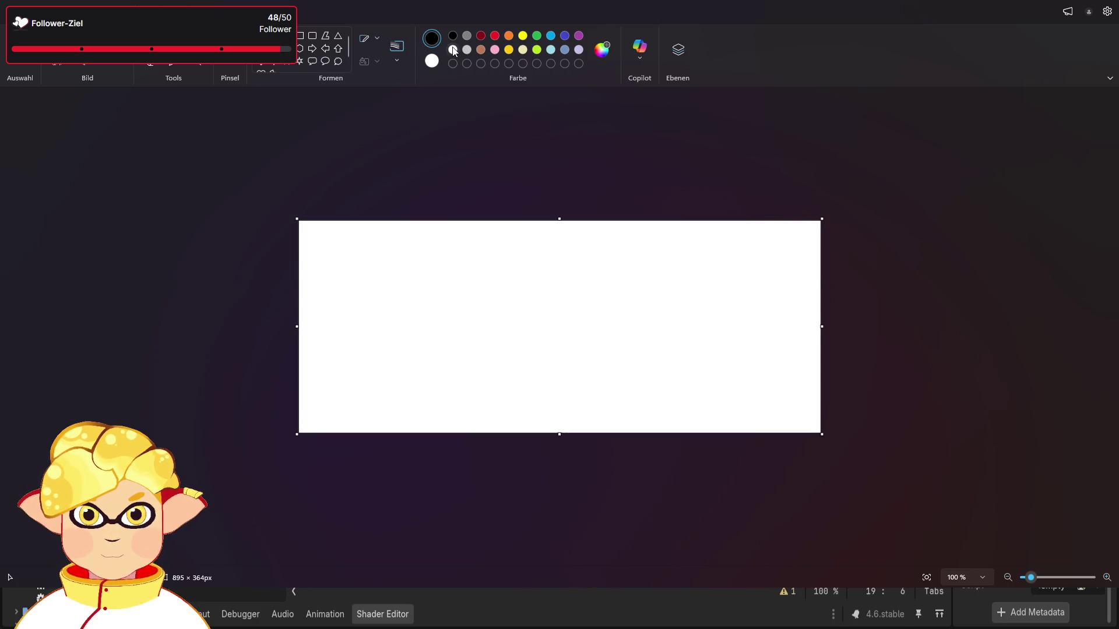
Draw a short black vertical axis and a long black horizontal axis to its right.
{"action": "left_click_drag", "start_coordinate": [373, 304], "coordinate": [373, 359]}
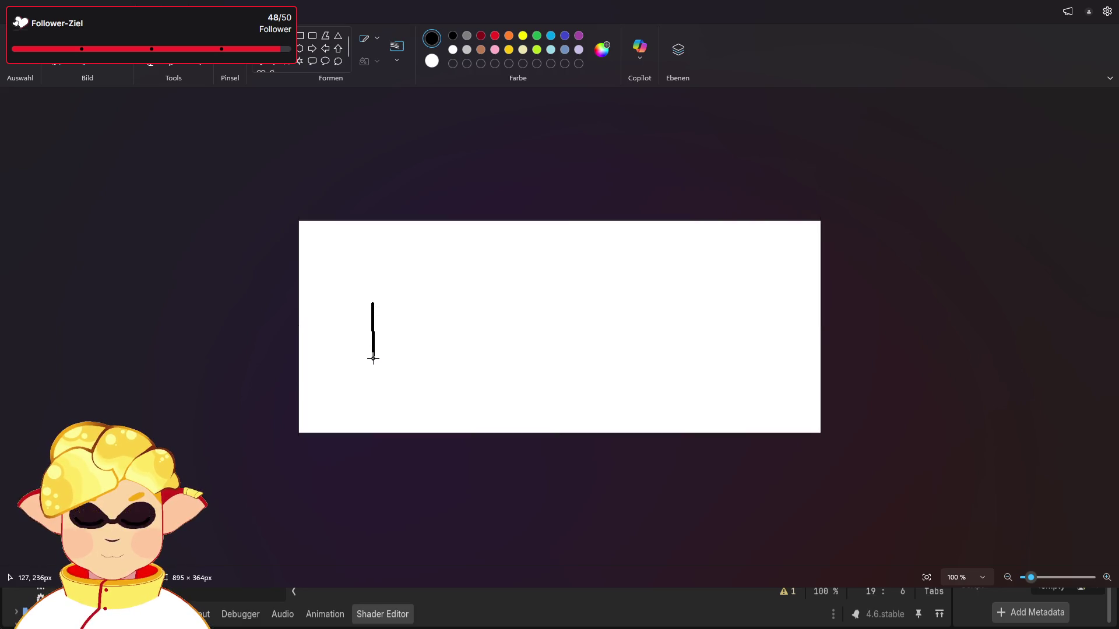
{"action": "left_click", "coordinate": [367, 369]}
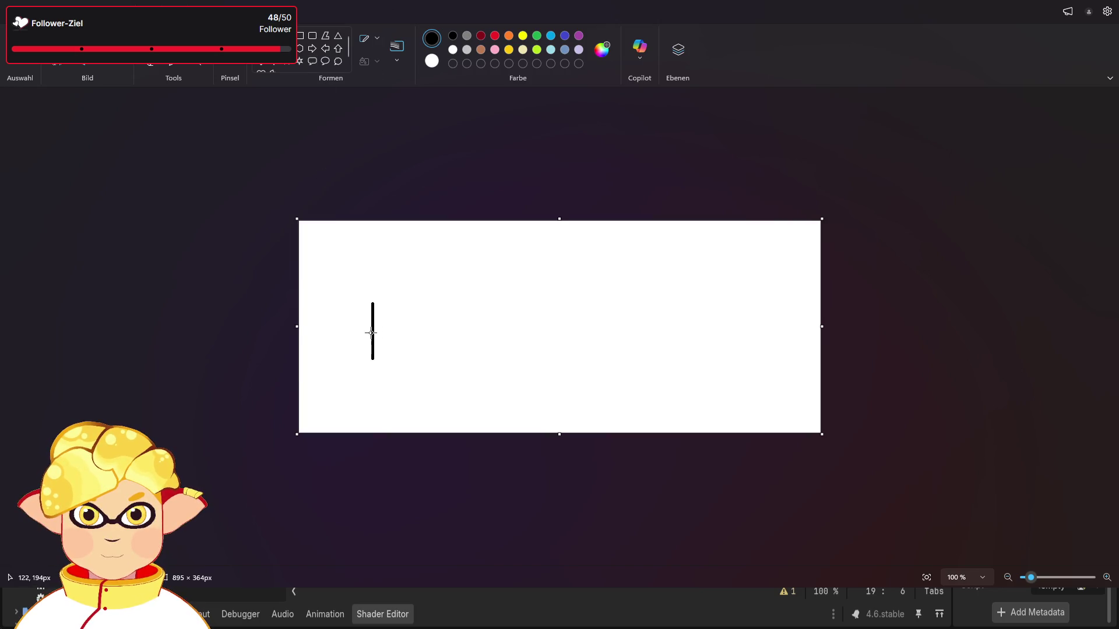
{"action": "left_click_drag", "start_coordinate": [374, 331], "coordinate": [672, 330]}
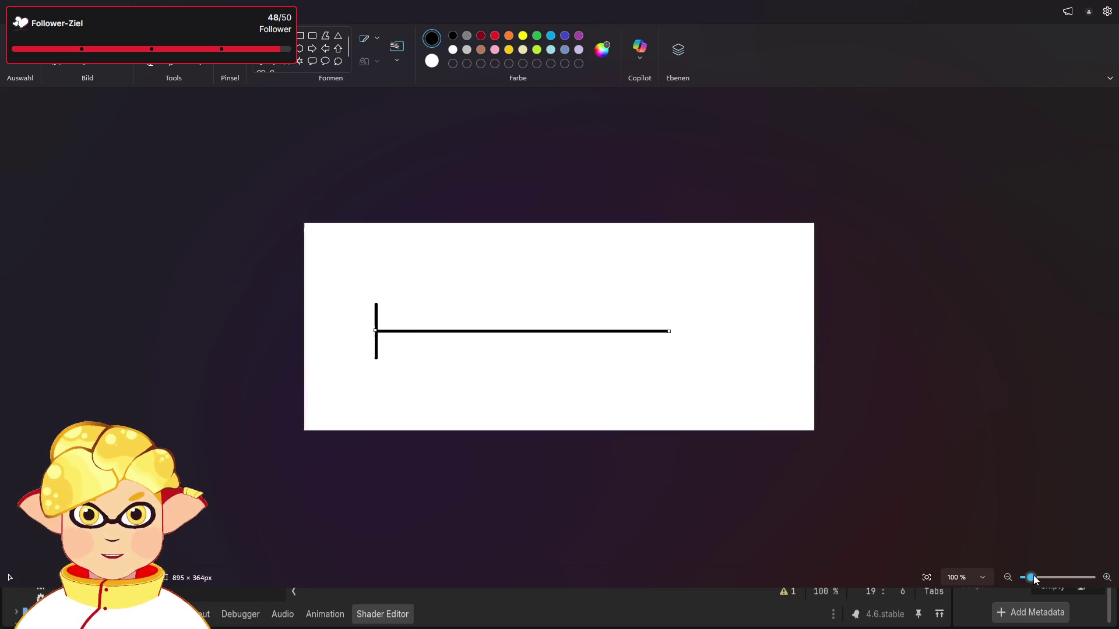
{"action": "left_click", "coordinate": [1037, 577]}
{"action": "left_click", "coordinate": [508, 36]}
{"action": "left_click", "coordinate": [523, 35]}
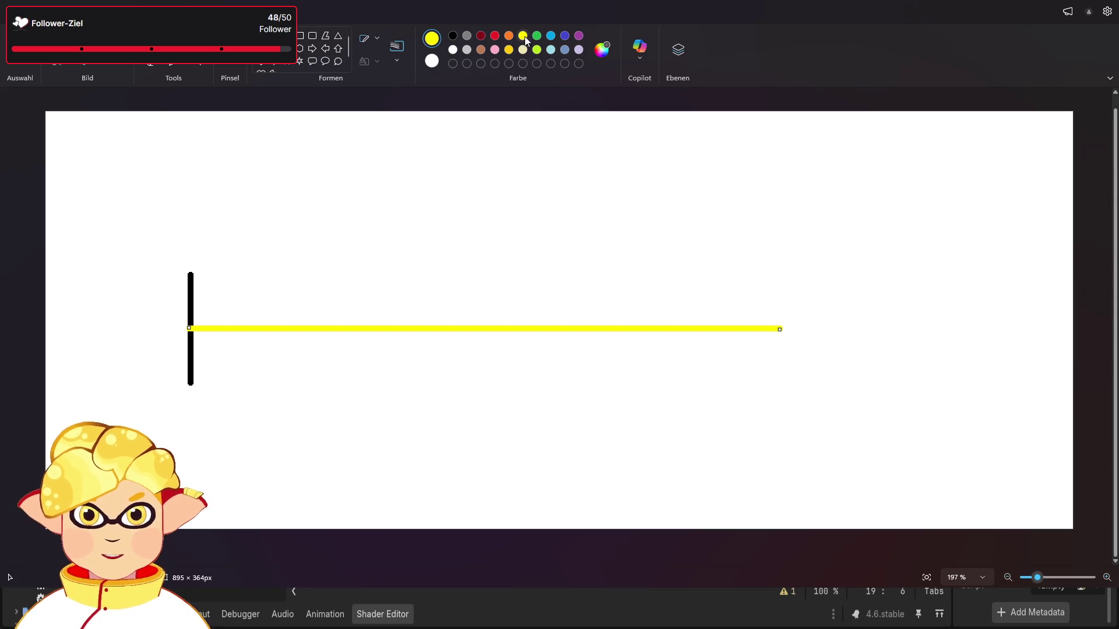
{"action": "left_click", "coordinate": [452, 36]}
{"action": "left_click", "coordinate": [150, 47]}
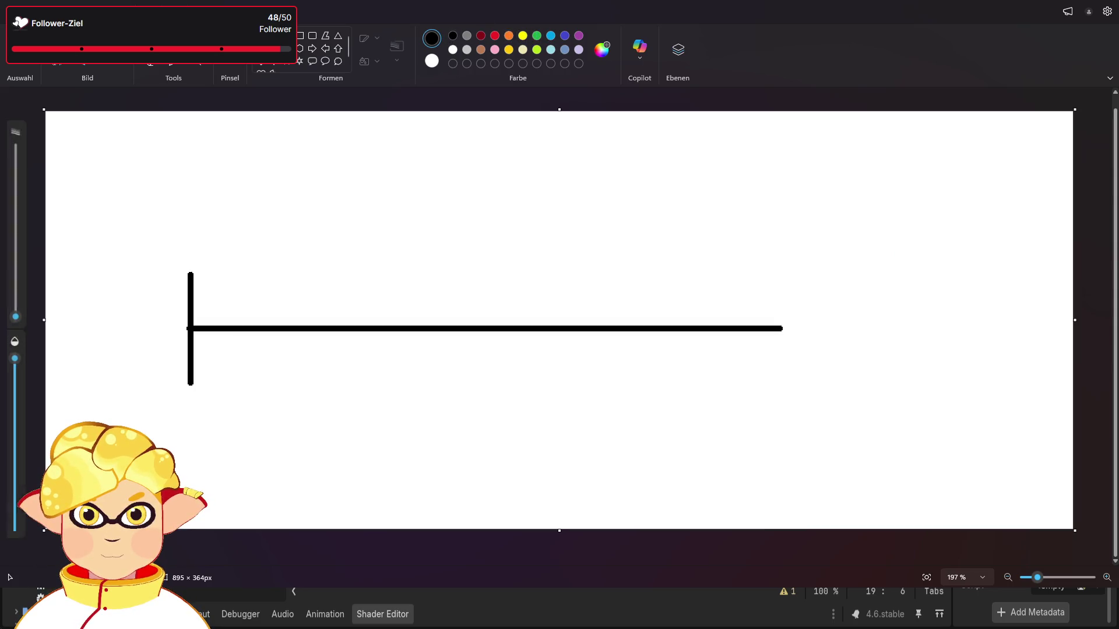
{"action": "left_click", "coordinate": [537, 36]}
Sketch one green wave period along the horizontal axis, redrawing it once and touching up its end.
{"action": "mouse_move", "coordinate": [191, 320]}
{"action": "left_mouse_down"}
{"action": "mouse_move", "coordinate": [325, 349]}
{"action": "mouse_move", "coordinate": [383, 309]}
{"action": "mouse_move", "coordinate": [438, 338]}
{"action": "mouse_move", "coordinate": [479, 322]}
{"action": "mouse_move", "coordinate": [507, 361]}
{"action": "left_mouse_up"}
{"action": "key", "text": "ctrl+z"}
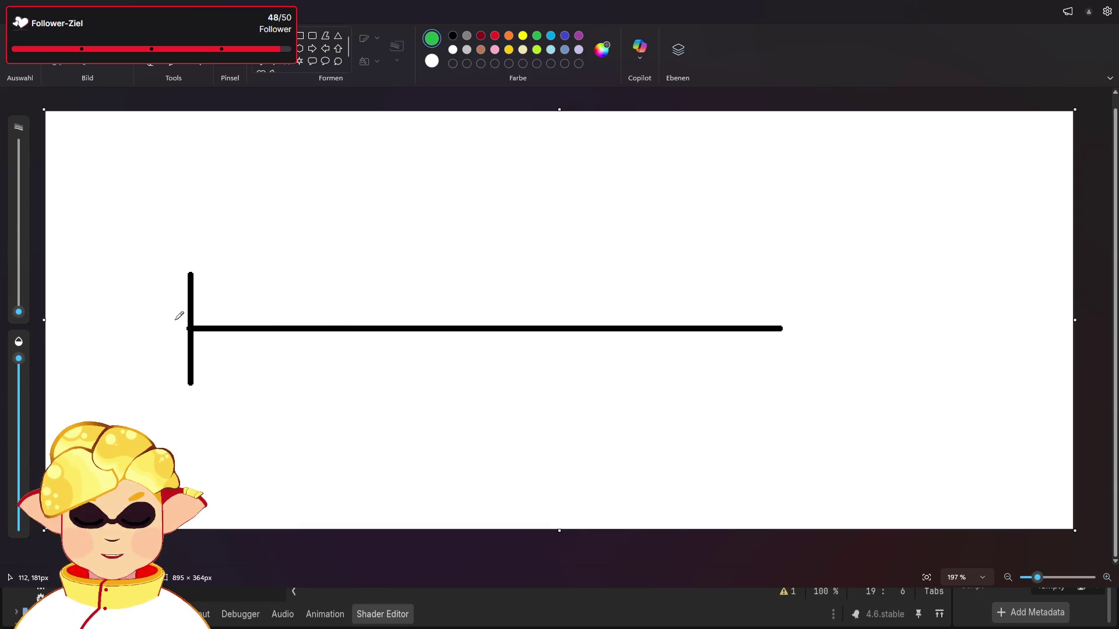
{"action": "mouse_move", "coordinate": [193, 327]}
{"action": "left_mouse_down"}
{"action": "mouse_move", "coordinate": [215, 291]}
{"action": "mouse_move", "coordinate": [278, 358]}
{"action": "mouse_move", "coordinate": [356, 366]}
{"action": "mouse_move", "coordinate": [375, 328]}
{"action": "left_mouse_up"}
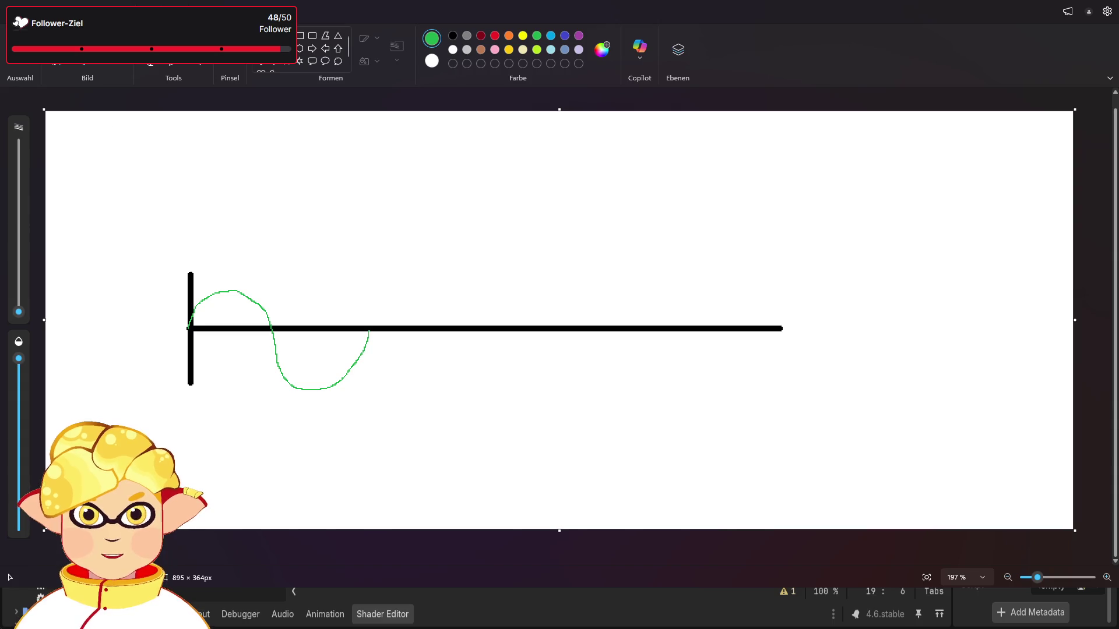
{"action": "mouse_move", "coordinate": [376, 415]}
{"action": "left_mouse_down"}
{"action": "mouse_move", "coordinate": [194, 284]}
{"action": "mouse_move", "coordinate": [338, 430]}
{"action": "mouse_move", "coordinate": [381, 444]}
{"action": "mouse_move", "coordinate": [376, 415]}
{"action": "left_mouse_up"}
{"action": "left_click_drag", "start_coordinate": [1038, 579], "coordinate": [1056, 578]}
{"action": "left_click_drag", "start_coordinate": [525, 563], "coordinate": [60, 550]}
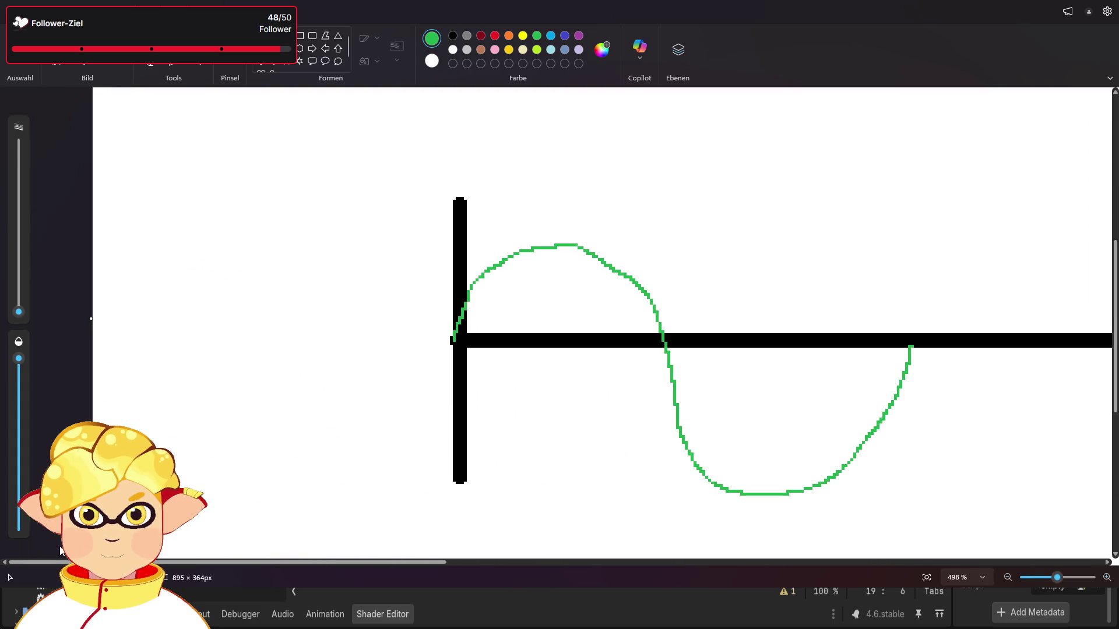
{"action": "left_click_drag", "start_coordinate": [482, 276], "coordinate": [472, 320]}
{"action": "left_click", "coordinate": [376, 213]}
Copy the wave period and place the copy right after the original for a second period.
{"action": "mouse_move", "coordinate": [468, 257]}
{"action": "left_mouse_down"}
{"action": "mouse_move", "coordinate": [512, 336]}
{"action": "mouse_move", "coordinate": [476, 283]}
{"action": "left_mouse_up"}
{"action": "left_click", "coordinate": [474, 219]}
{"action": "mouse_move", "coordinate": [468, 200]}
{"action": "left_mouse_down"}
{"action": "mouse_move", "coordinate": [599, 349]}
{"action": "mouse_move", "coordinate": [824, 512]}
{"action": "mouse_move", "coordinate": [931, 519]}
{"action": "mouse_move", "coordinate": [917, 505]}
{"action": "left_mouse_up"}
{"action": "key", "text": "ctrl+c"}
{"action": "key", "text": "ctrl+v"}
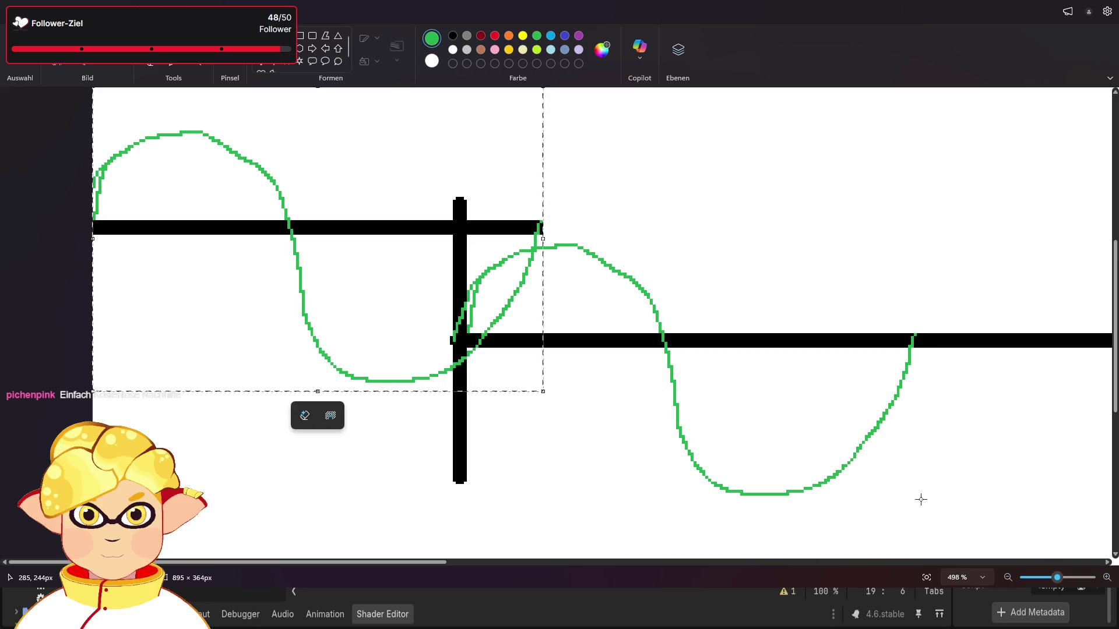
{"action": "mouse_move", "coordinate": [404, 344]}
{"action": "left_mouse_down"}
{"action": "mouse_move", "coordinate": [798, 361]}
{"action": "mouse_move", "coordinate": [1079, 414]}
{"action": "mouse_move", "coordinate": [1114, 460]}
{"action": "left_mouse_up"}
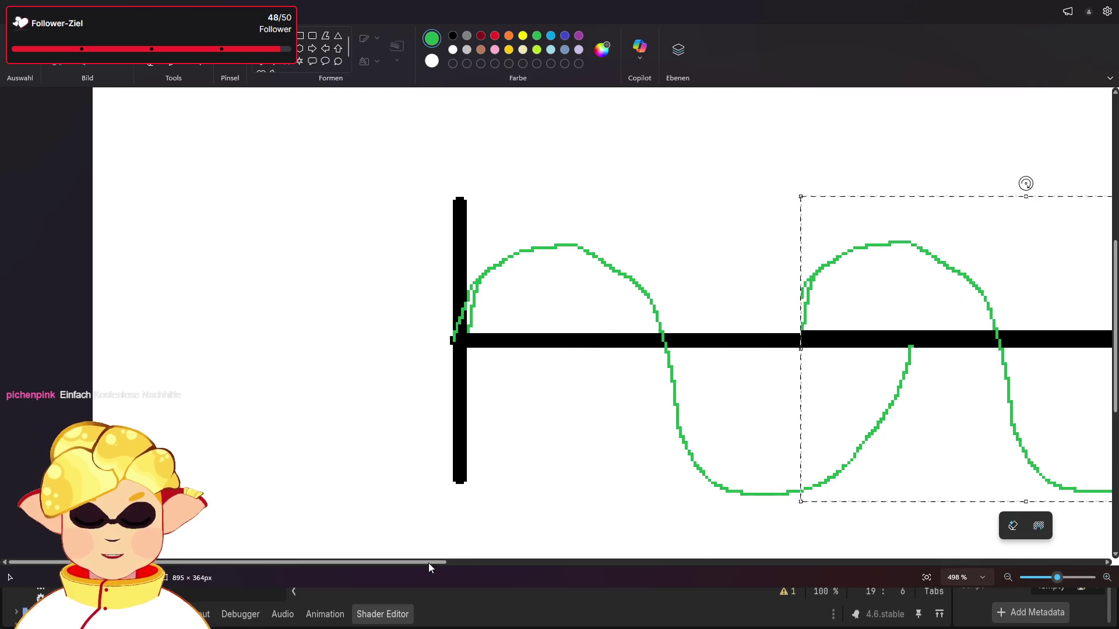
{"action": "scroll", "coordinate": [591, 439], "scroll_direction": "right", "scroll_amount": 5}
{"action": "key", "text": "Right"}
{"action": "key", "text": "Right"}
{"action": "key", "text": "Right"}
{"action": "key", "text": "Up"}
{"action": "left_click_drag", "start_coordinate": [627, 456], "coordinate": [724, 470]}
{"action": "left_click", "coordinate": [462, 522]}
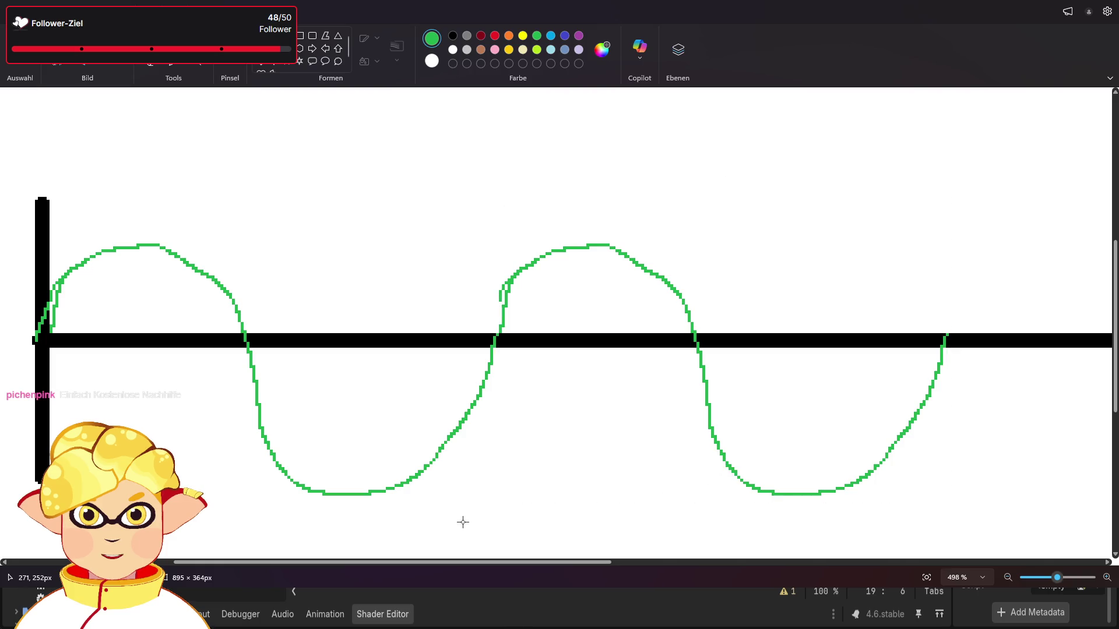
{"action": "scroll", "coordinate": [675, 490], "scroll_direction": "down", "scroll_amount": 3}
{"action": "scroll", "coordinate": [675, 489], "scroll_direction": "up", "scroll_amount": 4}
{"action": "mouse_move", "coordinate": [1056, 578]}
{"action": "left_mouse_down"}
{"action": "mouse_move", "coordinate": [1025, 578]}
{"action": "mouse_move", "coordinate": [1037, 579]}
{"action": "left_mouse_up"}
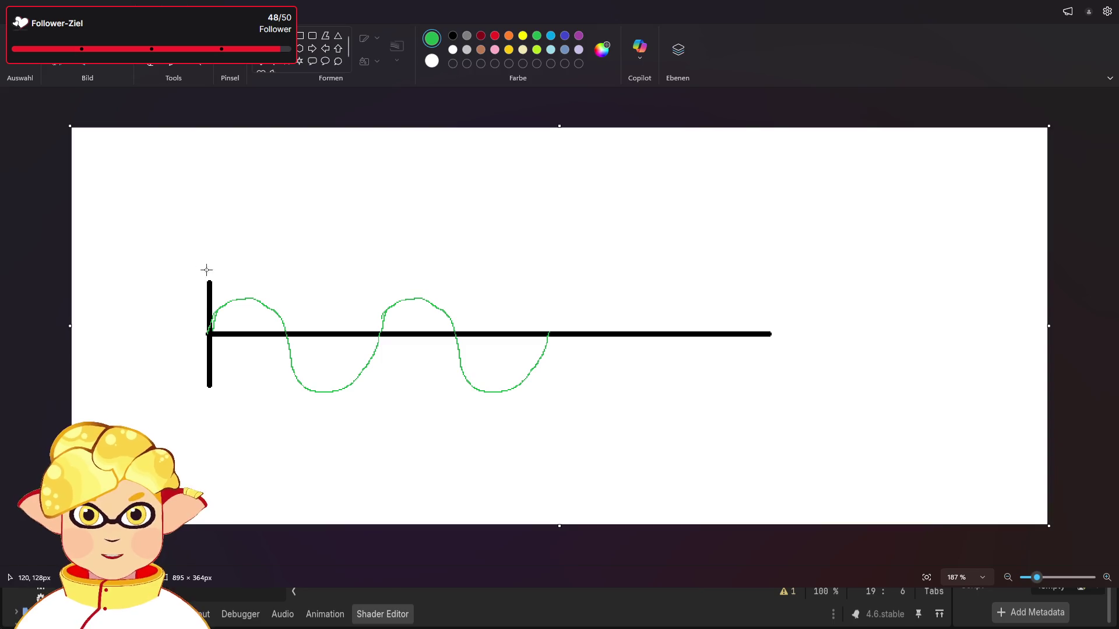
Add black text labels 'sin(x)' above the wave and 'sin(farbe)' further right.
{"action": "left_click", "coordinate": [1075, 574]}
{"action": "left_click", "coordinate": [564, 200]}
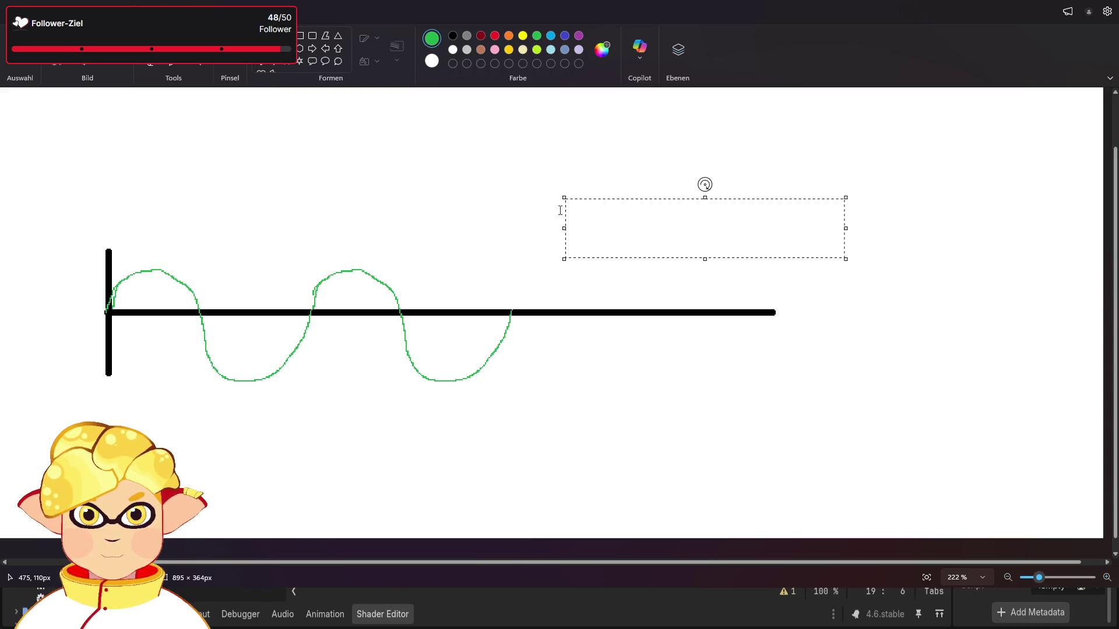
{"action": "left_click", "coordinate": [452, 35]}
{"action": "type", "text": "sin"}
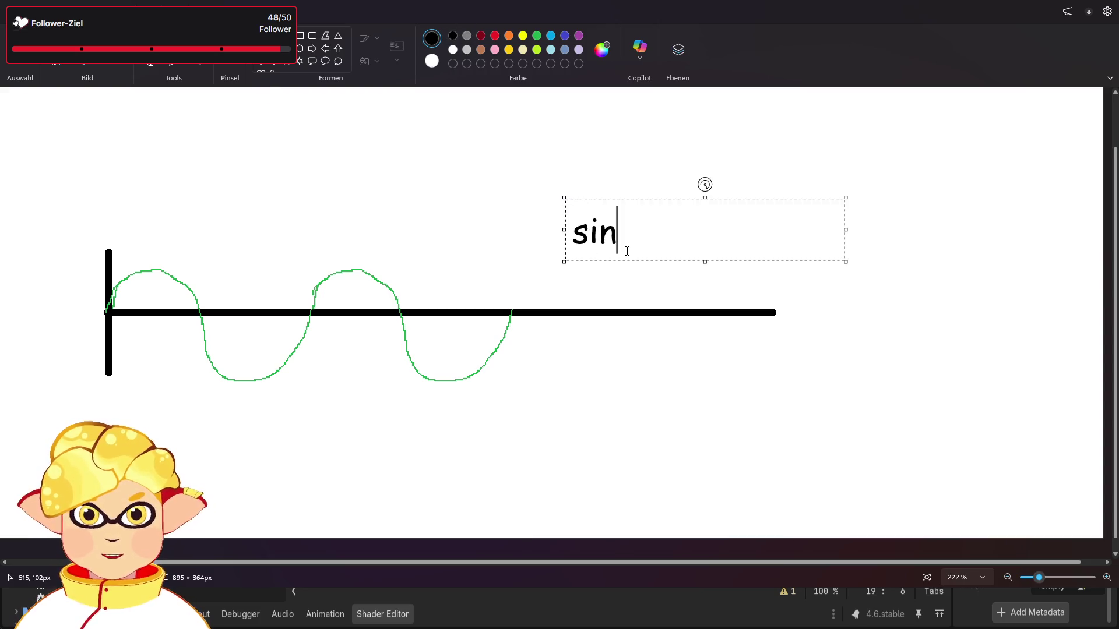
{"action": "type", "text": "(x)"}
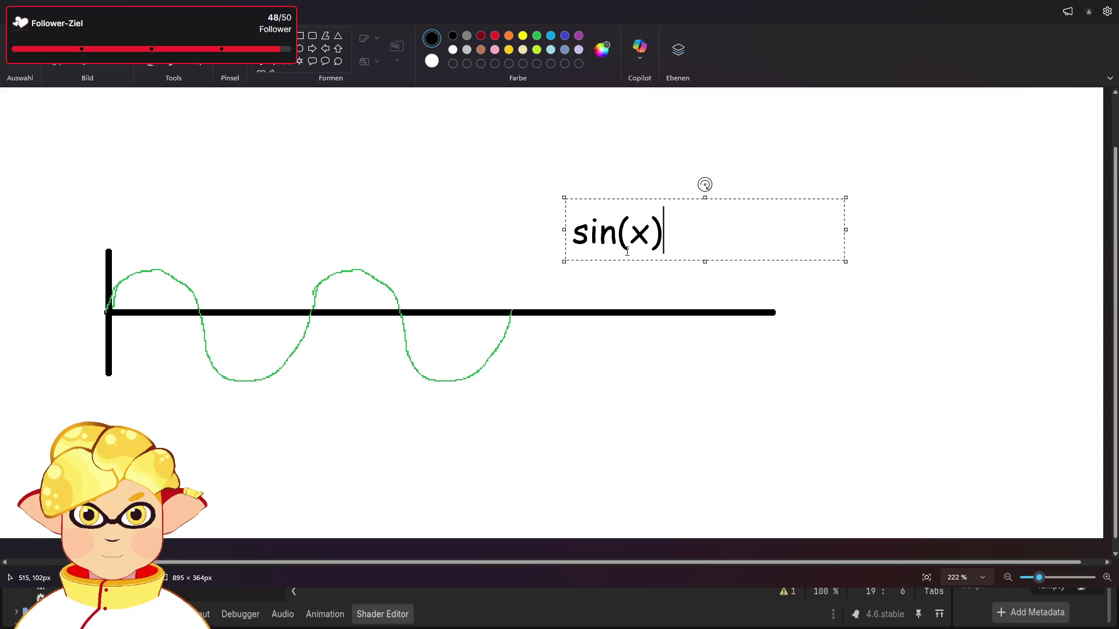
{"action": "left_click", "coordinate": [682, 289]}
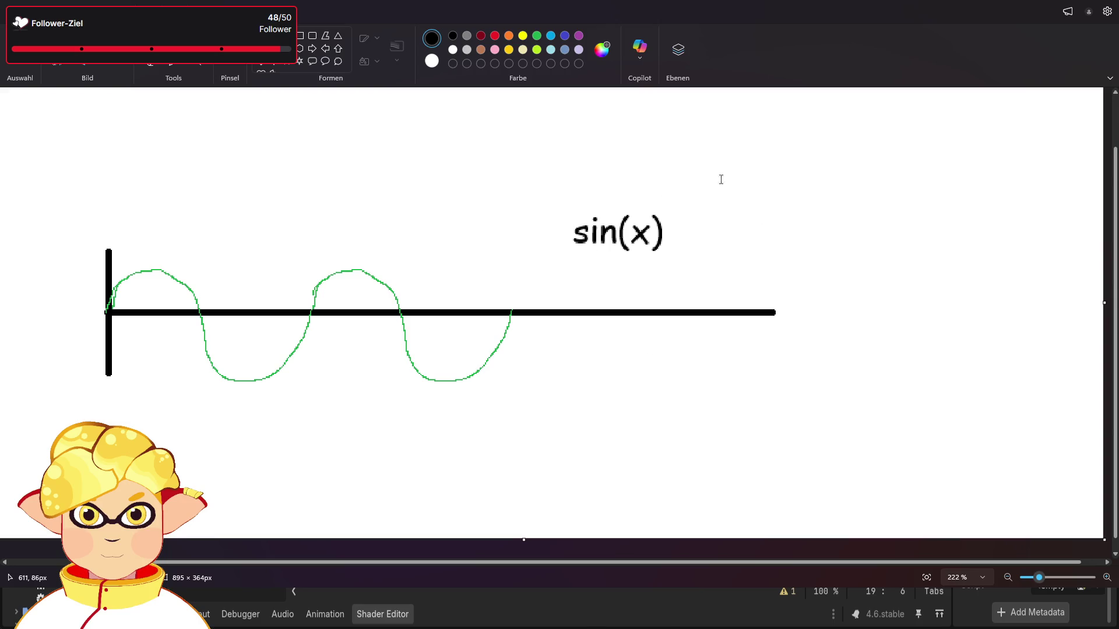
{"action": "left_click", "coordinate": [807, 211]}
{"action": "type", "text": "sin("}
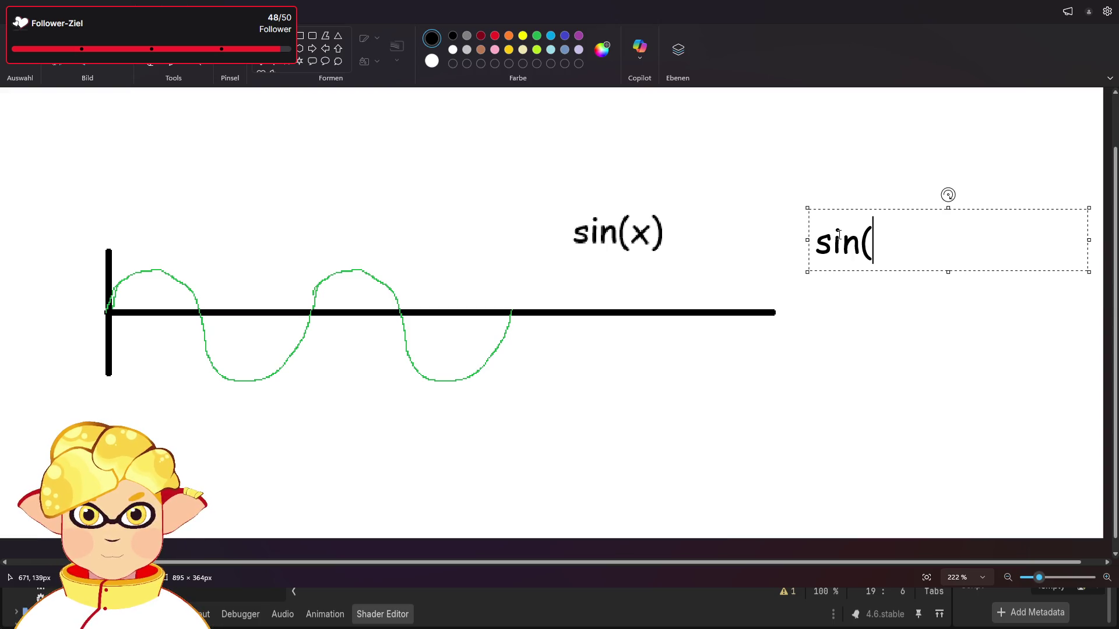
{"action": "type", "text": "farbe"}
{"action": "type", "text": ")"}
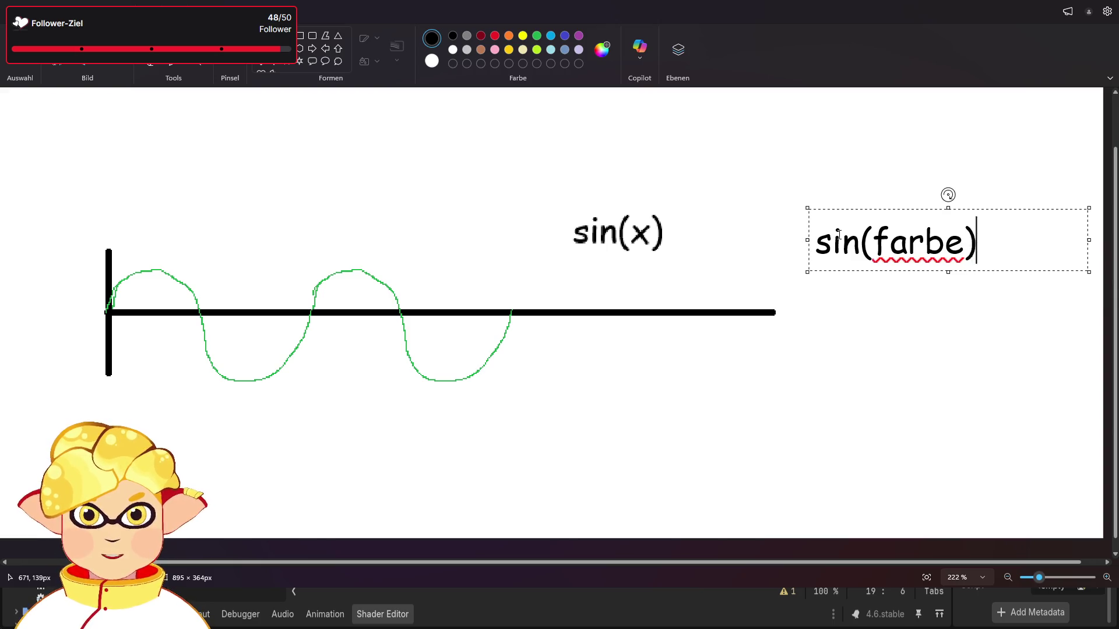
{"action": "left_click", "coordinate": [862, 273]}
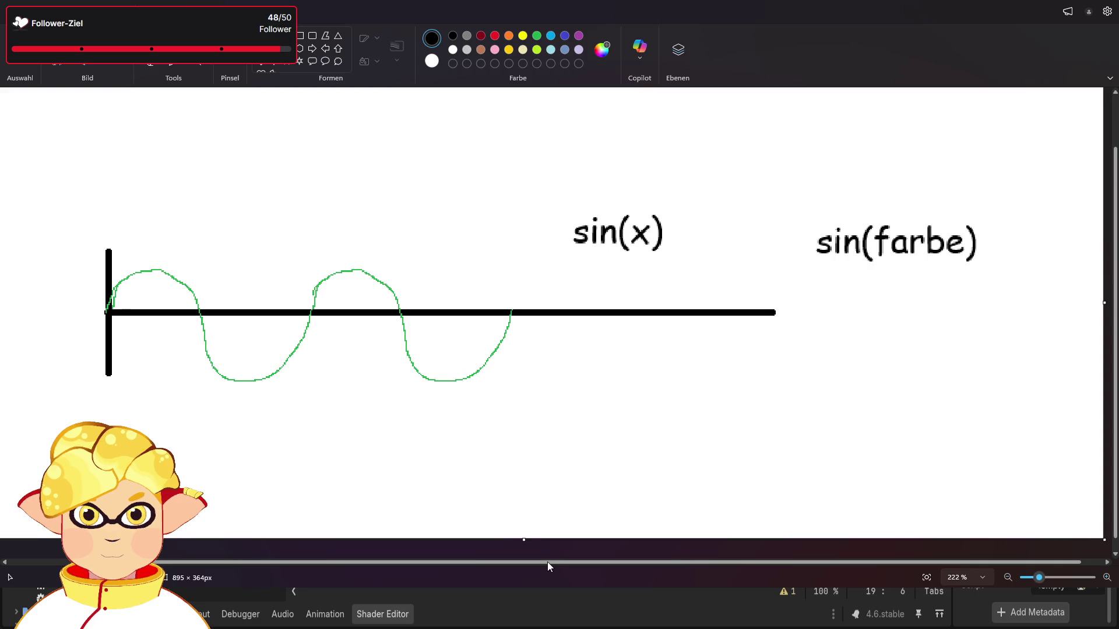
{"action": "left_click_drag", "start_coordinate": [547, 562], "coordinate": [561, 566]}
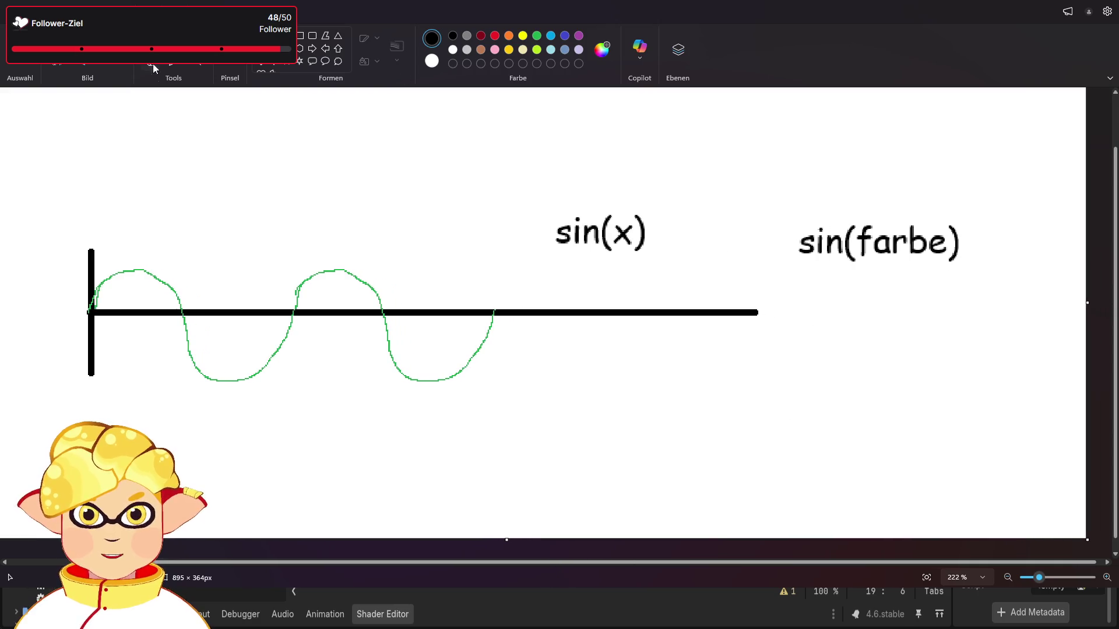
Hand-draw a black arrow pointing at the wave.
{"action": "left_click", "coordinate": [151, 40]}
{"action": "left_click_drag", "start_coordinate": [383, 179], "coordinate": [342, 226]}
{"action": "left_click_drag", "start_coordinate": [328, 217], "coordinate": [366, 227]}
{"action": "left_click", "coordinate": [495, 36]}
{"action": "left_click", "coordinate": [453, 36]}
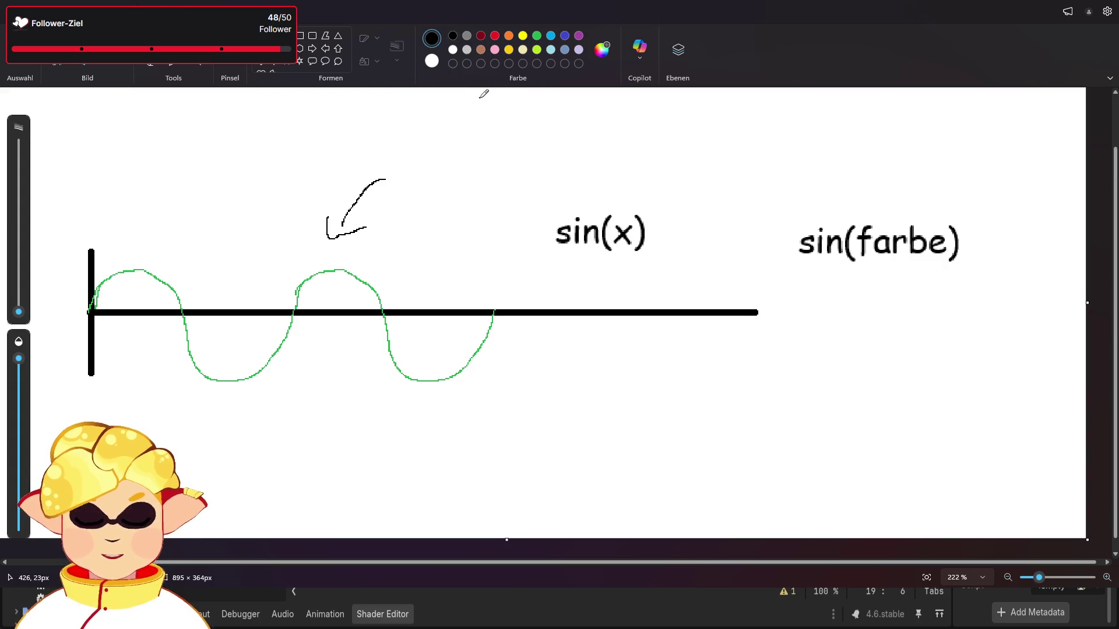
Write the 0.0→1.0 note and draw an up-arrow with '1-0' above sin(farbe).
{"action": "mouse_move", "coordinate": [457, 143]}
{"action": "left_mouse_down"}
{"action": "mouse_move", "coordinate": [534, 150]}
{"action": "mouse_move", "coordinate": [559, 134]}
{"action": "left_mouse_up"}
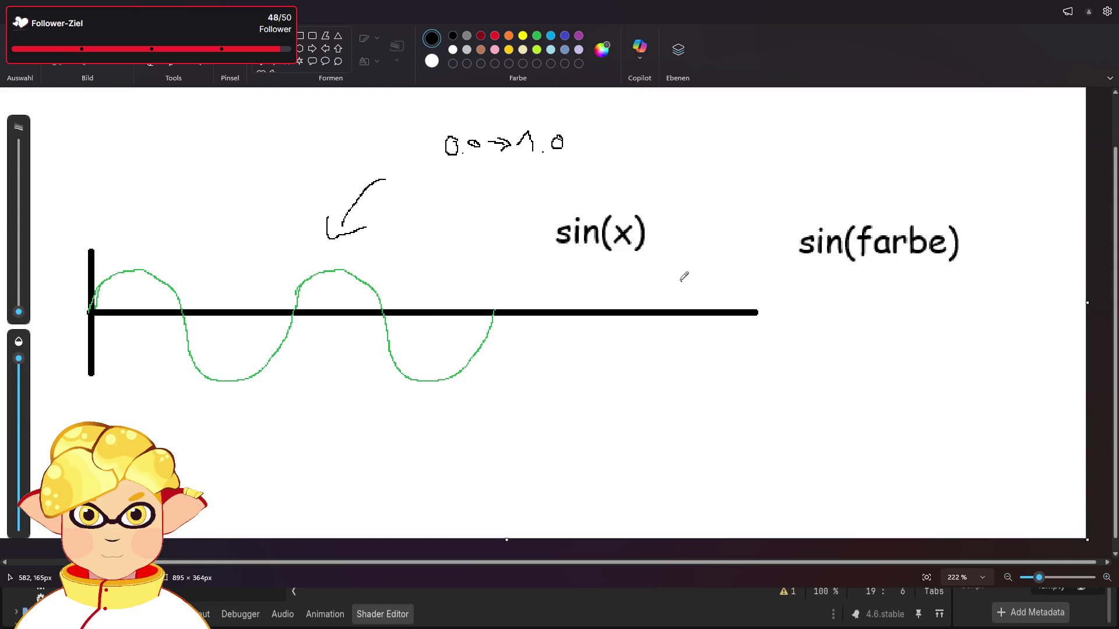
{"action": "scroll", "coordinate": [482, 142], "scroll_direction": "up", "scroll_amount": 2}
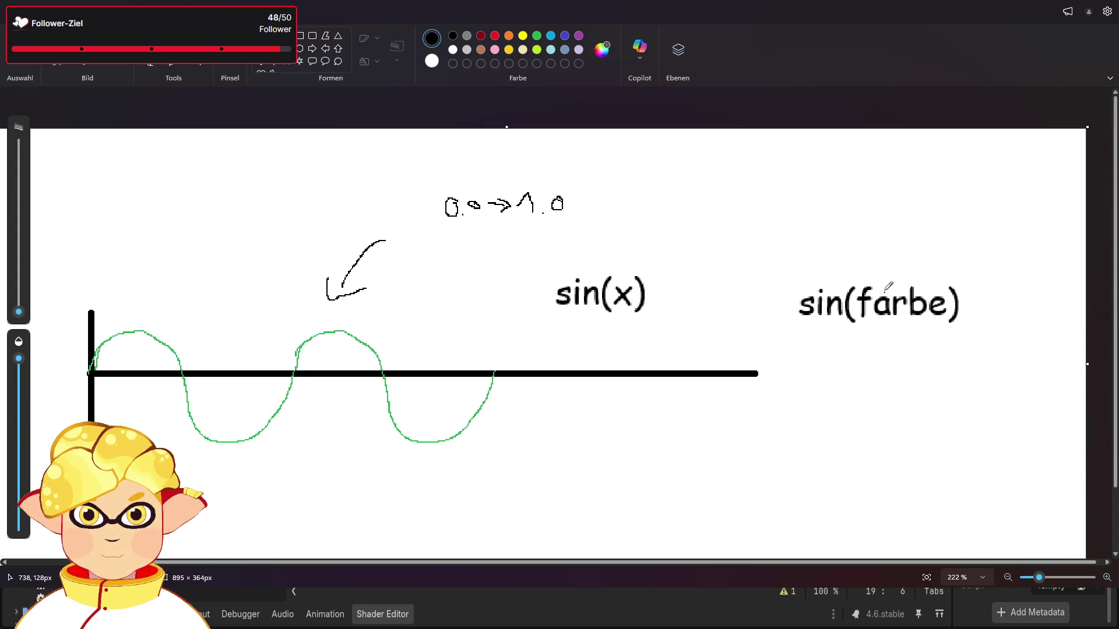
{"action": "mouse_move", "coordinate": [893, 281]}
{"action": "left_mouse_down"}
{"action": "mouse_move", "coordinate": [896, 226]}
{"action": "mouse_move", "coordinate": [903, 242]}
{"action": "left_mouse_up"}
{"action": "mouse_move", "coordinate": [839, 195]}
{"action": "left_mouse_down"}
{"action": "mouse_move", "coordinate": [842, 186]}
{"action": "mouse_move", "coordinate": [854, 203]}
{"action": "mouse_move", "coordinate": [902, 179]}
{"action": "left_mouse_up"}
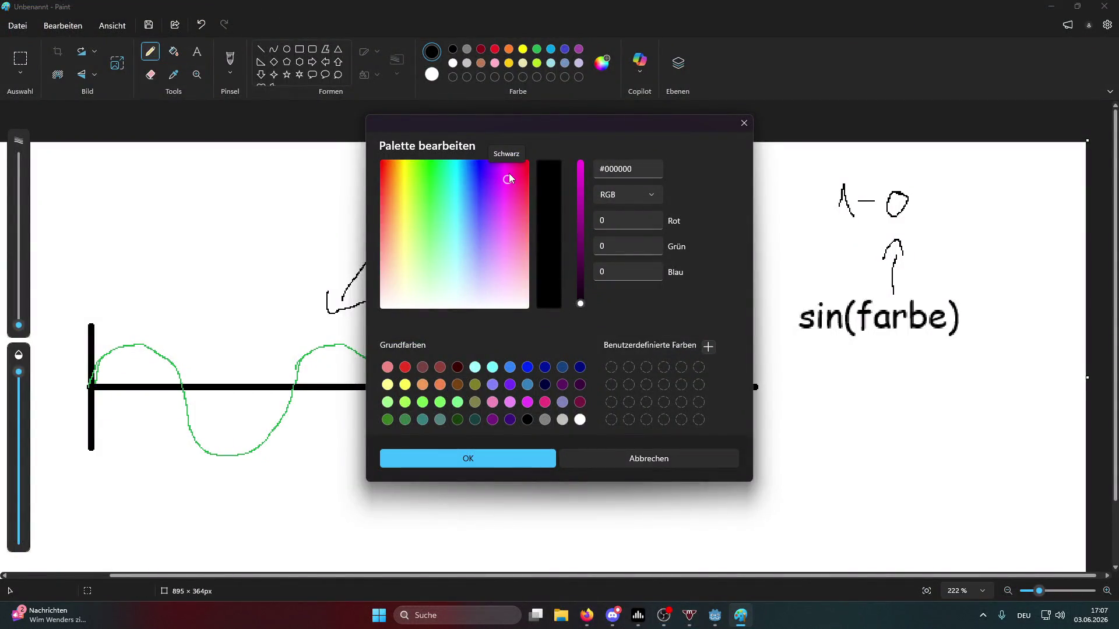
Try a blue hue in the Edit Colours dialog, then cancel with Abbrechen to keep black.
{"action": "mouse_move", "coordinate": [515, 173]}
{"action": "left_mouse_down"}
{"action": "mouse_move", "coordinate": [443, 159]}
{"action": "mouse_move", "coordinate": [477, 159]}
{"action": "mouse_move", "coordinate": [525, 165]}
{"action": "mouse_move", "coordinate": [396, 168]}
{"action": "mouse_move", "coordinate": [528, 177]}
{"action": "mouse_move", "coordinate": [414, 252]}
{"action": "mouse_move", "coordinate": [522, 257]}
{"action": "mouse_move", "coordinate": [394, 260]}
{"action": "mouse_move", "coordinate": [375, 160]}
{"action": "mouse_move", "coordinate": [379, 175]}
{"action": "mouse_move", "coordinate": [504, 184]}
{"action": "mouse_move", "coordinate": [381, 172]}
{"action": "mouse_move", "coordinate": [390, 185]}
{"action": "mouse_move", "coordinate": [528, 191]}
{"action": "mouse_move", "coordinate": [380, 189]}
{"action": "mouse_move", "coordinate": [539, 194]}
{"action": "mouse_move", "coordinate": [399, 193]}
{"action": "mouse_move", "coordinate": [531, 205]}
{"action": "left_mouse_up"}
{"action": "left_click", "coordinate": [694, 457]}
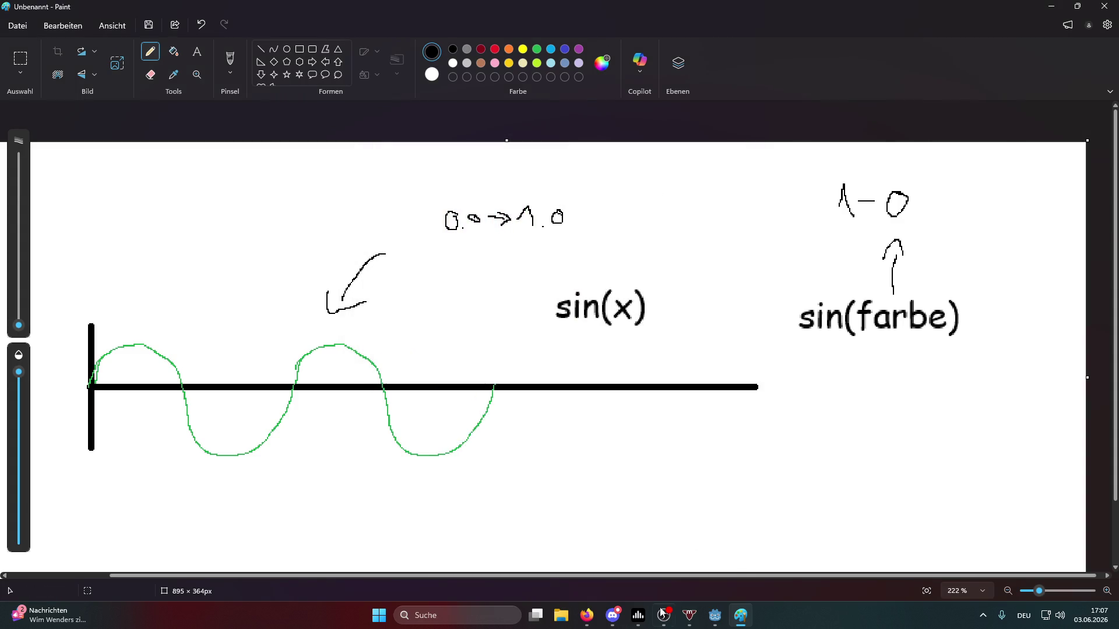
{"action": "left_click", "coordinate": [664, 615]}
{"action": "left_click", "coordinate": [59, 505]}
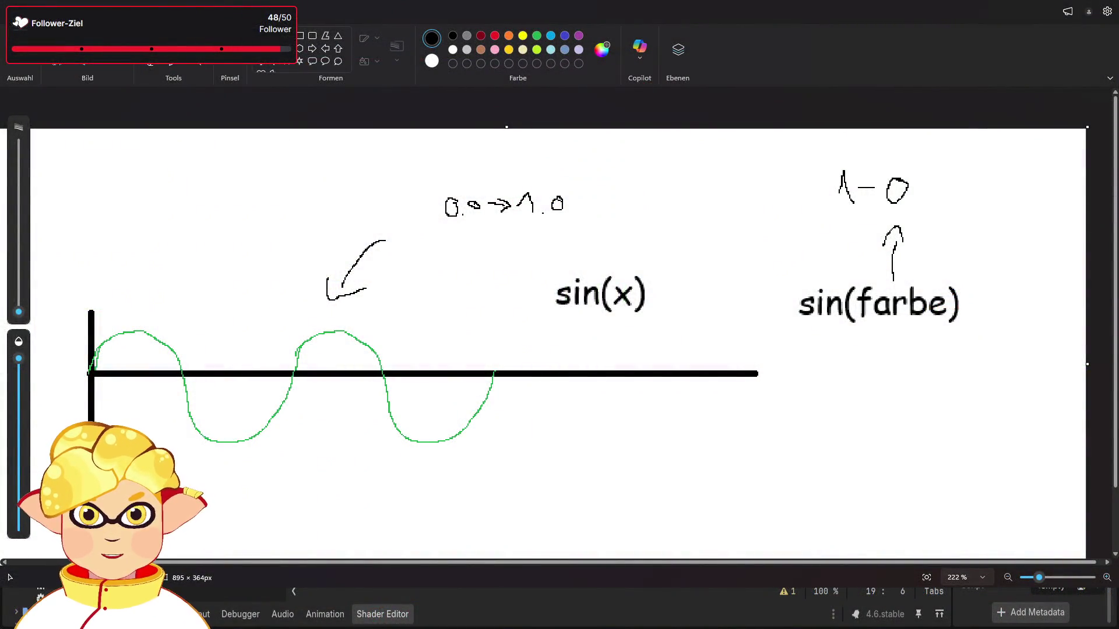
Handwrite 'Rot → Lila' below the sin(x) label with a curved arrow above it.
{"action": "scroll", "coordinate": [543, 252], "scroll_direction": "down", "scroll_amount": 2}
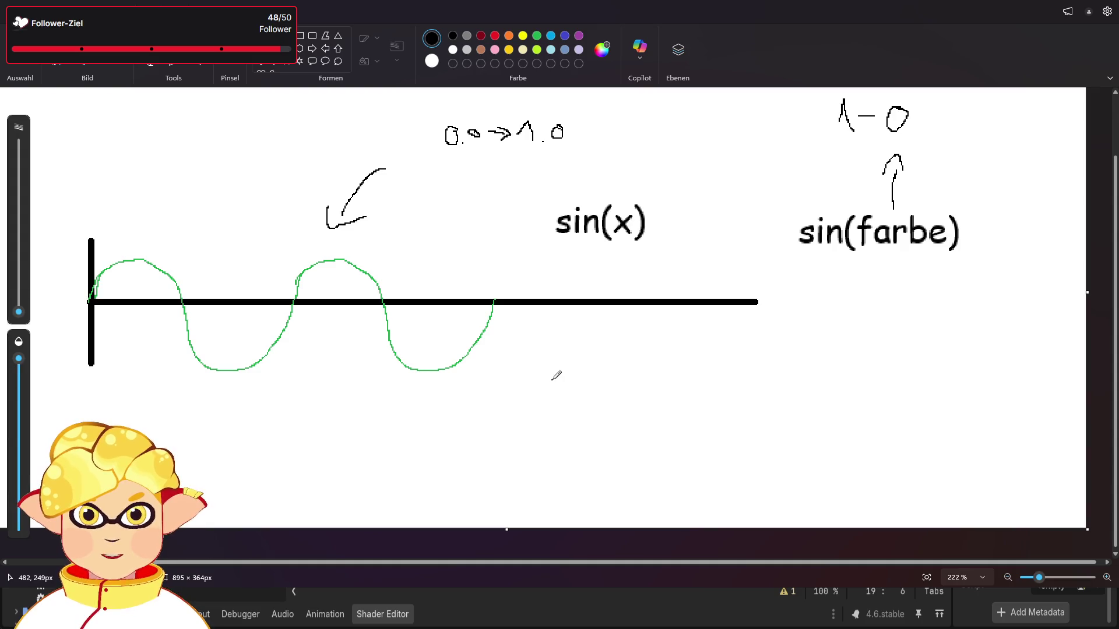
{"action": "left_click_drag", "start_coordinate": [550, 398], "coordinate": [554, 390]}
{"action": "left_click_drag", "start_coordinate": [575, 397], "coordinate": [588, 394]}
{"action": "mouse_move", "coordinate": [603, 379]}
{"action": "left_mouse_down"}
{"action": "mouse_move", "coordinate": [603, 402]}
{"action": "mouse_move", "coordinate": [612, 392]}
{"action": "mouse_move", "coordinate": [659, 399]}
{"action": "left_mouse_up"}
{"action": "mouse_move", "coordinate": [647, 391]}
{"action": "left_mouse_down"}
{"action": "mouse_move", "coordinate": [644, 409]}
{"action": "mouse_move", "coordinate": [691, 404]}
{"action": "mouse_move", "coordinate": [694, 415]}
{"action": "left_mouse_up"}
{"action": "left_click", "coordinate": [698, 392]}
{"action": "mouse_move", "coordinate": [716, 377]}
{"action": "left_mouse_down"}
{"action": "mouse_move", "coordinate": [709, 404]}
{"action": "mouse_move", "coordinate": [751, 410]}
{"action": "left_mouse_up"}
{"action": "mouse_move", "coordinate": [727, 364]}
{"action": "left_mouse_down"}
{"action": "mouse_move", "coordinate": [644, 345]}
{"action": "mouse_move", "coordinate": [596, 363]}
{"action": "mouse_move", "coordinate": [627, 357]}
{"action": "left_mouse_up"}
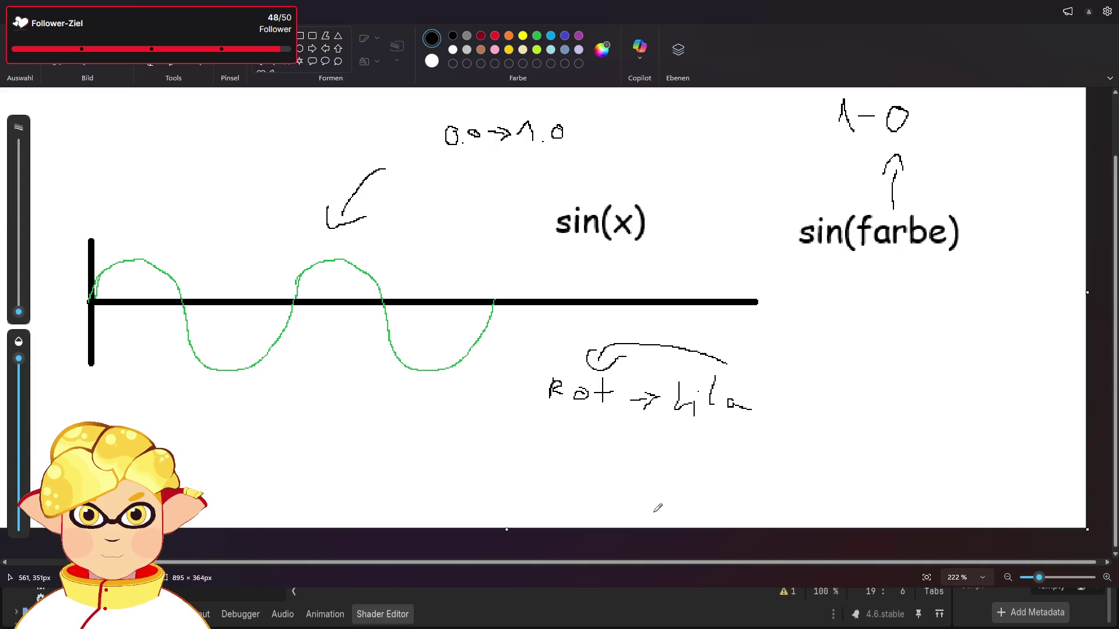
{"action": "scroll", "coordinate": [655, 489], "scroll_direction": "up", "scroll_amount": 1}
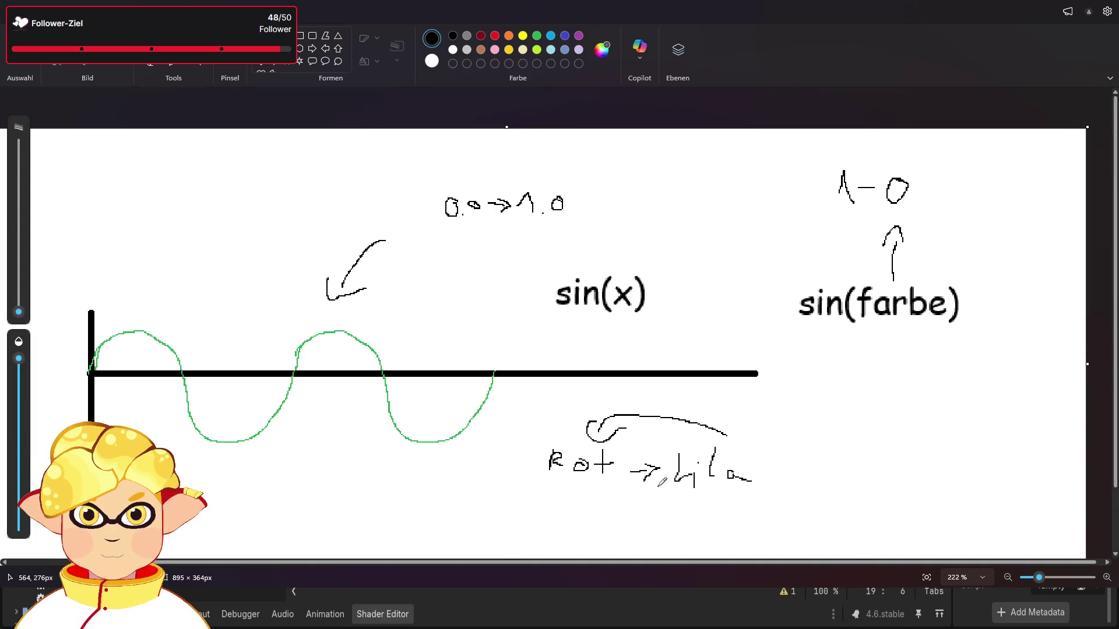
{"action": "scroll", "coordinate": [744, 452], "scroll_direction": "down", "scroll_amount": 1}
{"action": "scroll", "coordinate": [824, 337], "scroll_direction": "up", "scroll_amount": 1}
{"action": "left_click", "coordinate": [174, 48]}
Type the label 'mod(farbe)' directly beneath sin(farbe).
{"action": "left_click", "coordinate": [807, 356]}
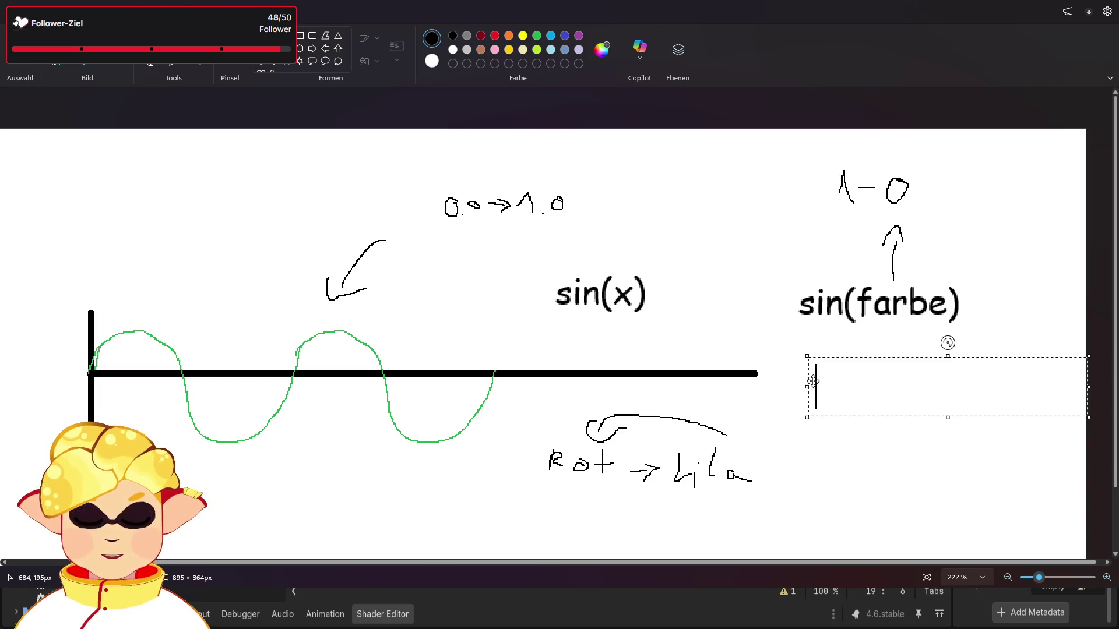
{"action": "type", "text": "mod("}
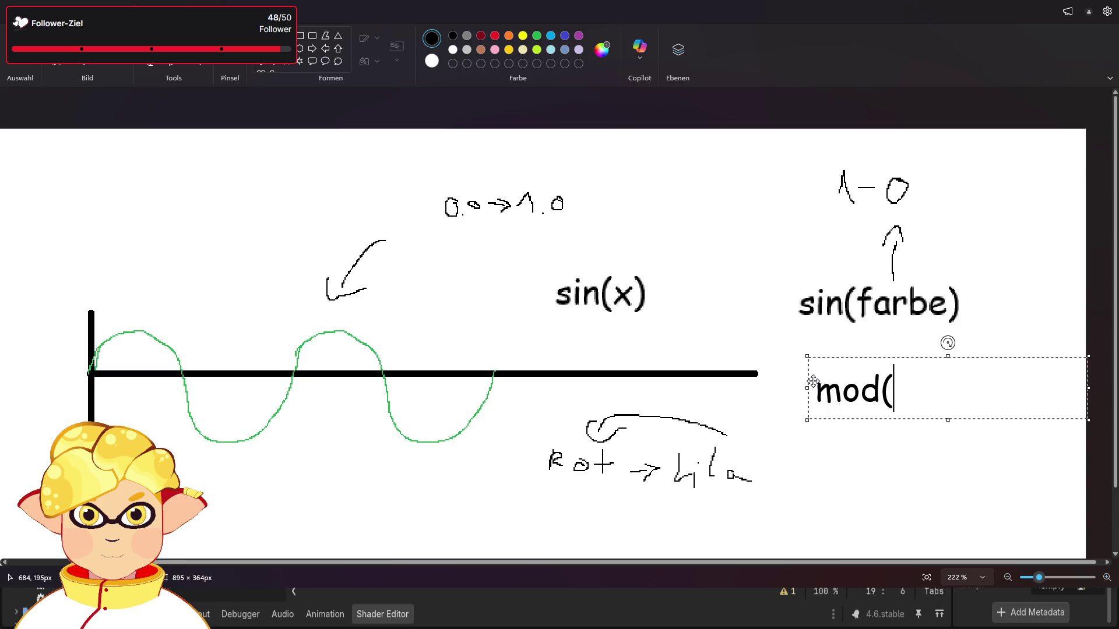
{"action": "type", "text": "farbe)"}
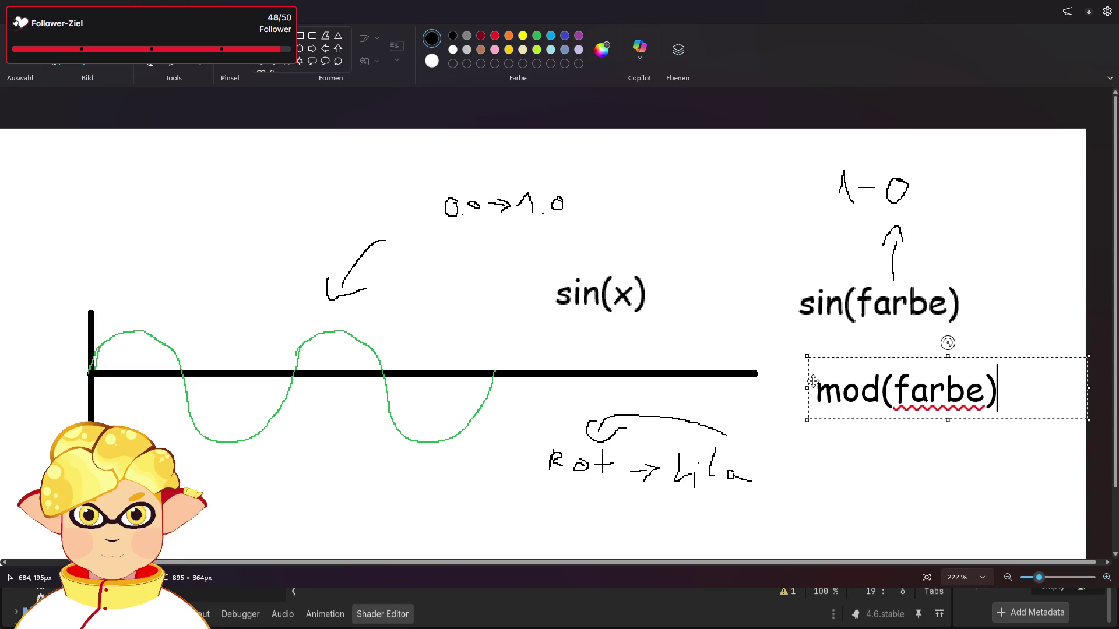
{"action": "left_click", "coordinate": [752, 286]}
{"action": "scroll", "coordinate": [756, 304], "scroll_direction": "down", "scroll_amount": 1}
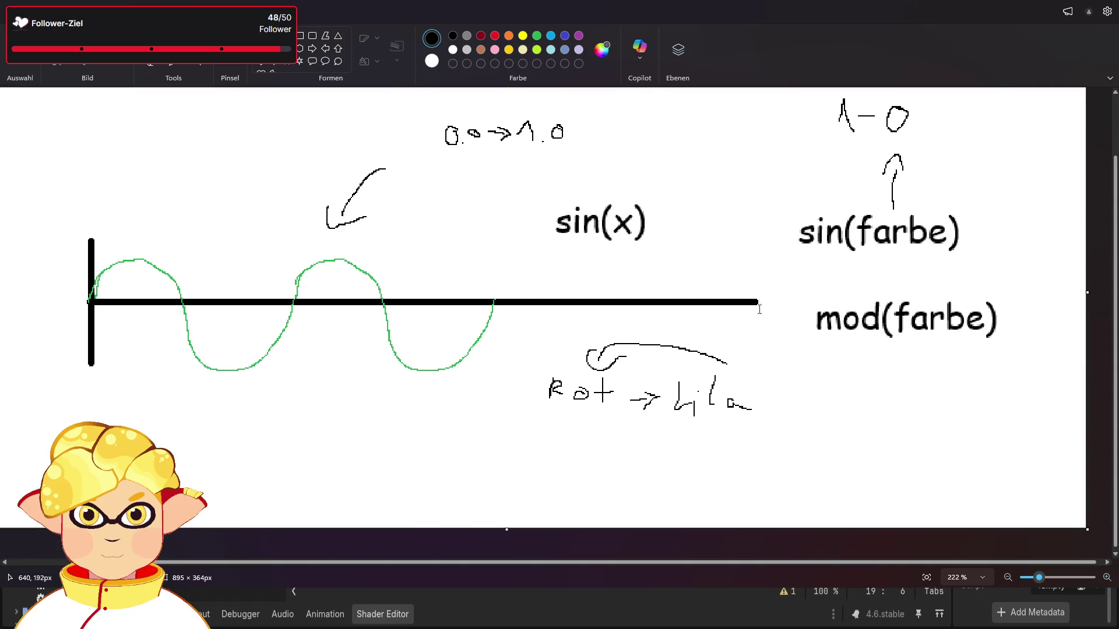
{"action": "scroll", "coordinate": [731, 402], "scroll_direction": "up", "scroll_amount": 1}
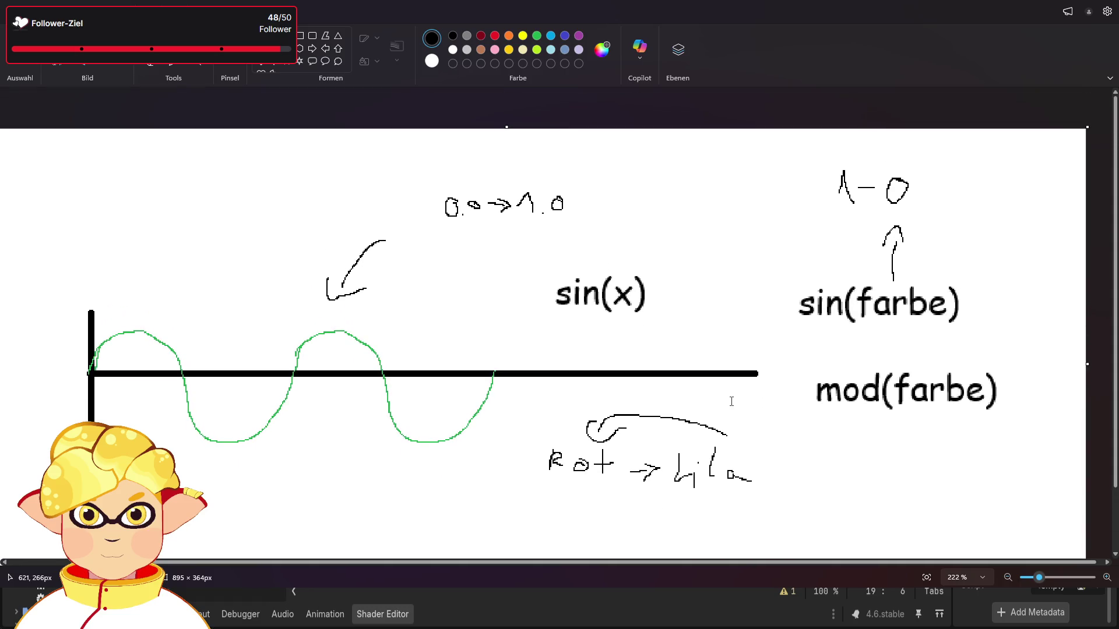
{"action": "scroll", "coordinate": [731, 401], "scroll_direction": "down", "scroll_amount": 1}
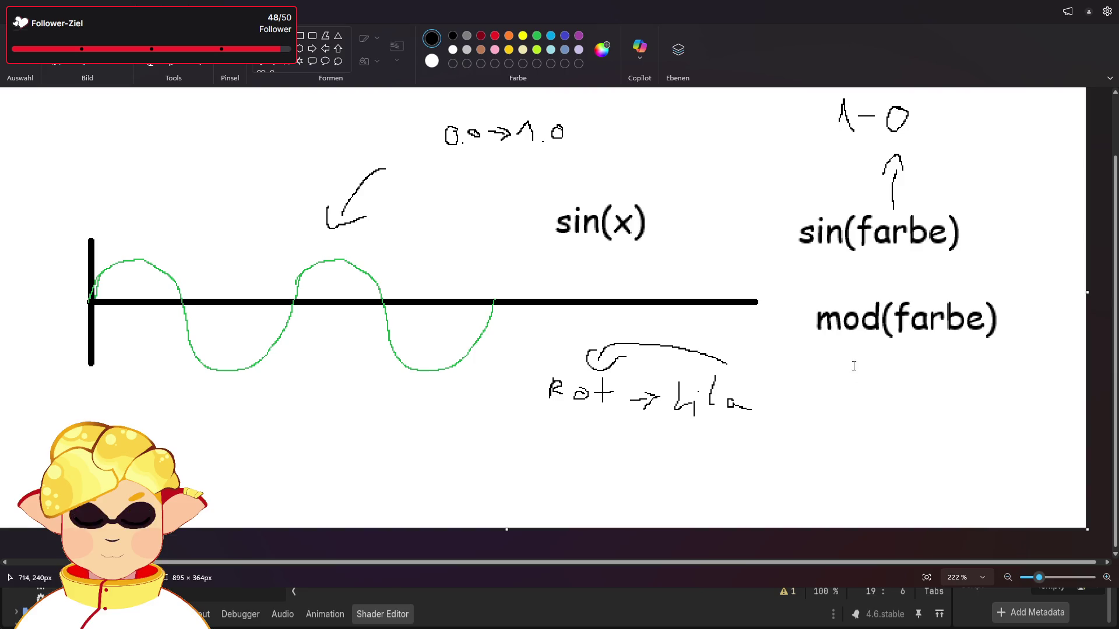
{"action": "scroll", "coordinate": [607, 160], "scroll_direction": "up", "scroll_amount": 1}
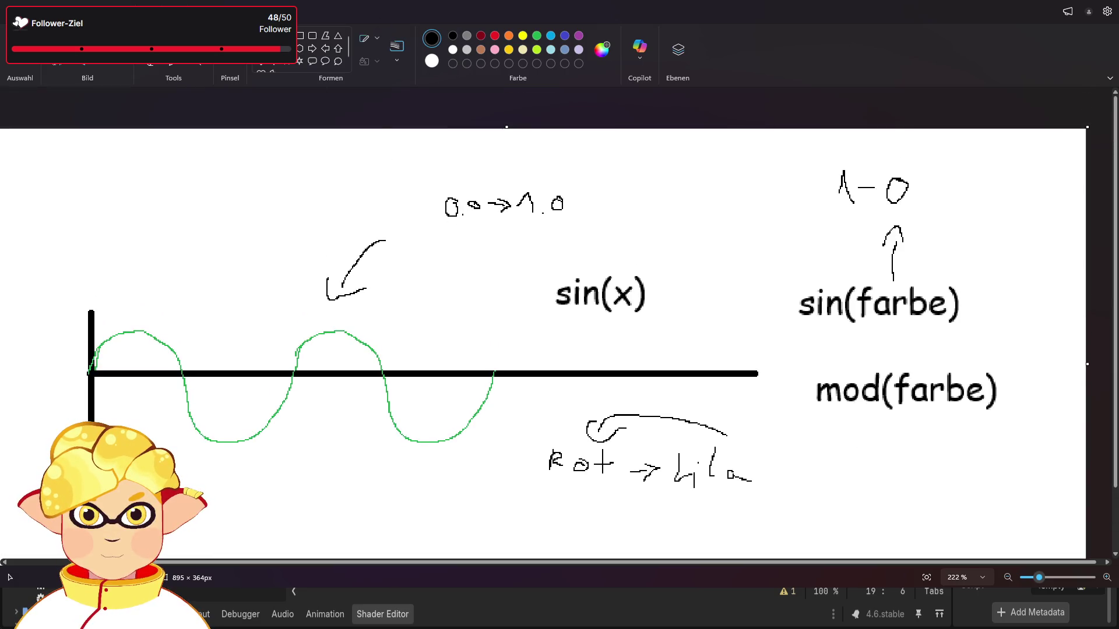
Draw a black vertical axis through the x-axis below sin(x).
{"action": "left_click_drag", "start_coordinate": [552, 376], "coordinate": [552, 315]}
{"action": "mouse_move", "coordinate": [552, 376]}
{"action": "left_mouse_down"}
{"action": "mouse_move", "coordinate": [552, 441]}
{"action": "mouse_move", "coordinate": [552, 431]}
{"action": "left_mouse_up"}
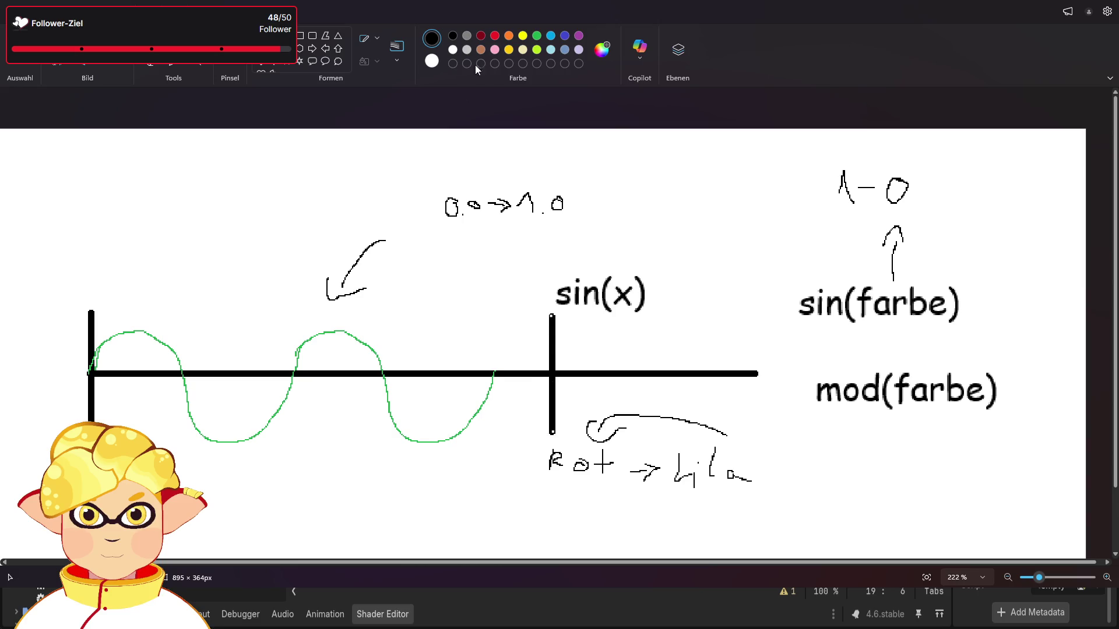
{"action": "left_click", "coordinate": [481, 36]}
{"action": "left_click", "coordinate": [453, 36]}
{"action": "left_click", "coordinate": [151, 36]}
Underline mod(farbe) in dark red and sin(farbe) in green.
{"action": "left_click", "coordinate": [481, 36]}
{"action": "left_click_drag", "start_coordinate": [820, 415], "coordinate": [969, 414]}
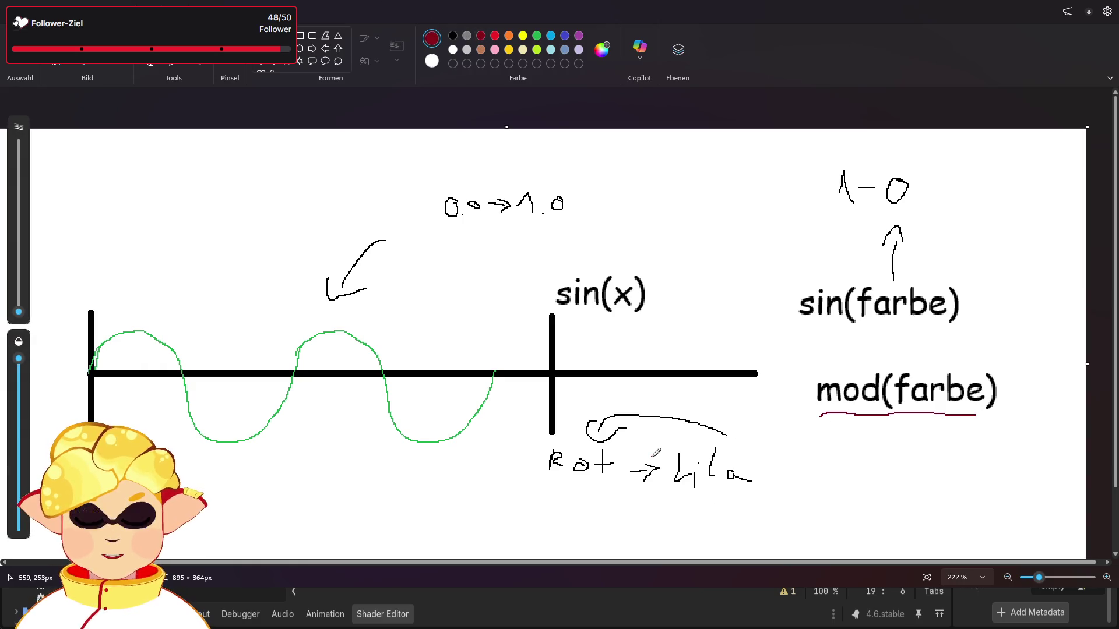
{"action": "left_click", "coordinate": [537, 36]}
{"action": "left_click_drag", "start_coordinate": [809, 324], "coordinate": [977, 318]}
{"action": "left_click", "coordinate": [481, 36]}
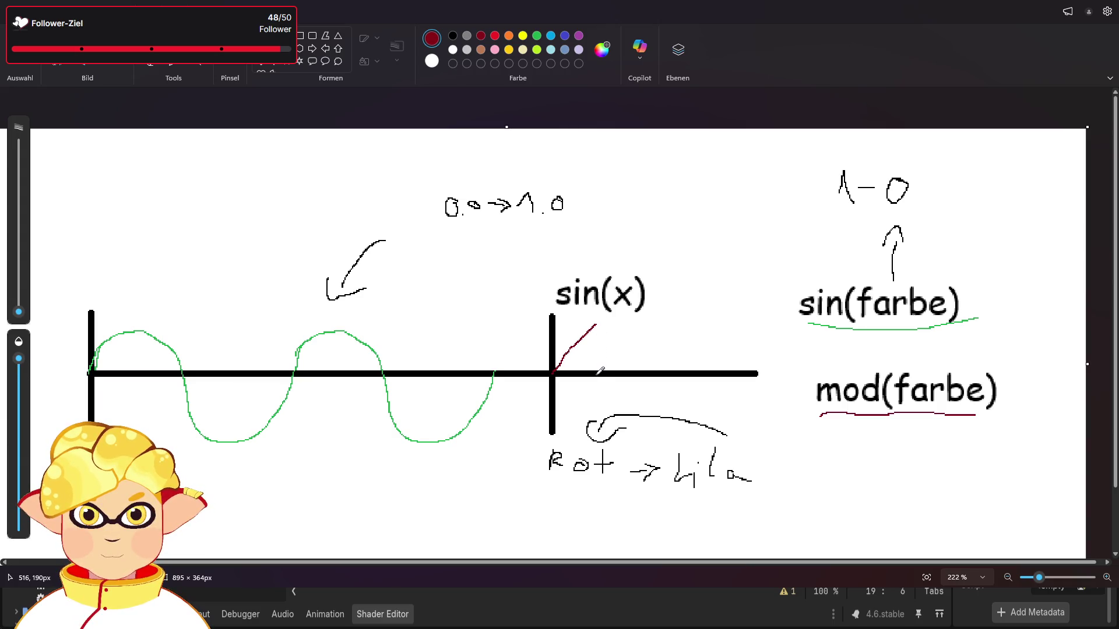
Draw four dark-red rising sawtooth ramps to the right of the second axis.
{"action": "left_click_drag", "start_coordinate": [600, 333], "coordinate": [600, 321]}
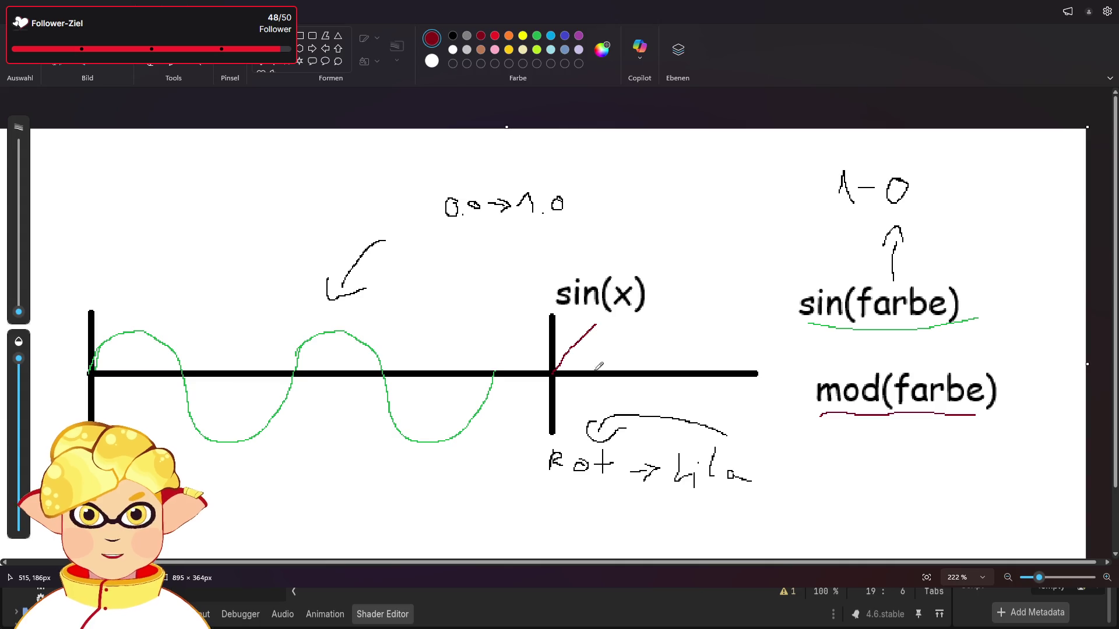
{"action": "left_click_drag", "start_coordinate": [594, 373], "coordinate": [654, 318]}
{"action": "left_click_drag", "start_coordinate": [663, 361], "coordinate": [704, 323]}
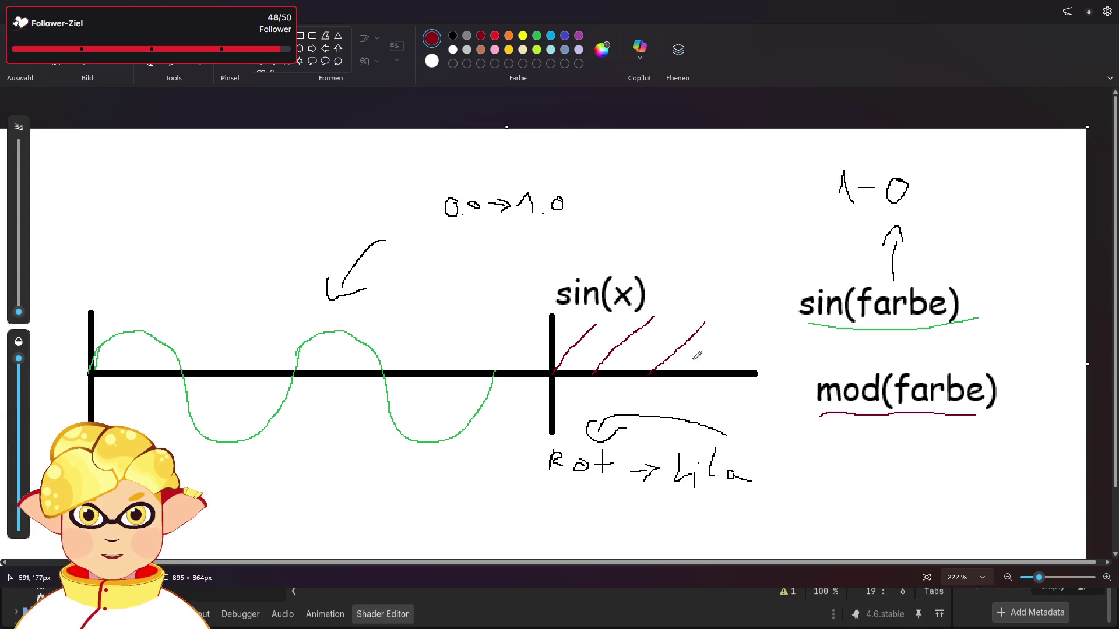
{"action": "left_click_drag", "start_coordinate": [710, 374], "coordinate": [766, 329]}
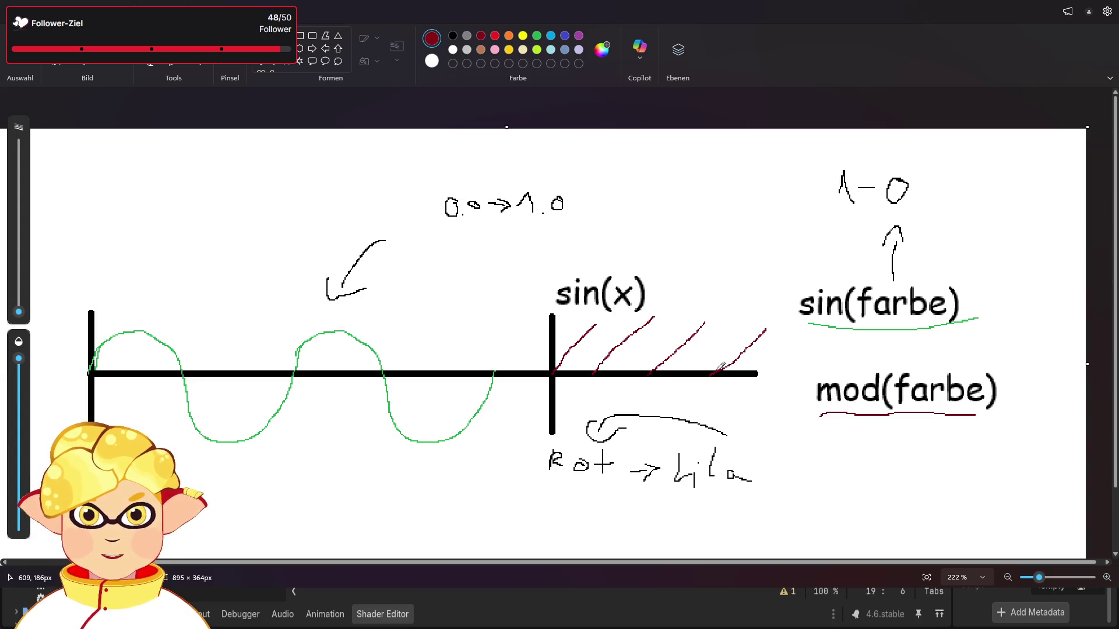
Strike a black diagonal line through mod(farbe).
{"action": "left_click", "coordinate": [452, 35]}
{"action": "left_click", "coordinate": [1033, 383]}
{"action": "left_click_drag", "start_coordinate": [1001, 341], "coordinate": [823, 477]}
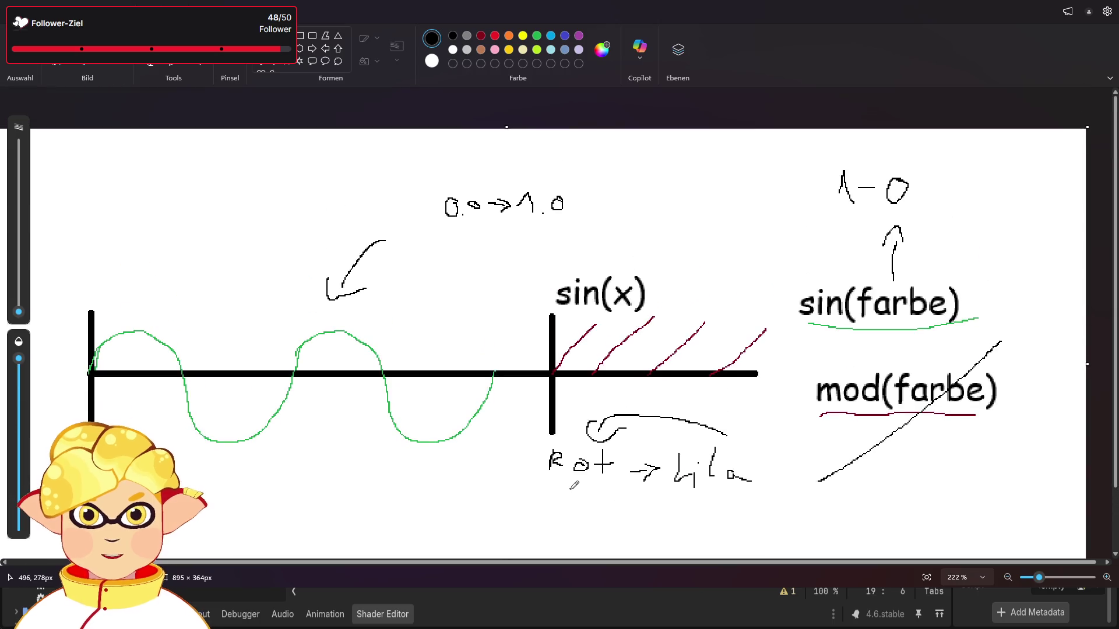
Handwrite 'Yay!' at the top left of the canvas.
{"action": "left_click_drag", "start_coordinate": [158, 151], "coordinate": [166, 175]}
{"action": "mouse_move", "coordinate": [180, 159]}
{"action": "left_mouse_down"}
{"action": "mouse_move", "coordinate": [160, 185]}
{"action": "mouse_move", "coordinate": [193, 193]}
{"action": "mouse_move", "coordinate": [217, 181]}
{"action": "left_mouse_up"}
{"action": "left_click", "coordinate": [217, 191]}
Draw an UwU face's closed eyes below the wave with pink blush under each eye.
{"action": "scroll", "coordinate": [274, 396], "scroll_direction": "down", "scroll_amount": 2}
{"action": "left_click_drag", "start_coordinate": [274, 414], "coordinate": [309, 415]}
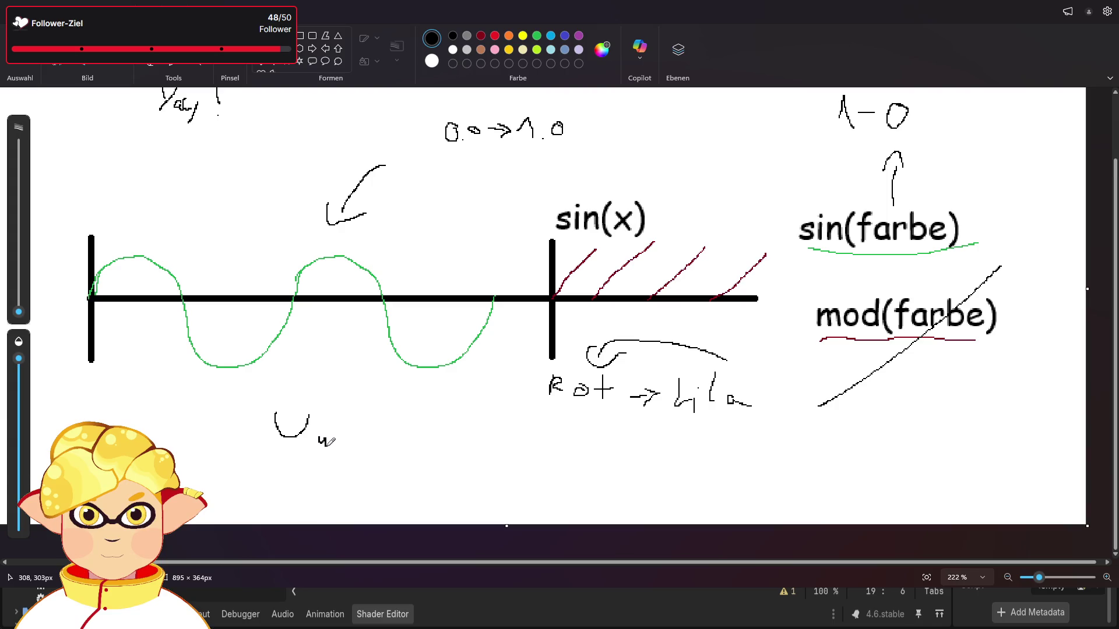
{"action": "left_click_drag", "start_coordinate": [347, 418], "coordinate": [363, 434]}
{"action": "left_click", "coordinate": [495, 49]}
{"action": "left_click_drag", "start_coordinate": [16, 366], "coordinate": [19, 377]}
{"action": "left_click_drag", "start_coordinate": [18, 312], "coordinate": [19, 299]}
{"action": "left_click_drag", "start_coordinate": [271, 443], "coordinate": [266, 450]}
{"action": "mouse_move", "coordinate": [344, 453]}
{"action": "left_mouse_down"}
{"action": "mouse_move", "coordinate": [370, 455]}
{"action": "mouse_move", "coordinate": [361, 457]}
{"action": "left_mouse_up"}
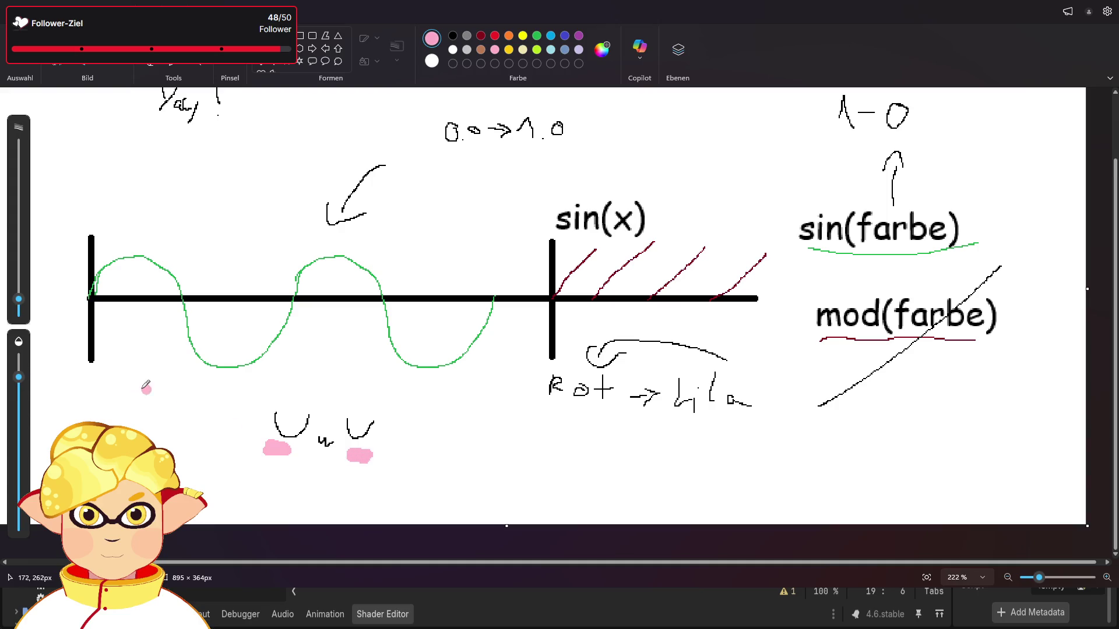
{"action": "left_click_drag", "start_coordinate": [19, 377], "coordinate": [19, 359]}
{"action": "left_click_drag", "start_coordinate": [19, 299], "coordinate": [19, 311]}
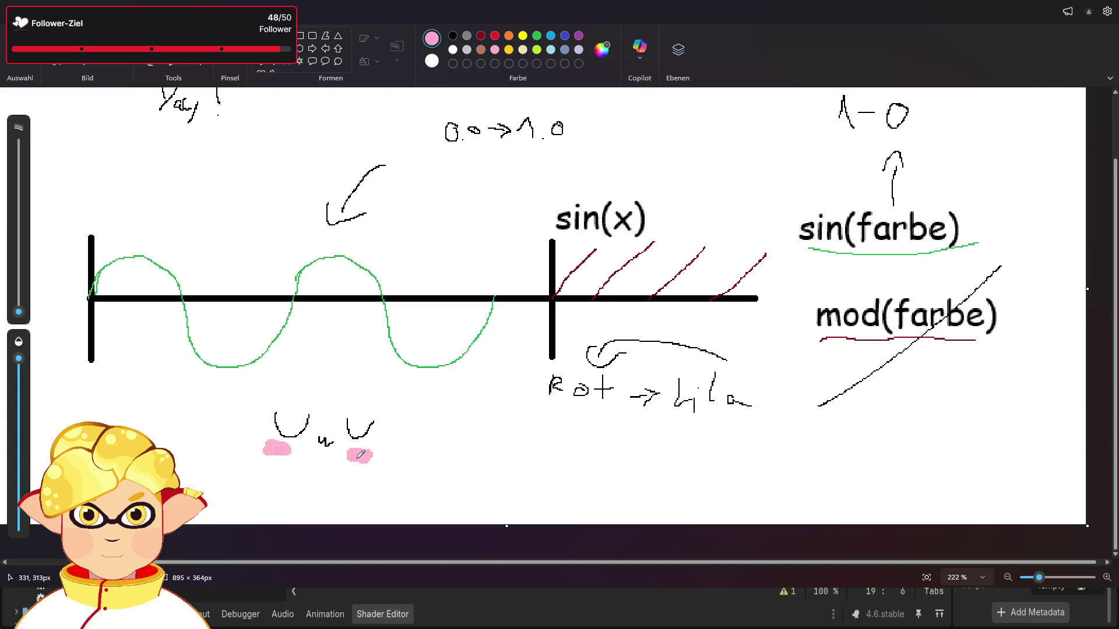
Glance at the Godot editor and return to the Paint sketch.
{"action": "scroll", "coordinate": [536, 460], "scroll_direction": "up", "scroll_amount": 3}
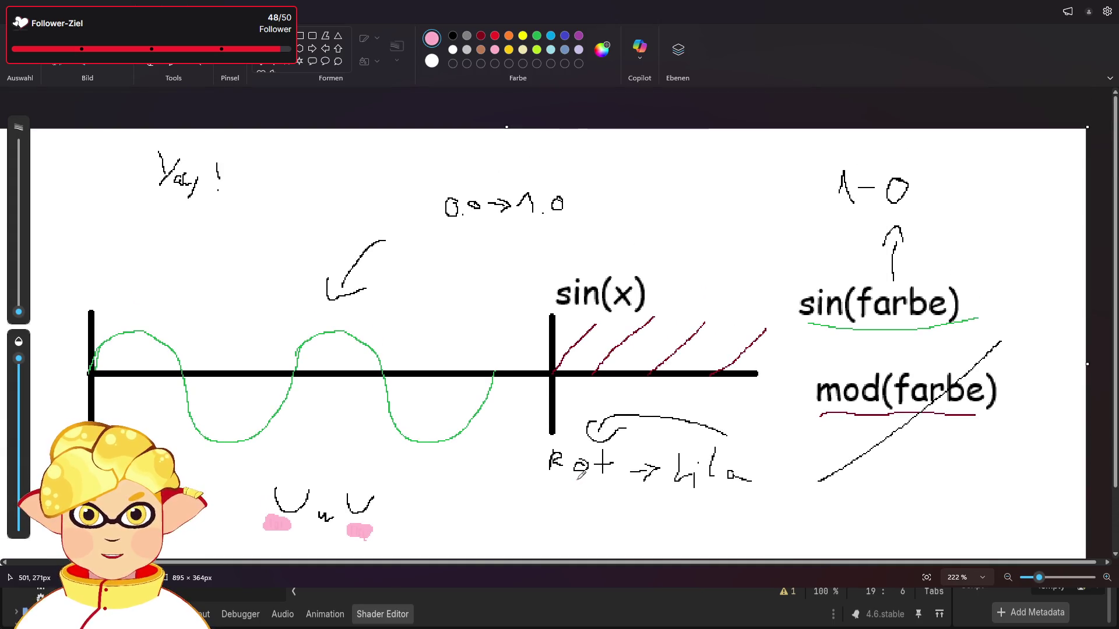
{"action": "scroll", "coordinate": [545, 490], "scroll_direction": "down", "scroll_amount": 3}
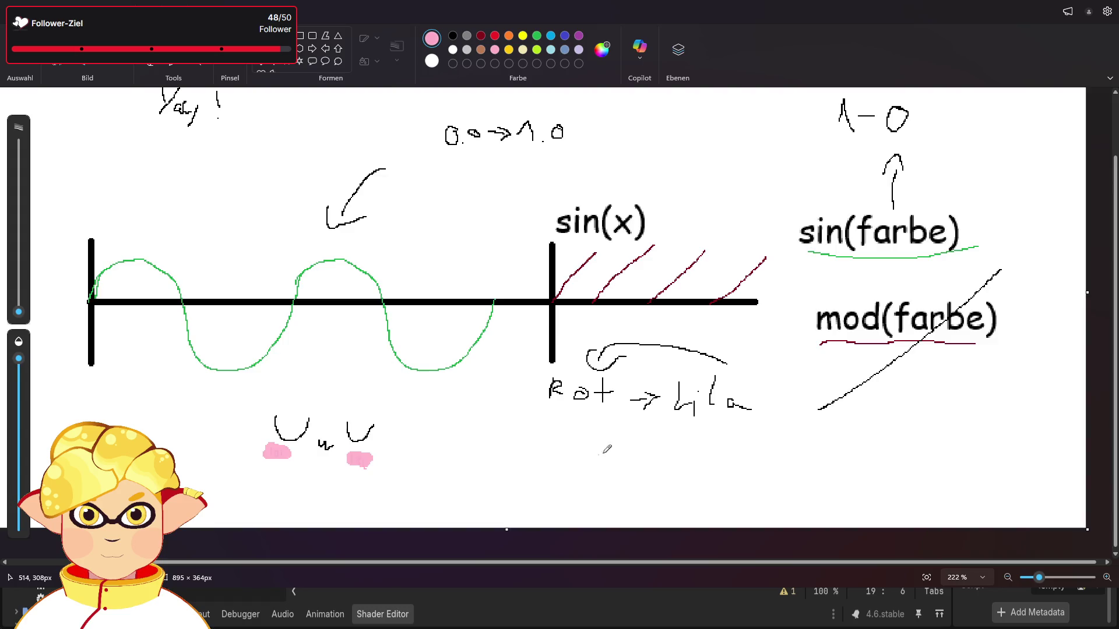
{"action": "scroll", "coordinate": [591, 454], "scroll_direction": "up", "scroll_amount": 3}
{"action": "key", "text": "alt+Tab"}
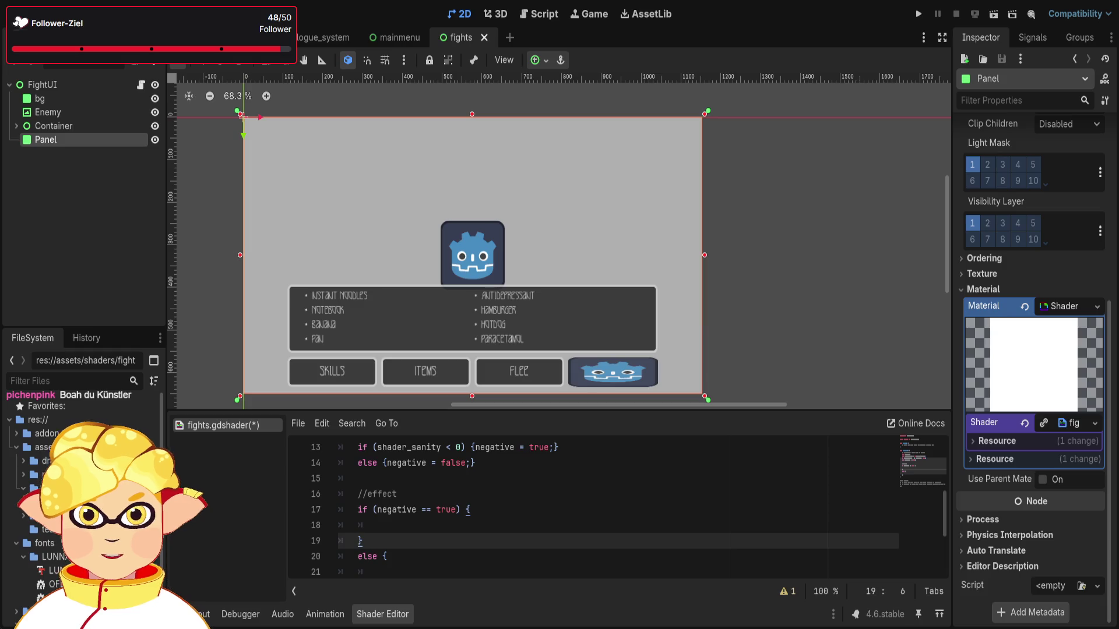
{"action": "key", "text": "alt+Tab"}
{"action": "scroll", "coordinate": [294, 452], "scroll_direction": "down", "scroll_amount": 2}
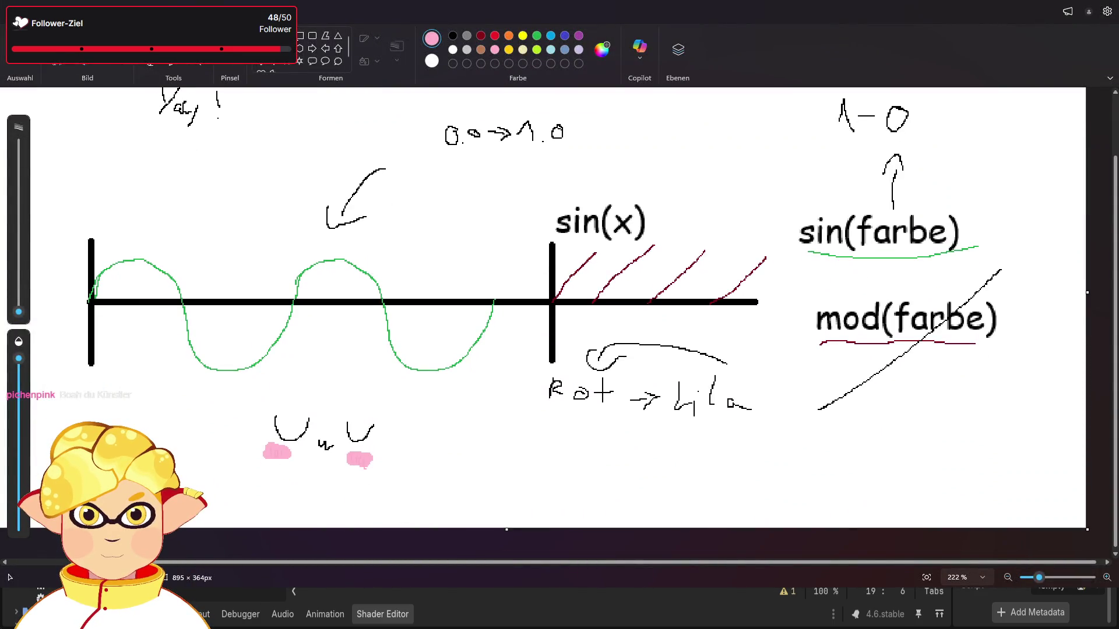
{"action": "left_click", "coordinate": [261, 36]}
{"action": "left_click", "coordinate": [453, 36]}
{"action": "left_click_drag", "start_coordinate": [261, 389], "coordinate": [389, 497]}
{"action": "key", "text": "ctrl+z"}
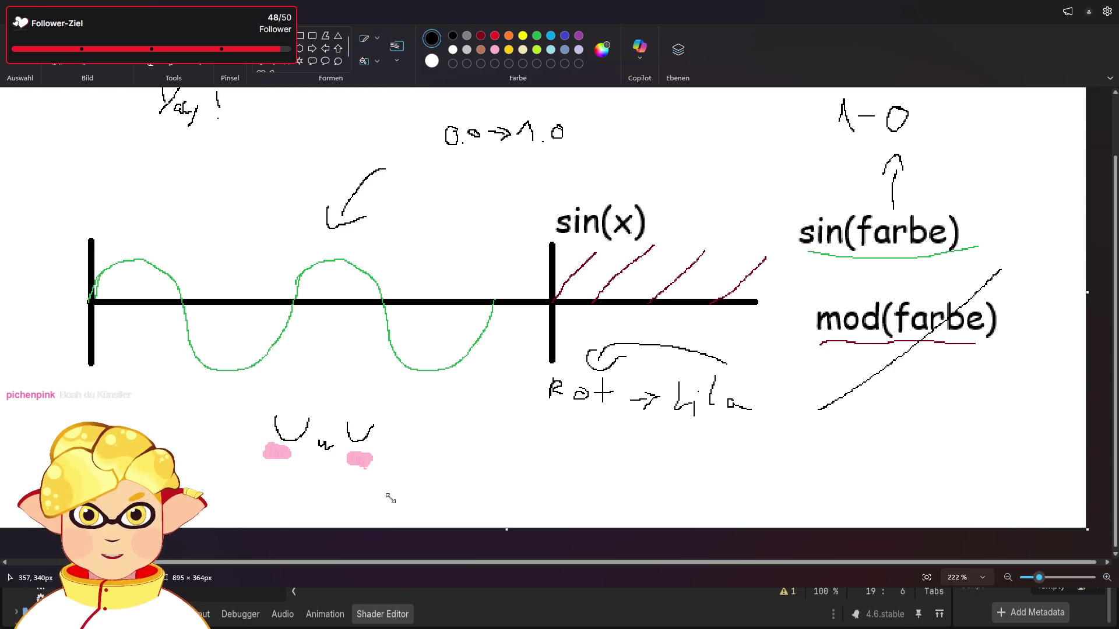
{"action": "left_click_drag", "start_coordinate": [251, 380], "coordinate": [407, 495]}
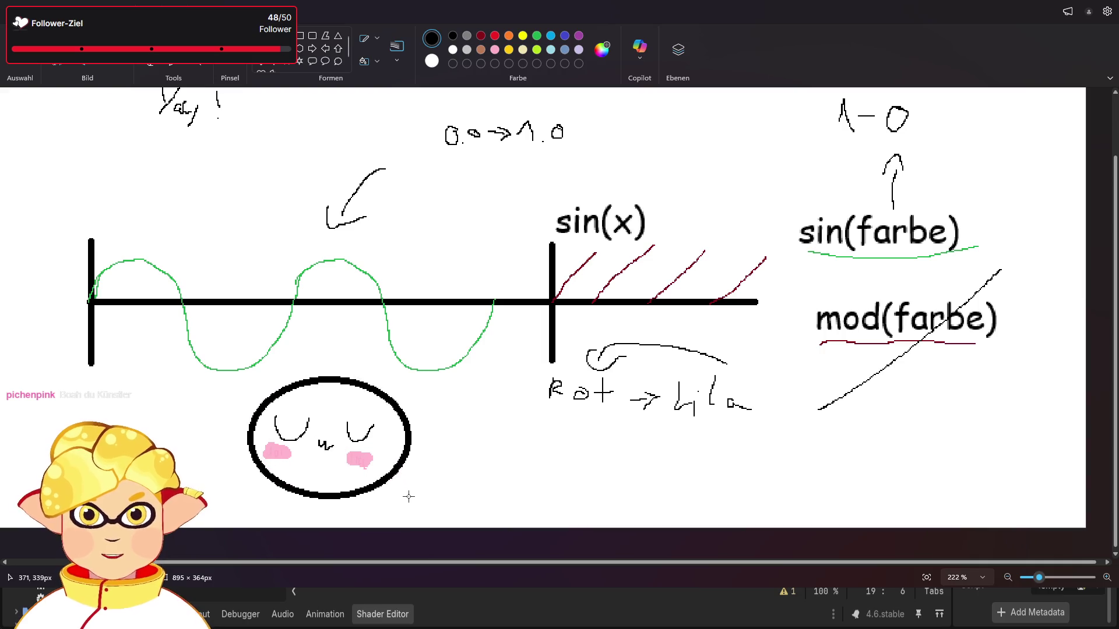
{"action": "key", "text": "ctrl+z"}
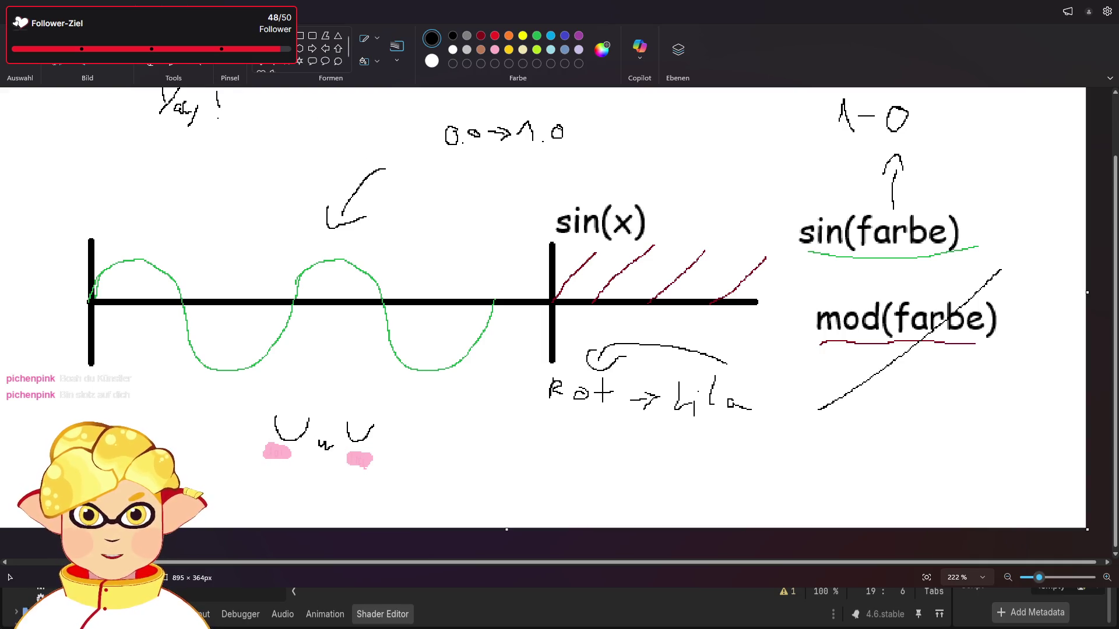